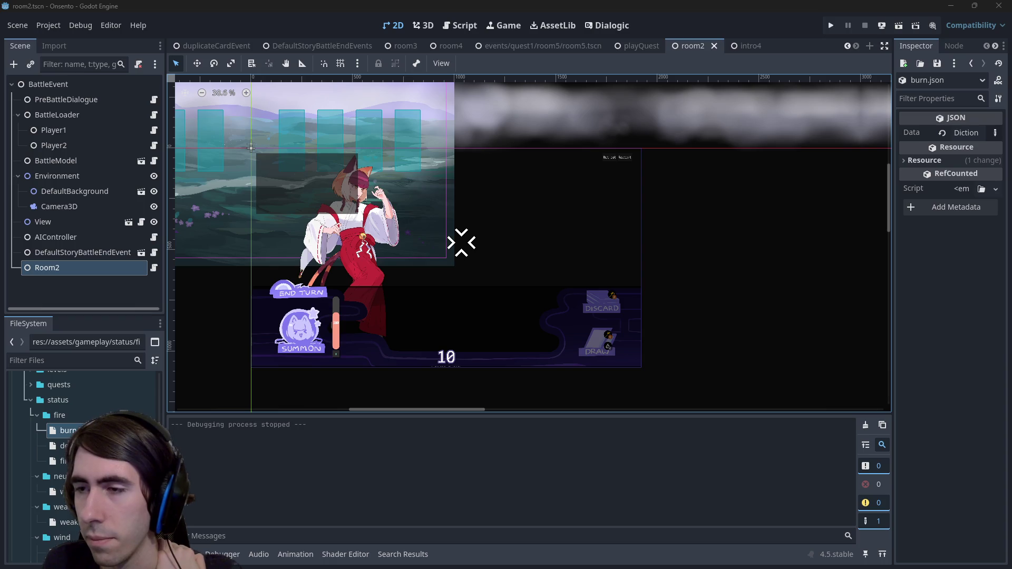
Review the todo list items in onsento todo.md (in-game menu, difficulty, retreat, settings).
key(alt+Tab)
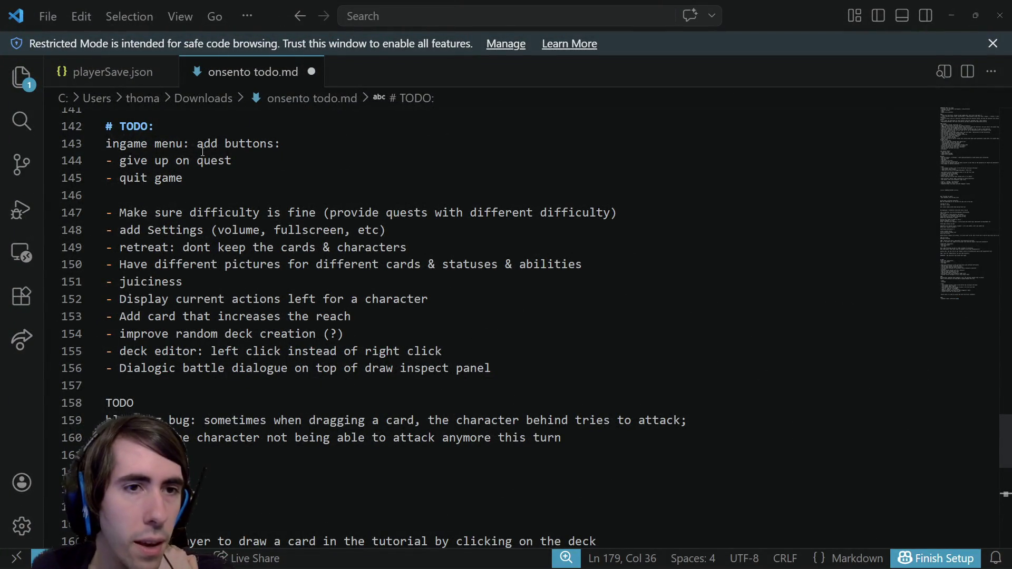
drag(287, 160, 8, 143)
key(shift+Down)
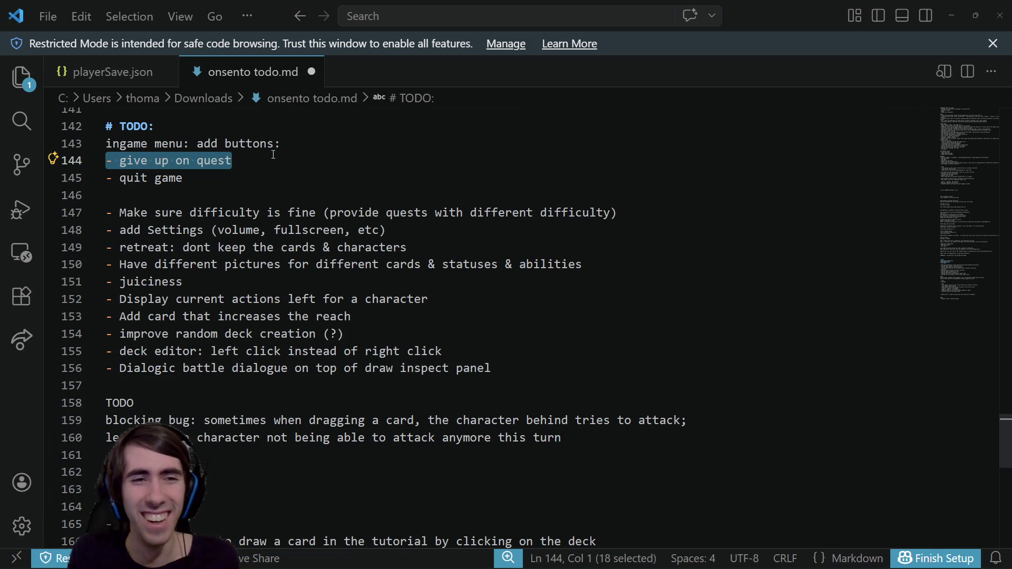
click(239, 212)
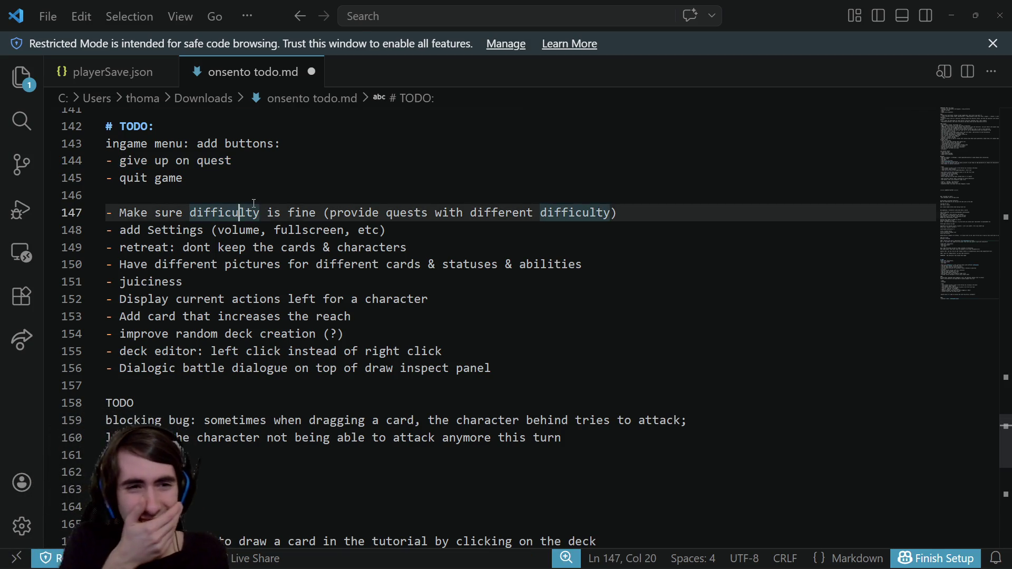
drag(411, 247, 87, 244)
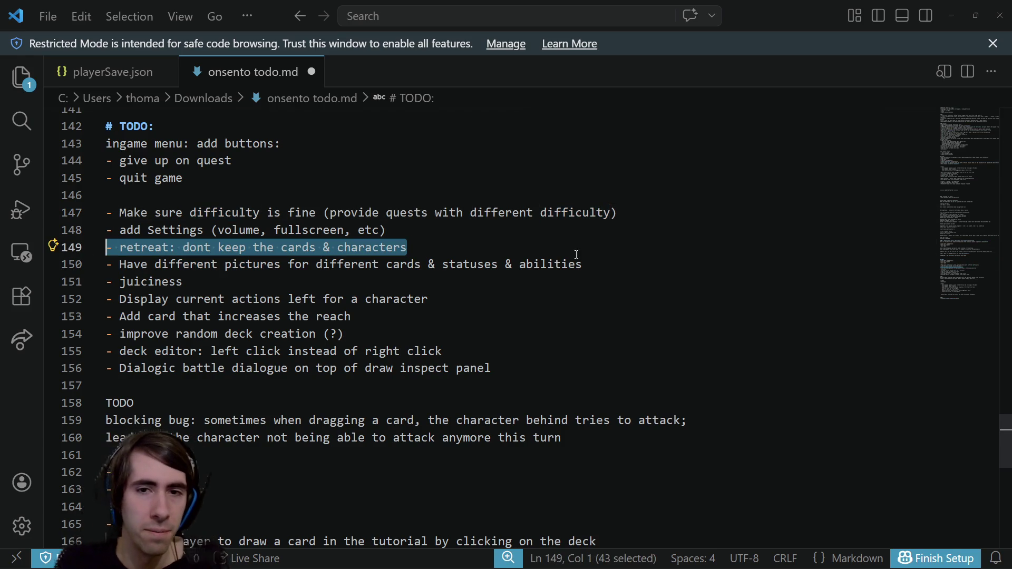
drag(582, 264, 88, 234)
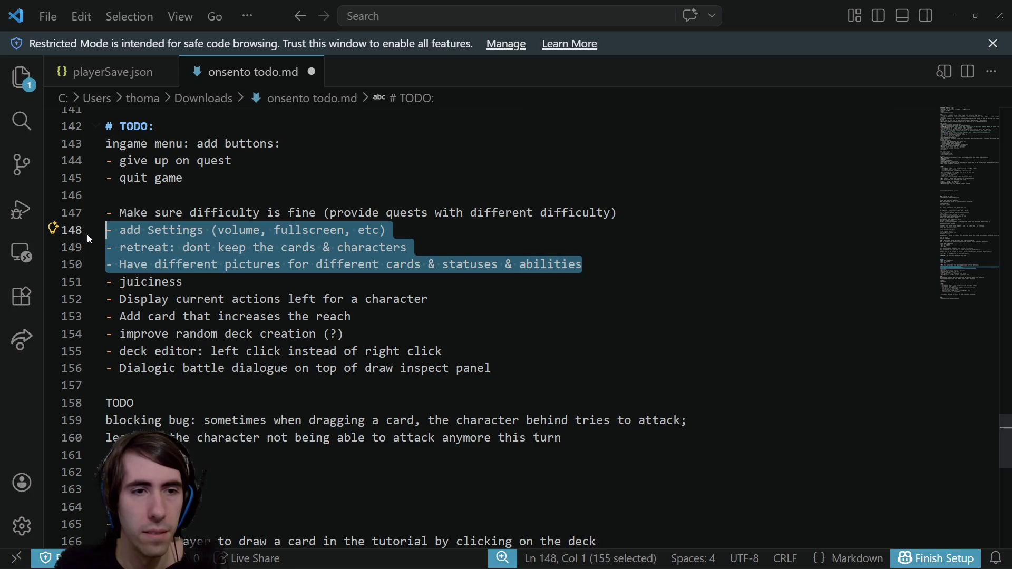
Delete the 'Add card that increases the reach' item and return to Godot's 2D scene view.
drag(351, 317, 67, 315)
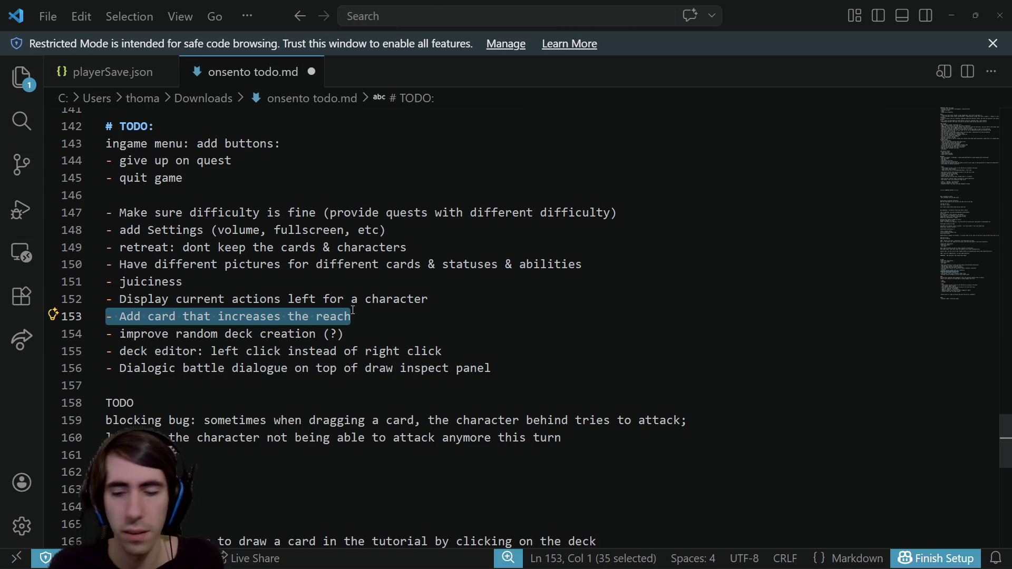
key(BackSpace)
key(BackSpace)
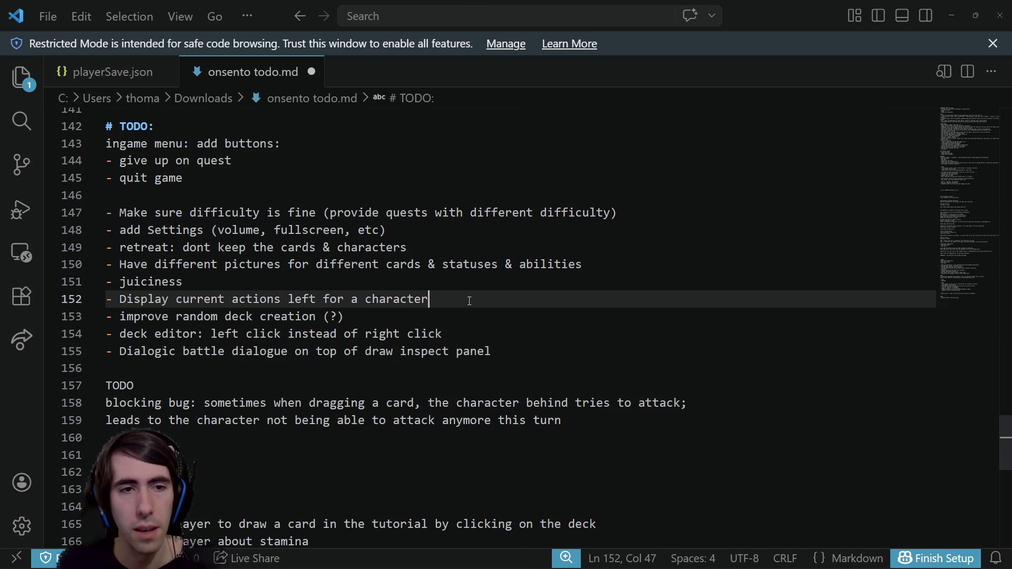
drag(468, 300, 62, 296)
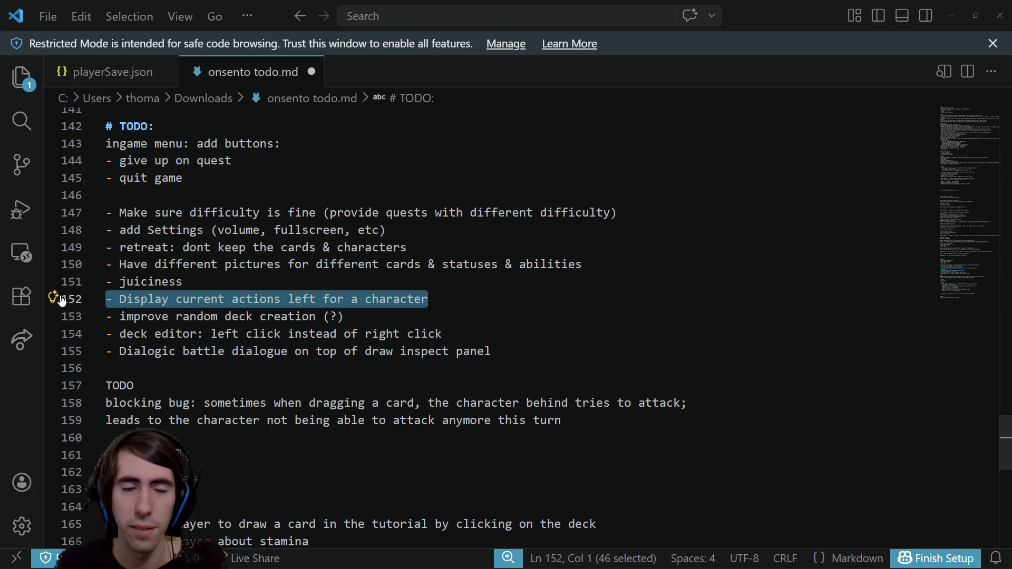
click(486, 301)
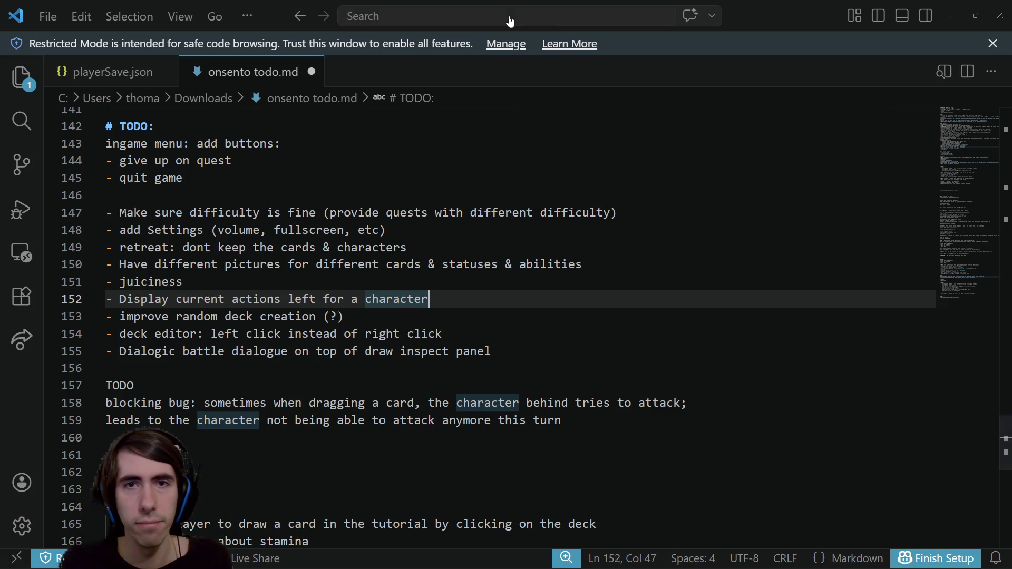
key(super+Down)
click(457, 32)
click(399, 25)
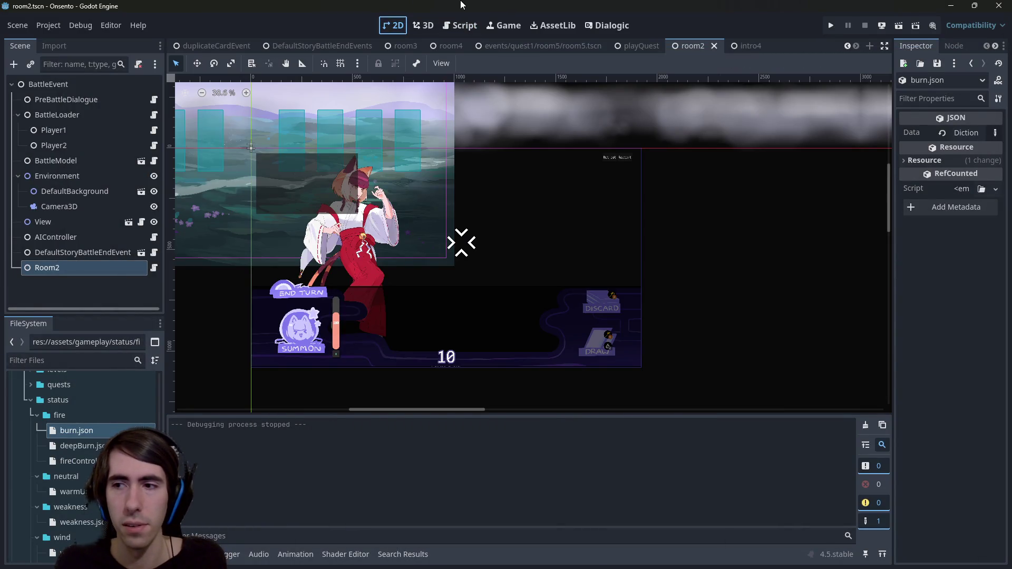
Filter the FileSystem for 'basicat' and inspect basicAttack.json's description line.
click(76, 358)
text(b)
key(BackSpace)
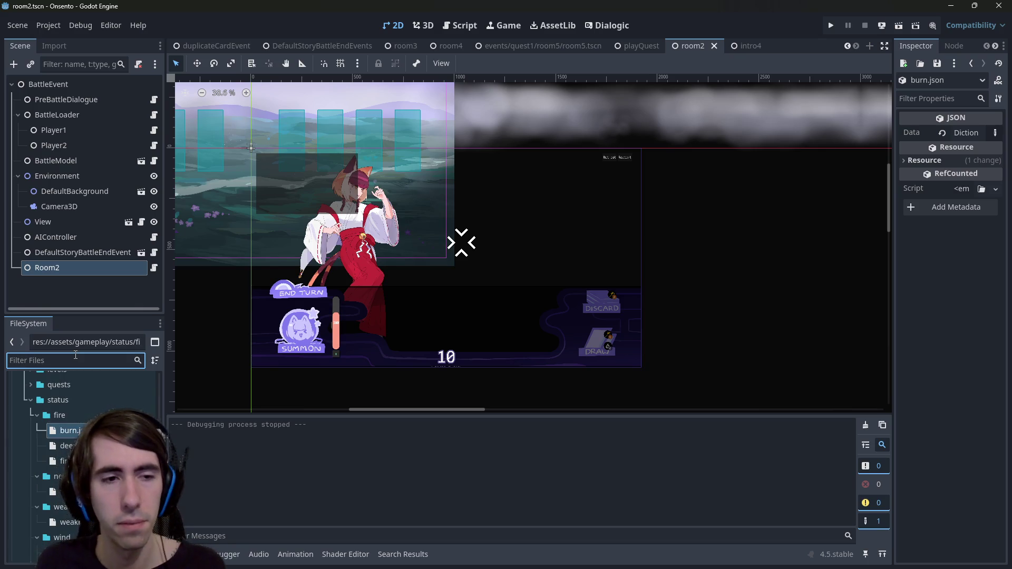
text(basicat)
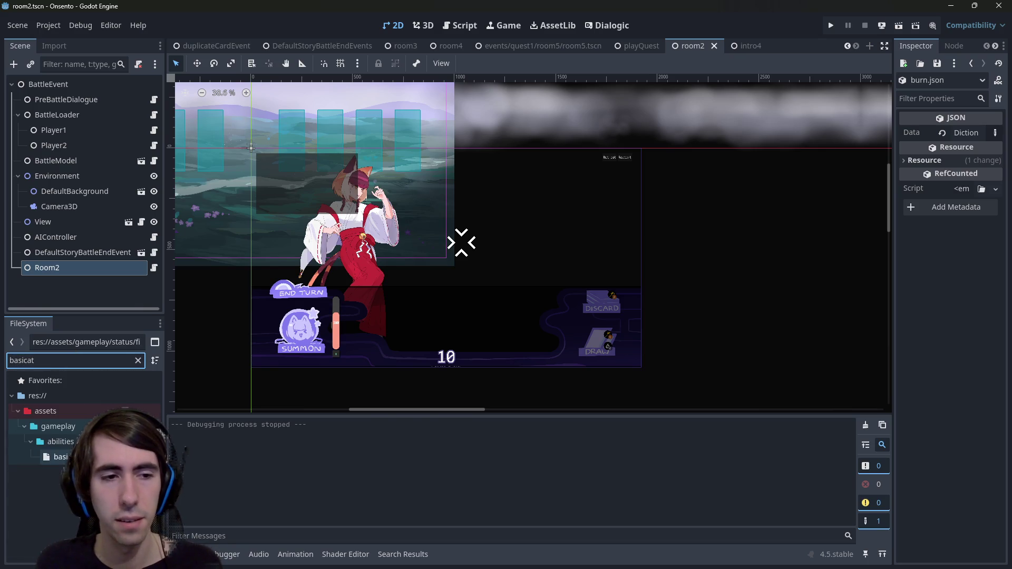
double_click(62, 457)
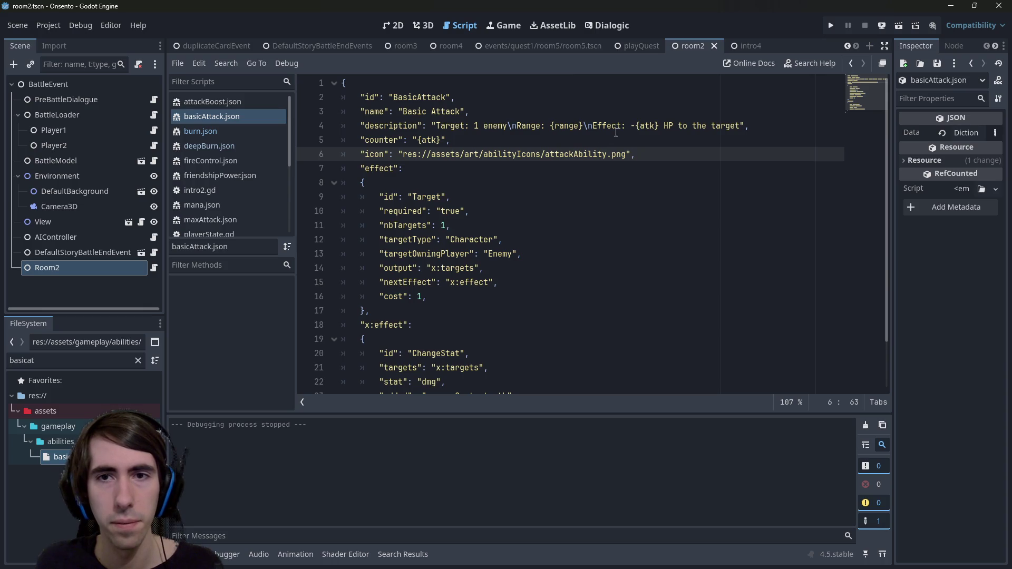
drag(597, 126, 688, 126)
click(615, 125)
drag(615, 125, 478, 125)
click(611, 125)
Browse the crippling, draw and fire attack JSONs, then return to basicAttack.json's range text.
click(138, 359)
double_click(62, 475)
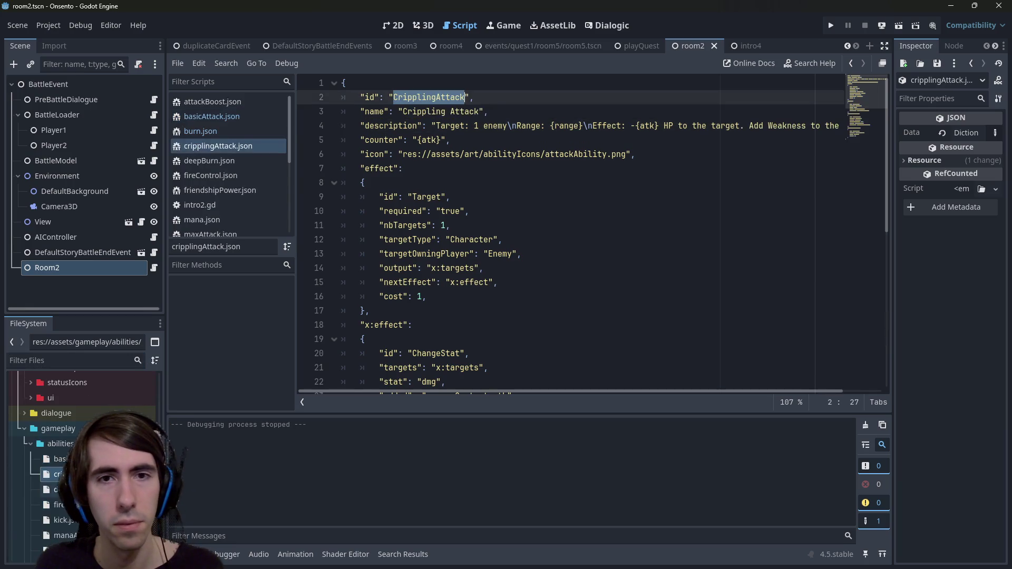
click(61, 519)
double_click(62, 504)
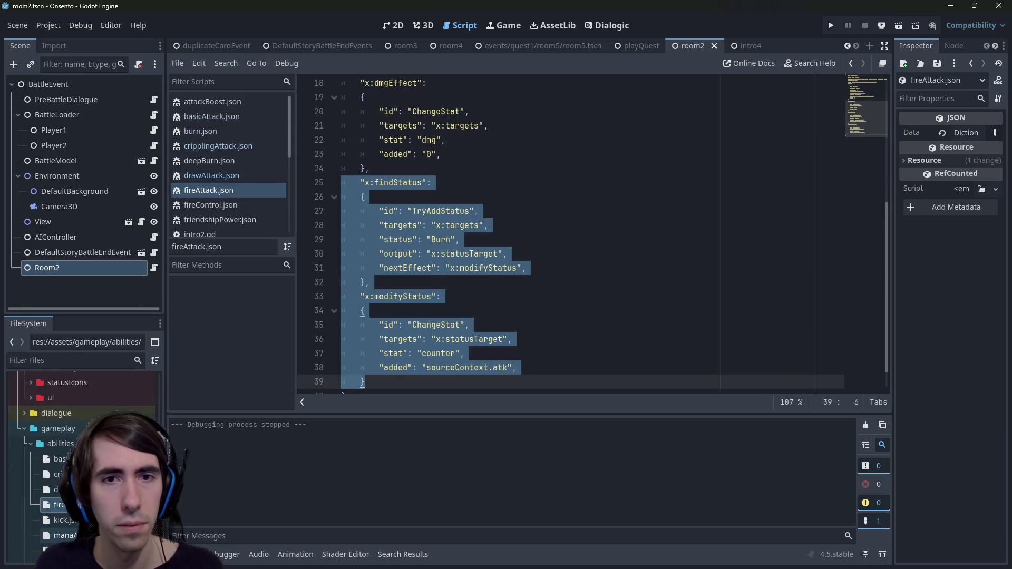
scroll(403, 293, up, 3)
scroll(403, 292, up, 2)
double_click(62, 458)
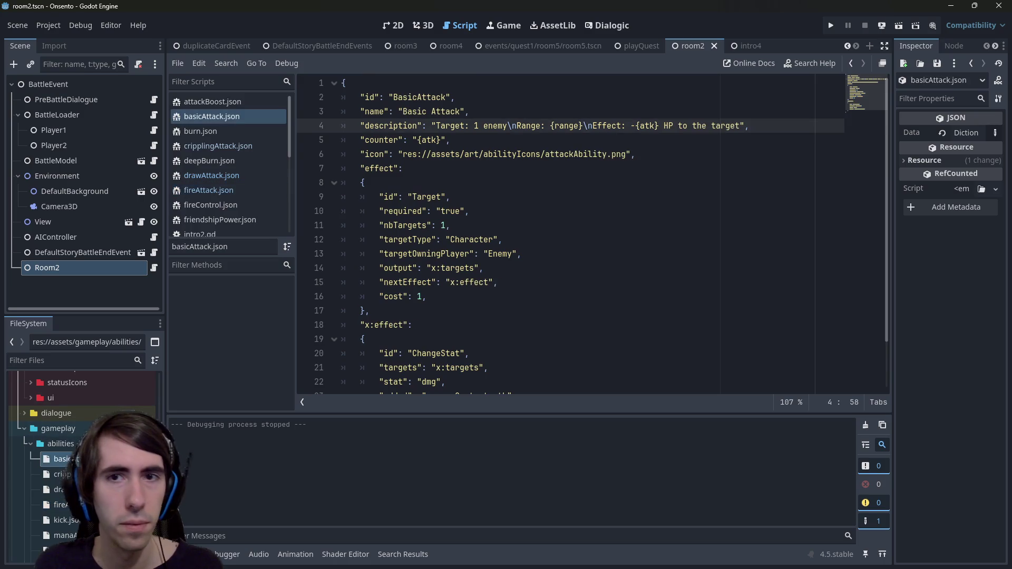
double_click(565, 125)
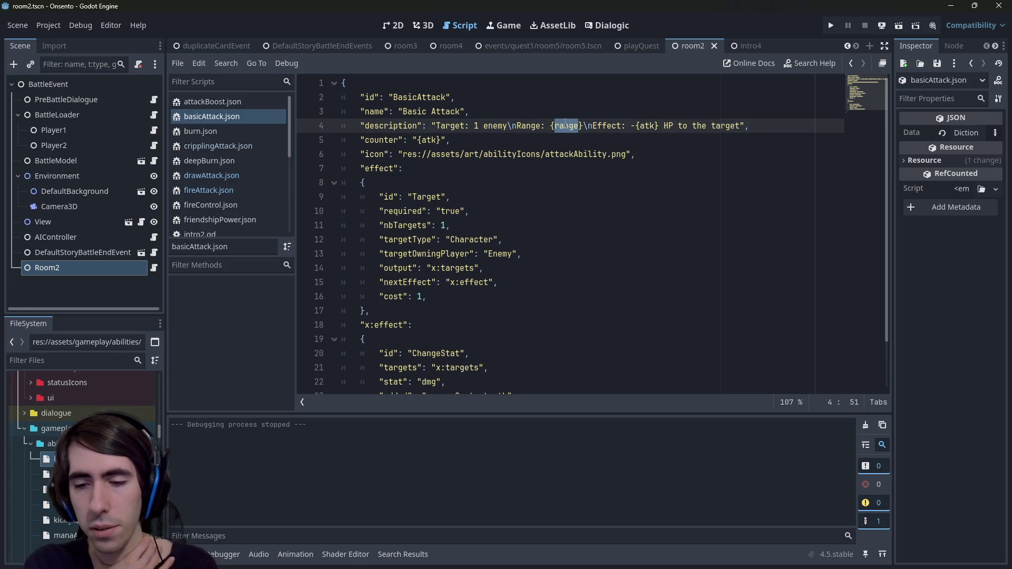
key(ctrl+shift+f)
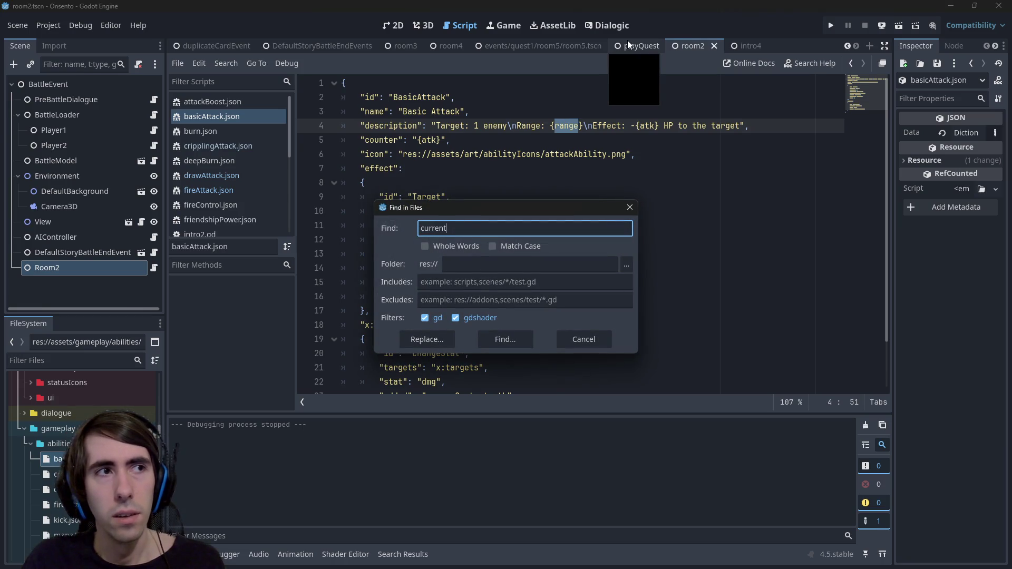
Search the project for nbActions, check the nbActionsLeft getter in battleCharacter.gd, and return to basicAttack.json.
key(BackSpace)
key(BackSpace)
key(BackSpace)
text(nbA)
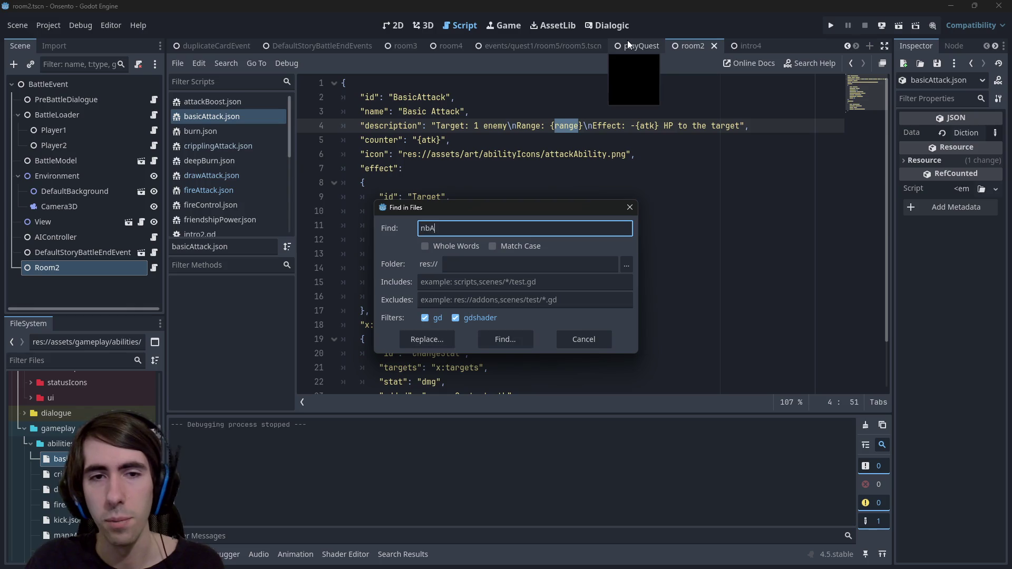
text(s)
key(Return)
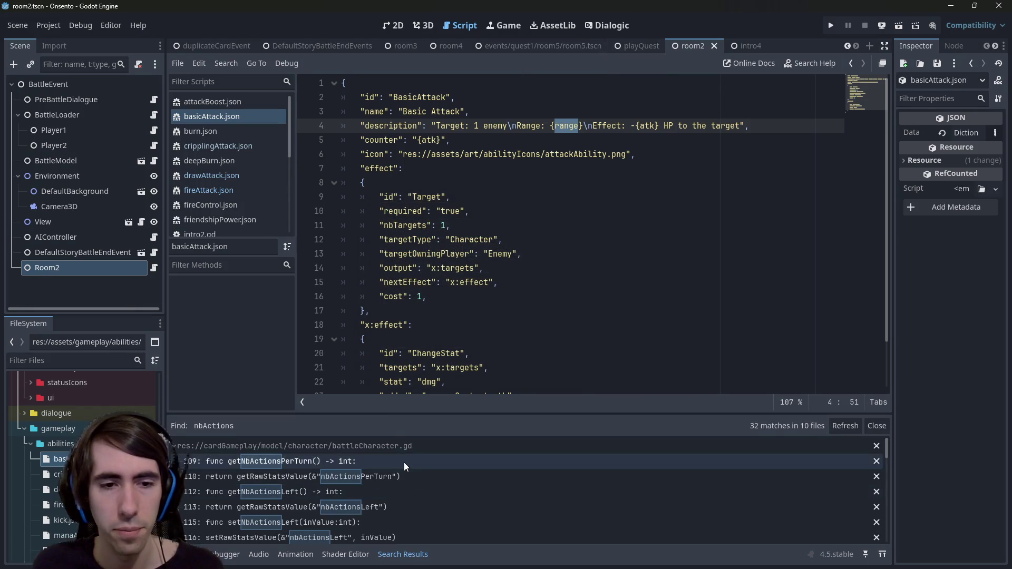
click(388, 507)
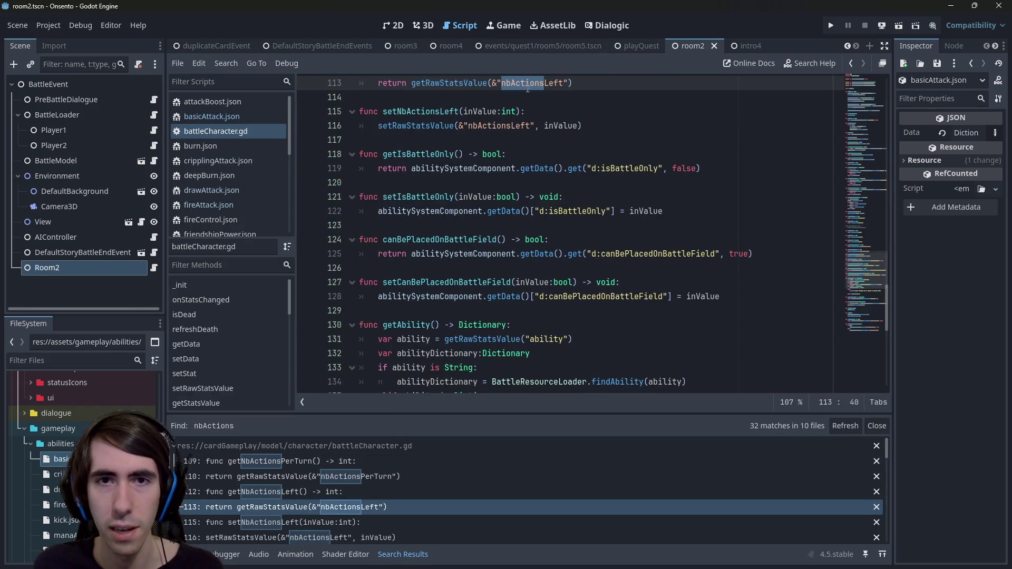
key(alt+Left)
key(alt+Left)
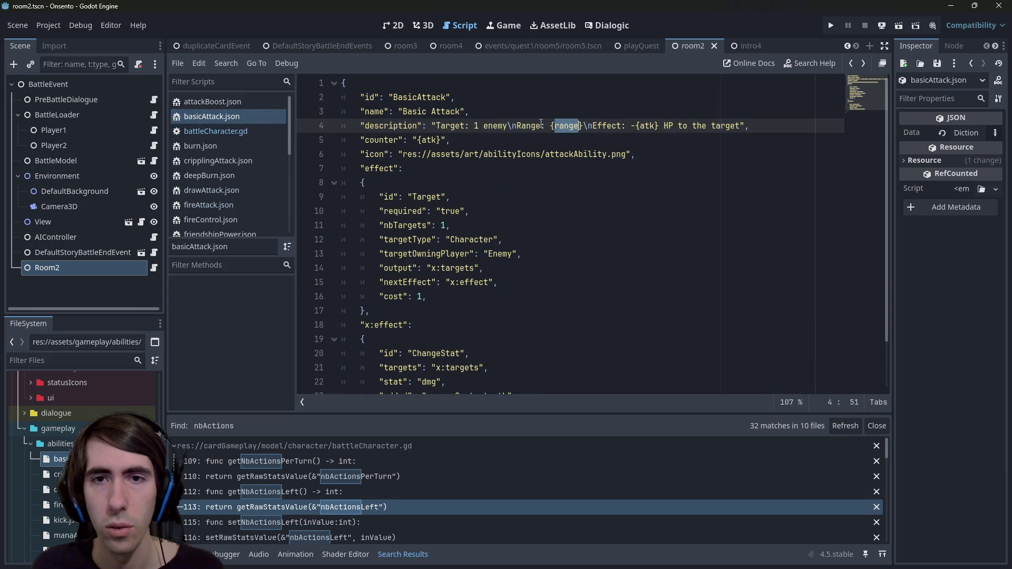
key(Right)
key(Right)
key(Right)
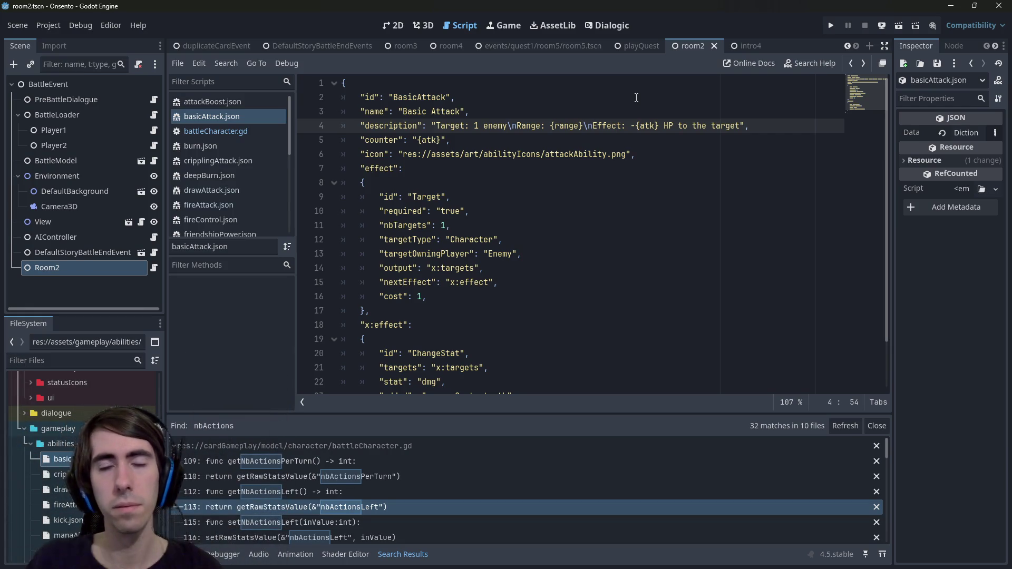
text(Actions Left: )
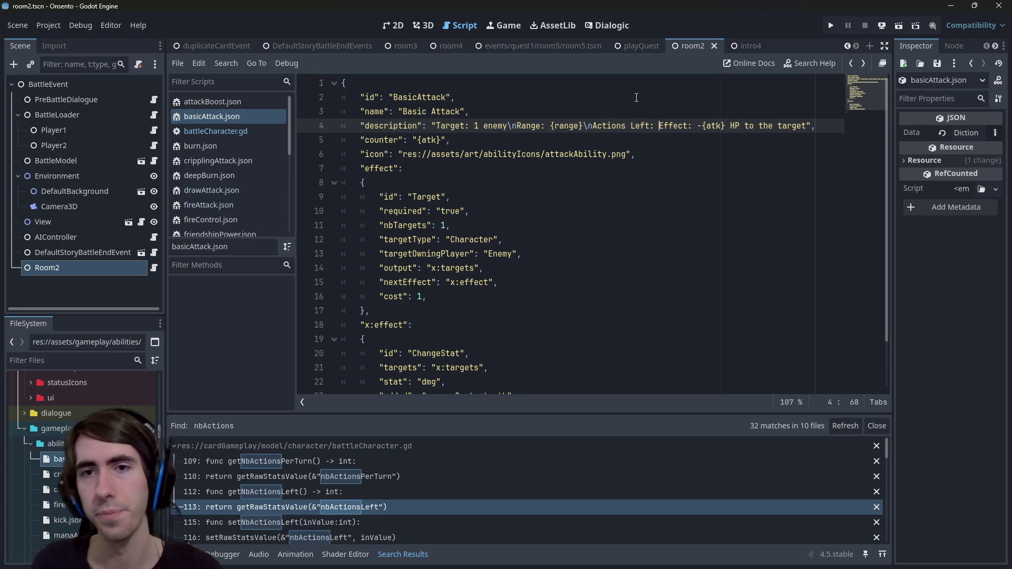
text({)
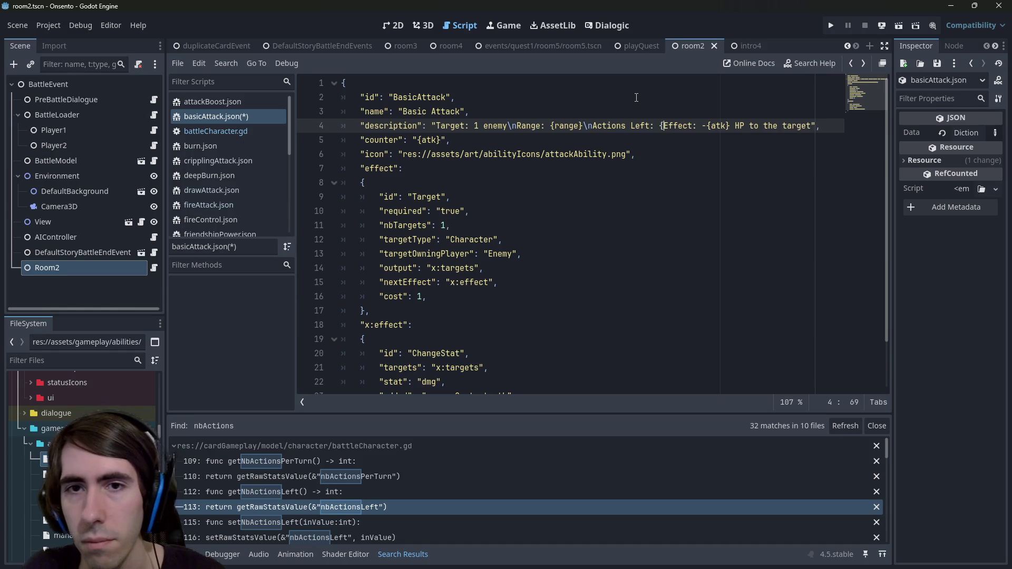
Add '\nActions Left: {nbActionsLeft}' to Basic Attack's description, save, copy it and move to cripplingAttack.json.
text(nbActionsLeft)
key(ctrl+s)
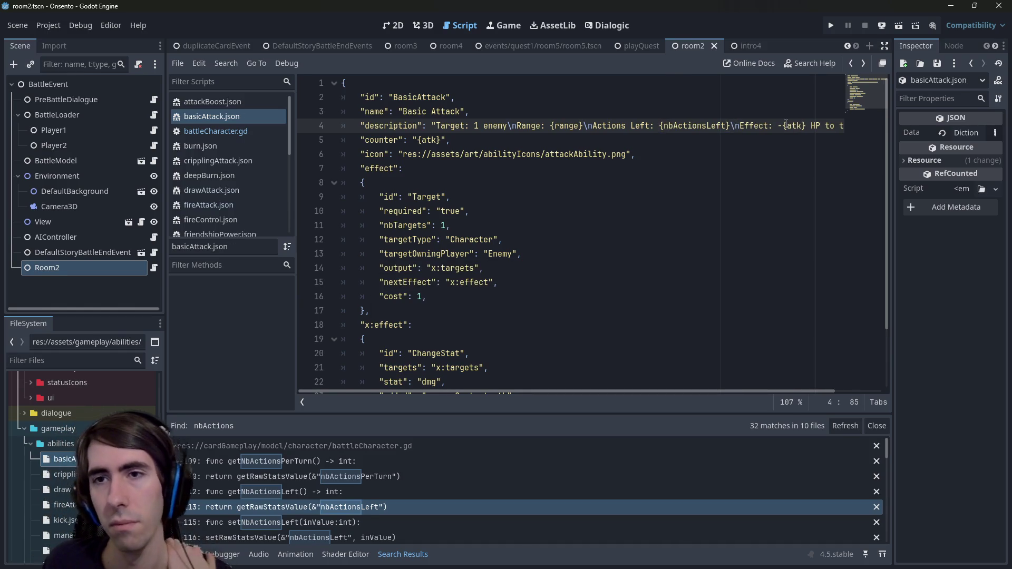
key(Right)
key(Right)
key(Right)
drag(678, 391, 760, 391)
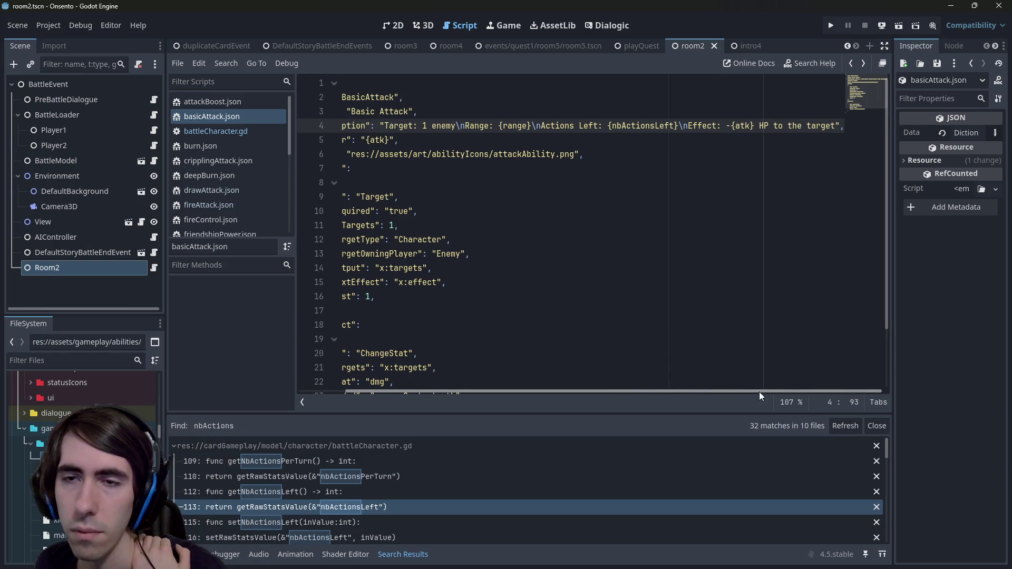
drag(754, 392, 449, 375)
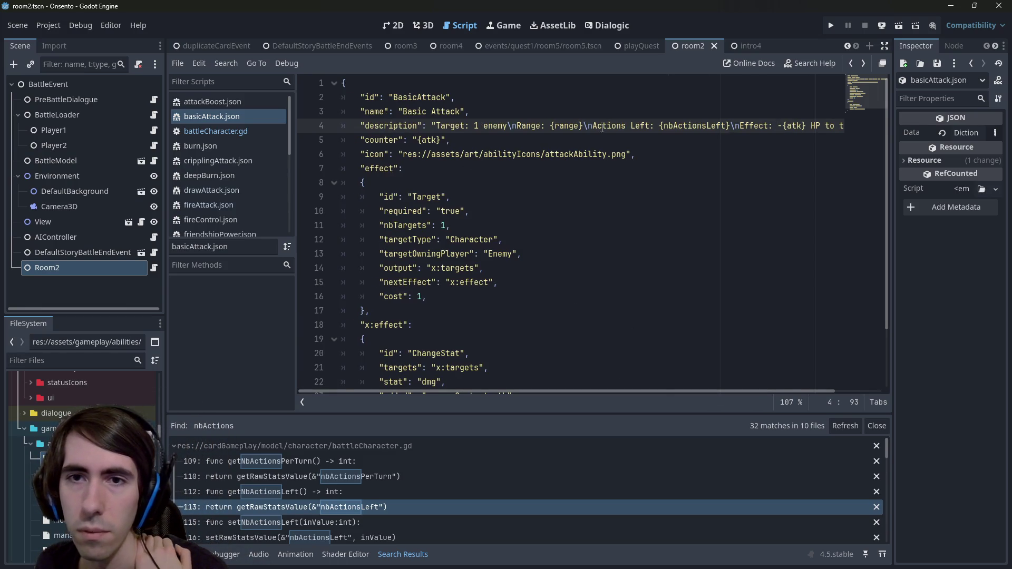
drag(594, 127, 738, 126)
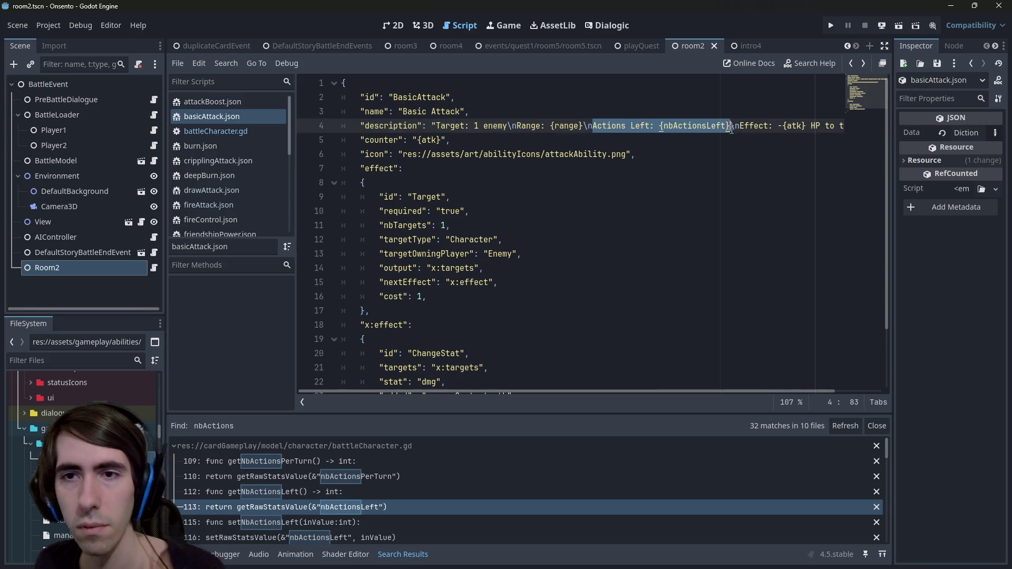
double_click(59, 474)
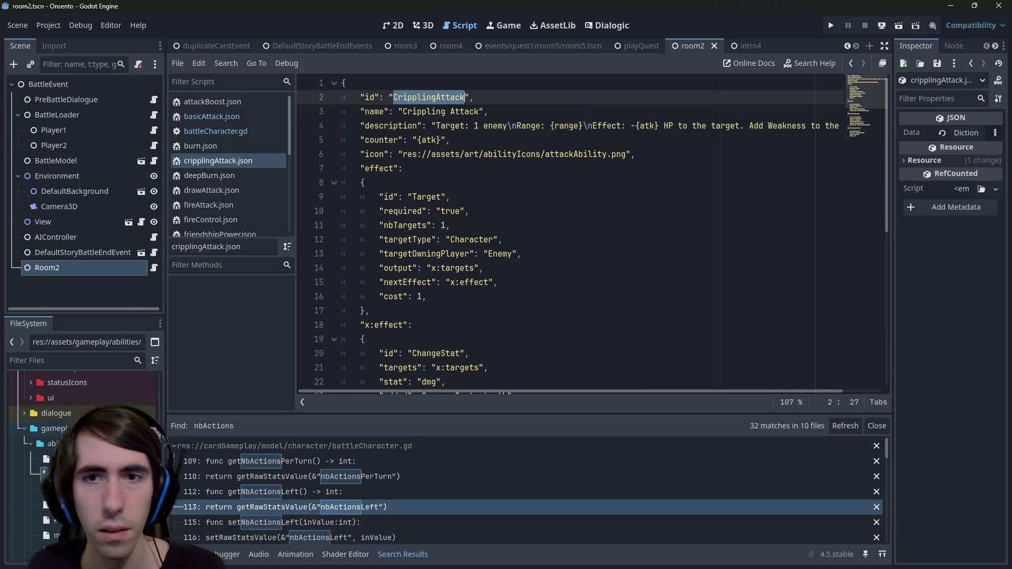
Paste the Actions Left line into the Crippling, Draw, Fire Attack and Kick descriptions and save.
click(585, 127)
text(\nActions Left: {nbActionsLeft})
key(ctrl+s)
double_click(59, 504)
click(583, 127)
text(Actions Left: {nbActionsLeft}\n)
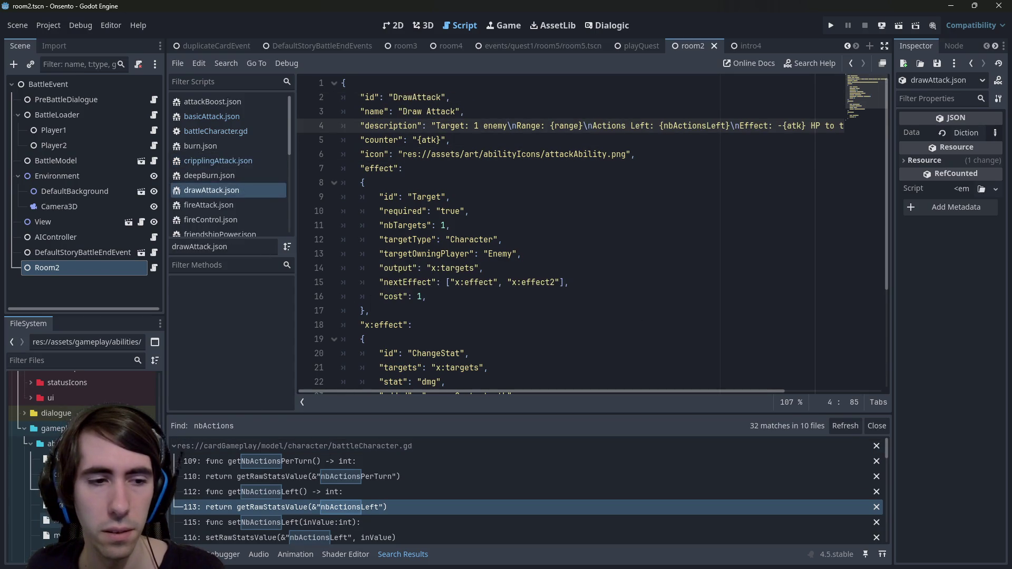
double_click(60, 518)
click(583, 127)
text(Actions Left: {nbActionsLeft}\n)
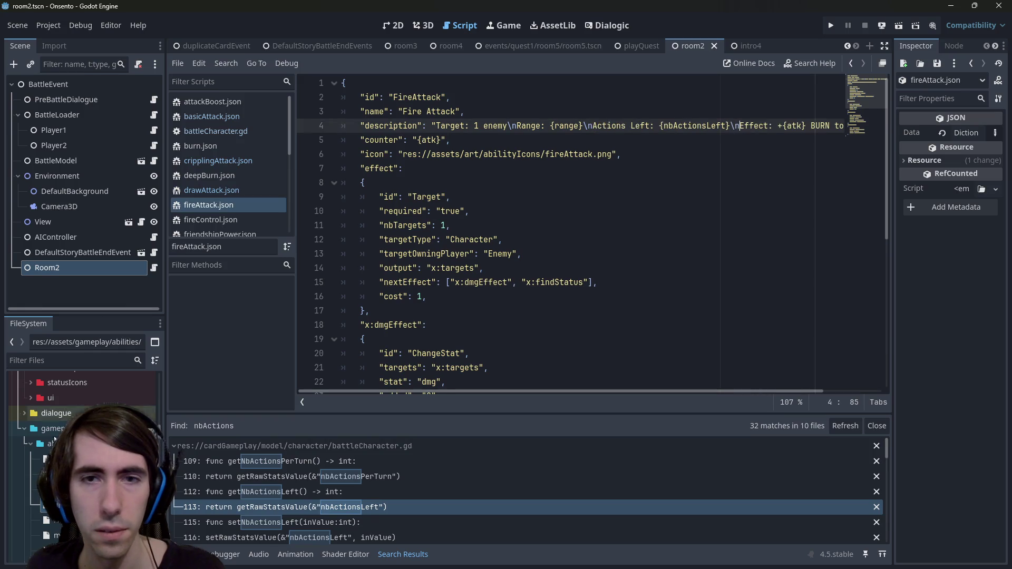
scroll(79, 427, down, 2)
double_click(60, 490)
click(588, 121)
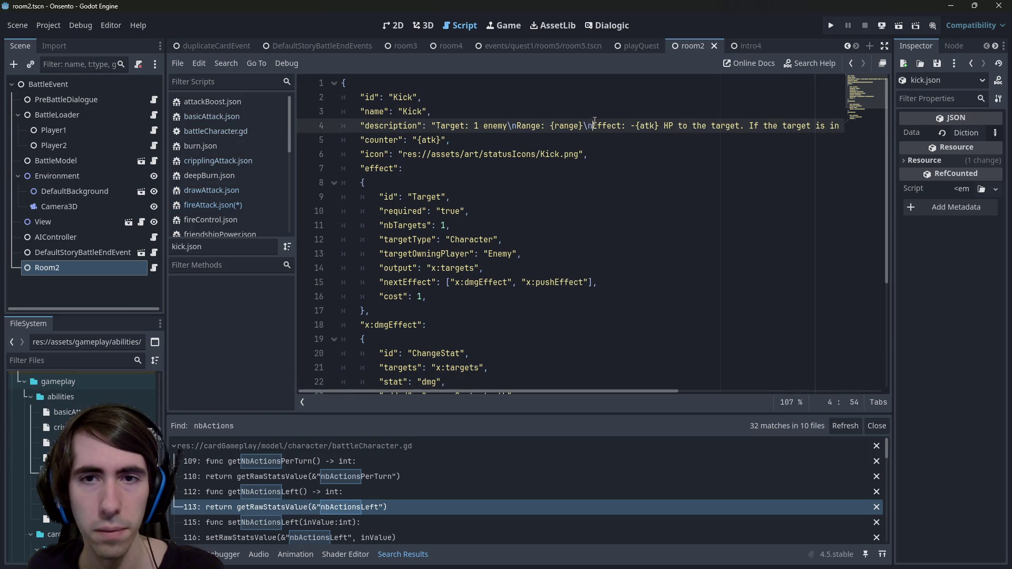
text(Actions Left: {nbActionsLeft}\n)
key(ctrl+s)
Paste it into Mana, Strong Wind and Wind Absorption as well, save, and run the battle scene.
double_click(60, 505)
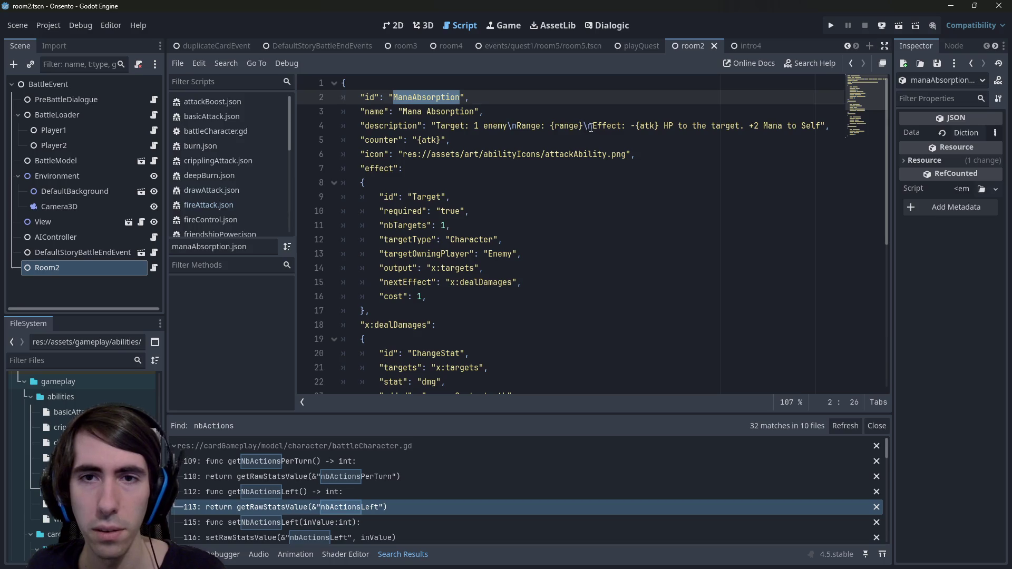
click(591, 127)
text(Actions Left: {nbActionsLeft}\n)
key(ctrl+s)
double_click(59, 519)
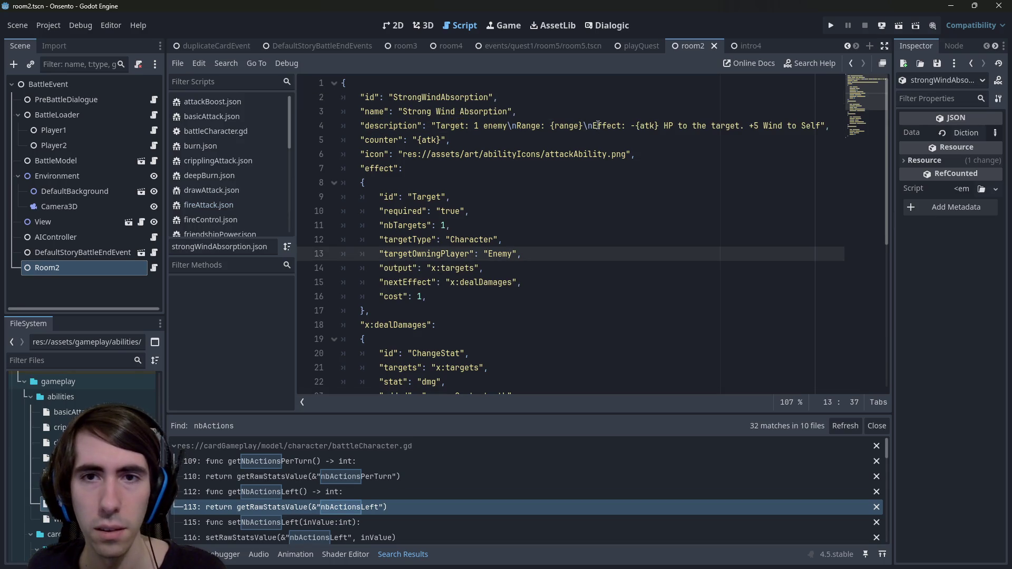
click(594, 126)
text(Actions Left: {nbActionsLeft}\n)
key(ctrl+s)
double_click(60, 518)
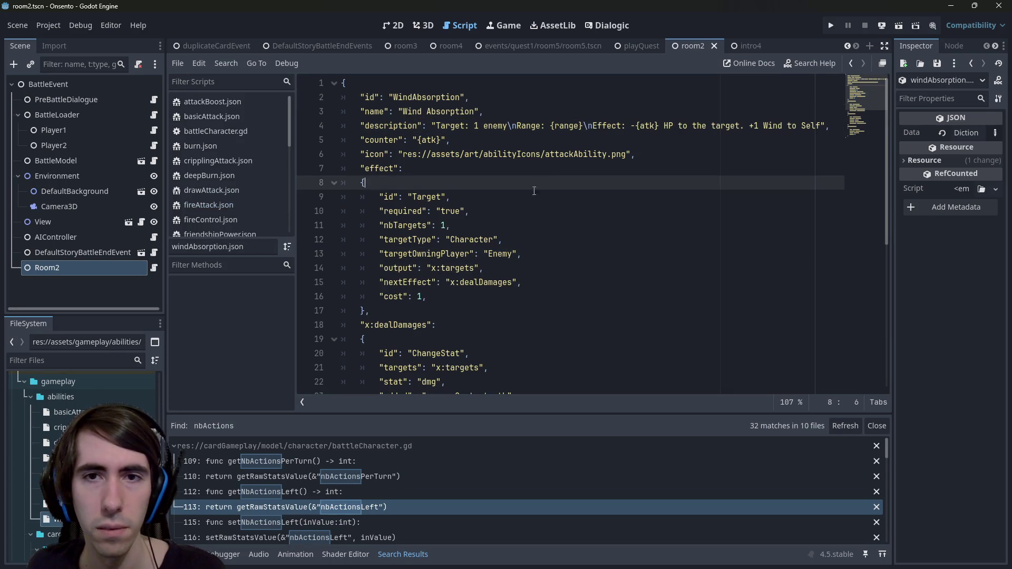
click(596, 126)
text(Actions Left: {nbActionsLeft}\n)
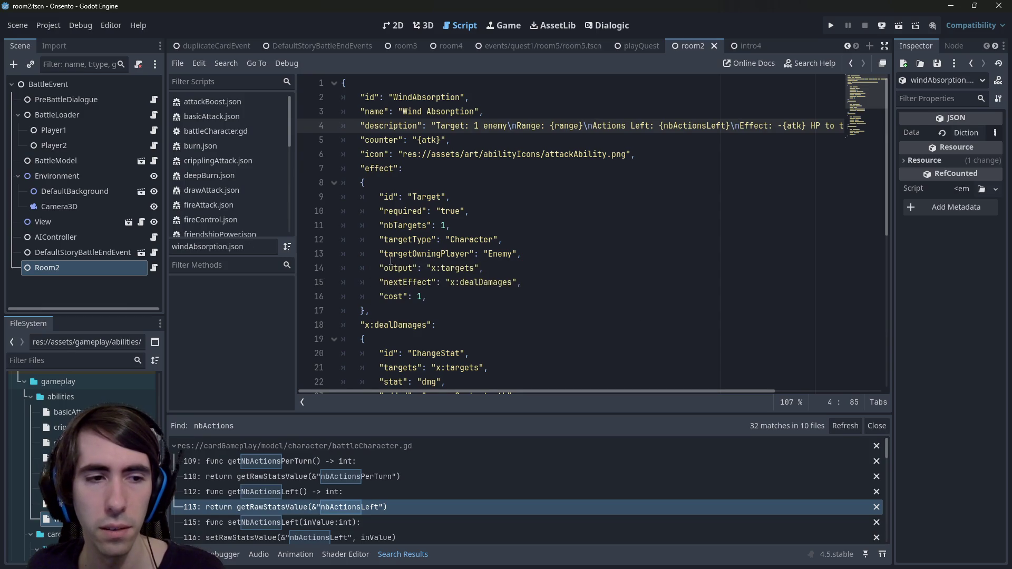
click(554, 253)
click(897, 27)
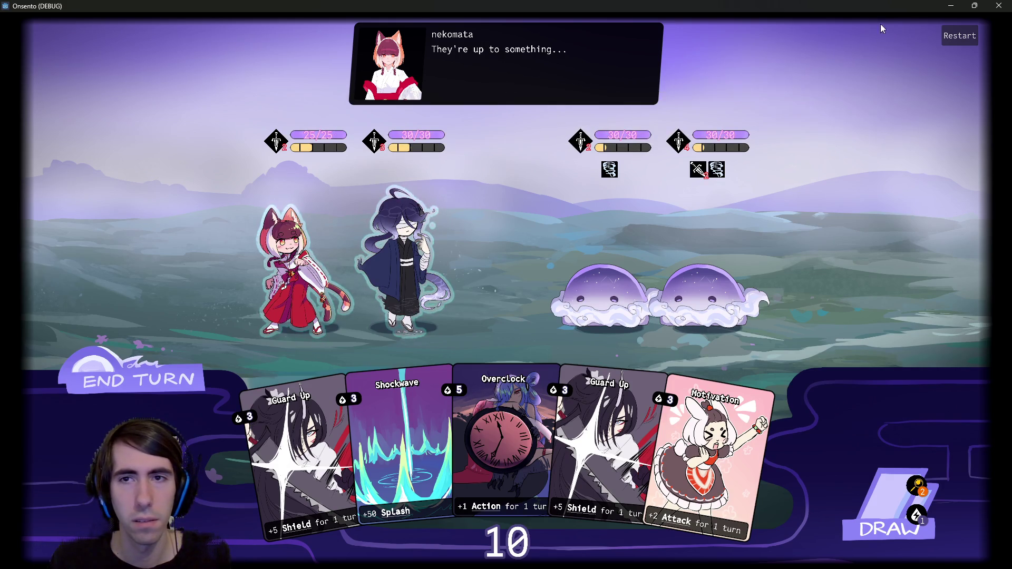
Play the battle, hover the ability tooltips, then quit the game back to the editor.
key(alt+F4)
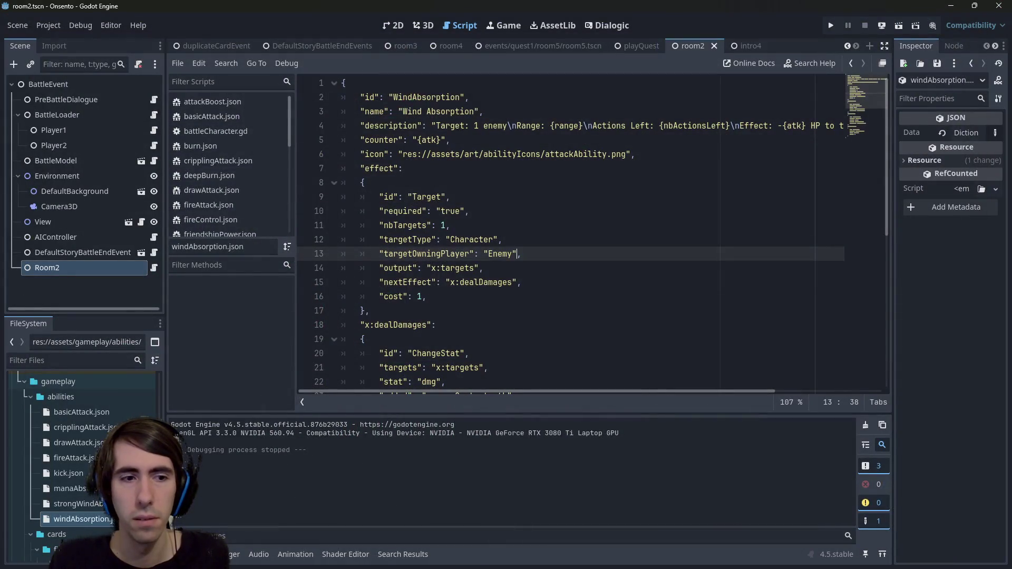
scroll(87, 435, up, 3)
scroll(87, 435, down, 2)
scroll(90, 438, down, 3)
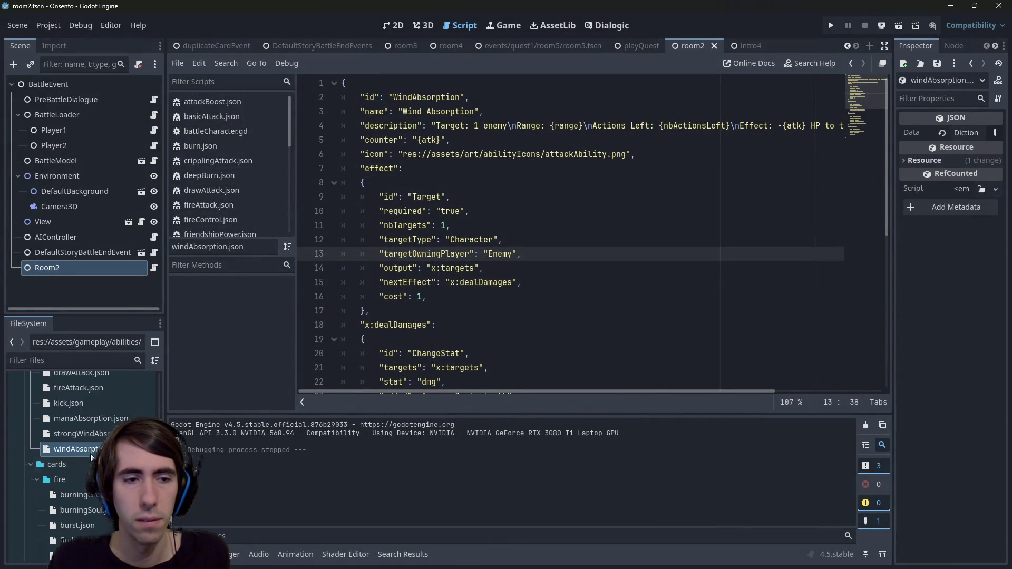
Copy the '[b]{!name}[/b]\n' markup from burn.json's description and reopen basicAttack.json at the description start.
double_click(75, 494)
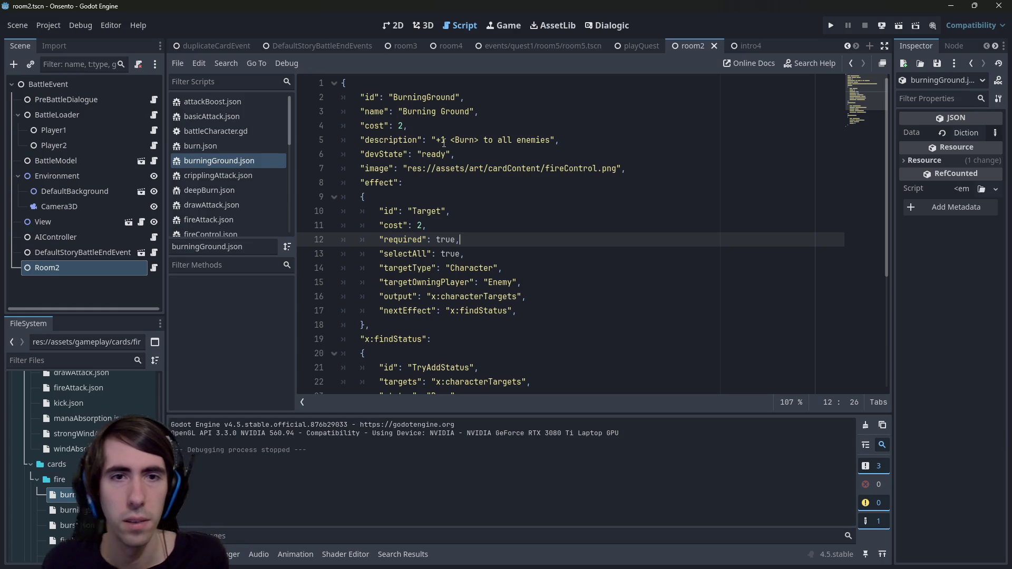
double_click(75, 467)
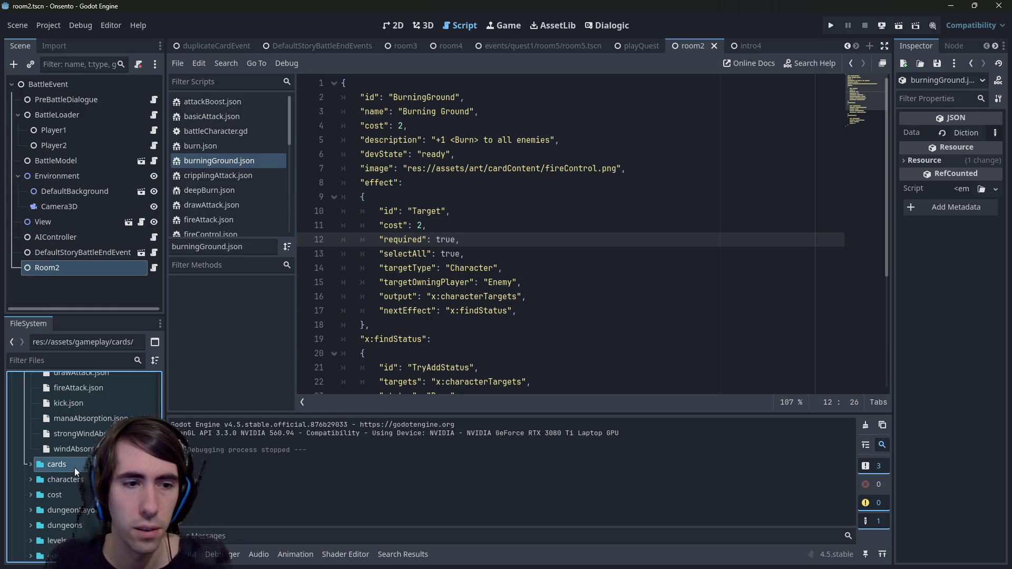
scroll(82, 524, down, 1)
double_click(72, 507)
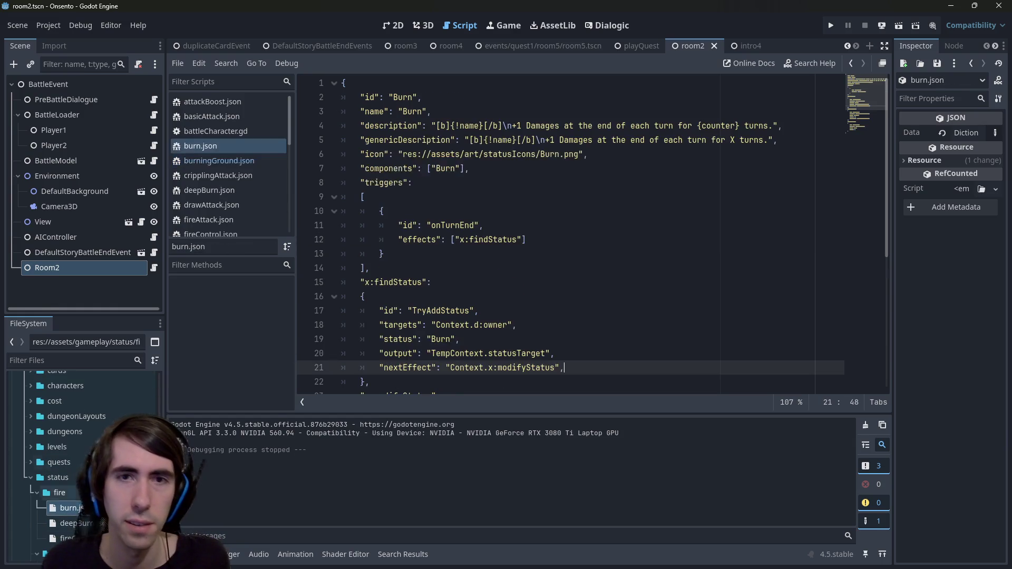
drag(435, 126, 512, 126)
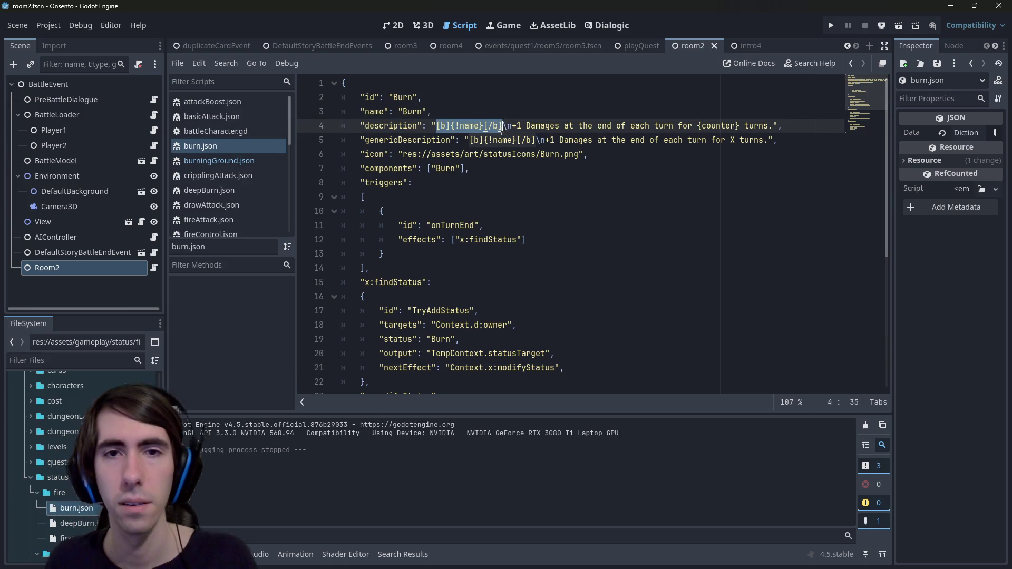
scroll(93, 443, up, 1)
scroll(94, 442, up, 5)
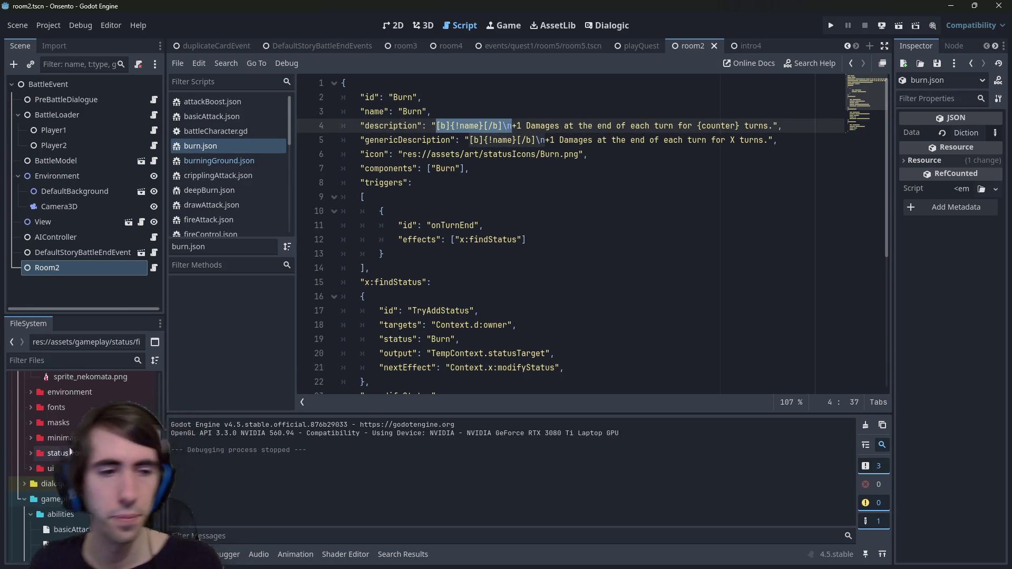
double_click(71, 412)
click(433, 126)
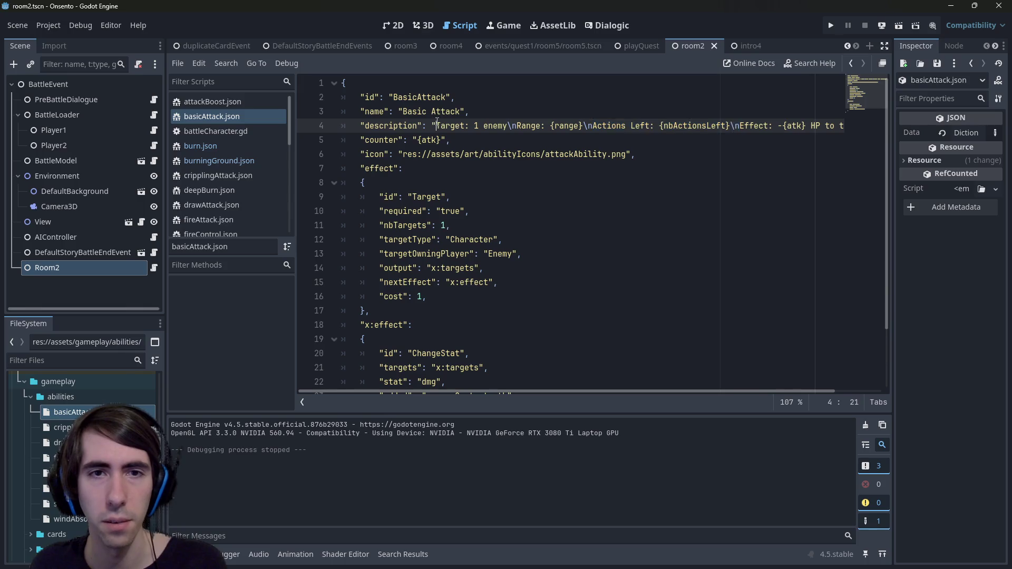
Prefix Basic Attack's description with the bold name, prefix range with !, and test-run the battle twice.
text([b]{!name}[/b]\n)
key(Left)
key(Left)
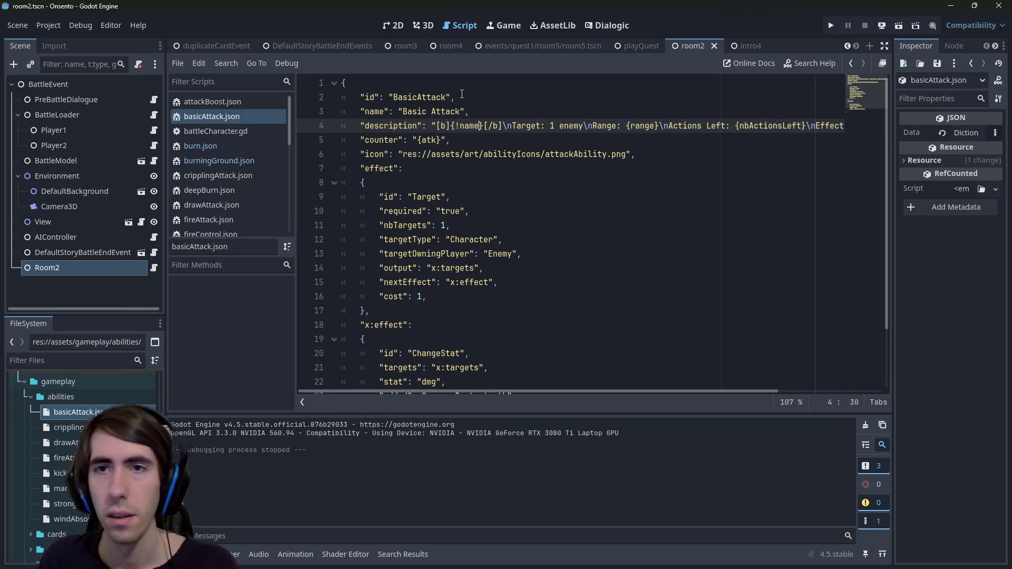
key(F6)
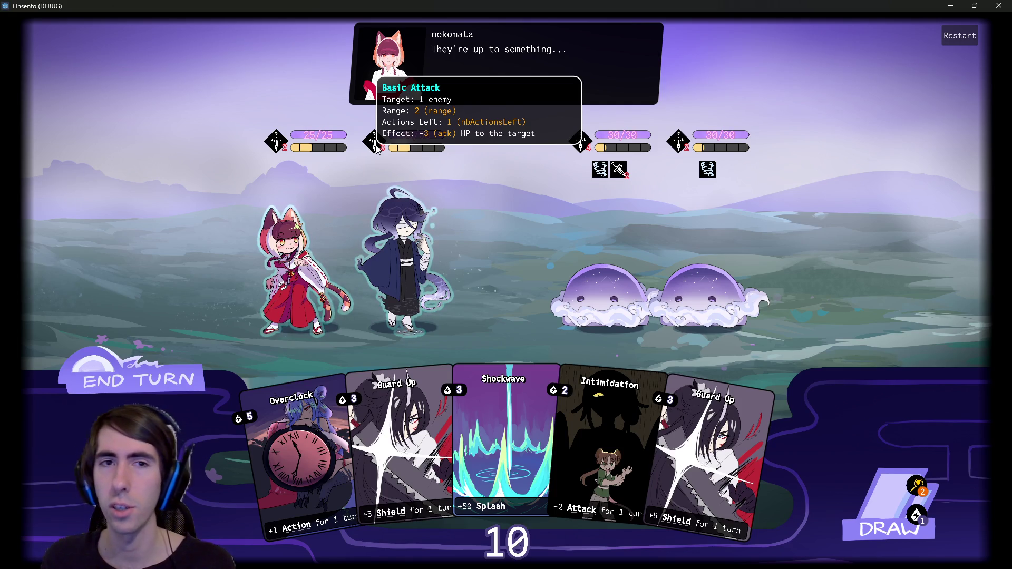
click(998, 5)
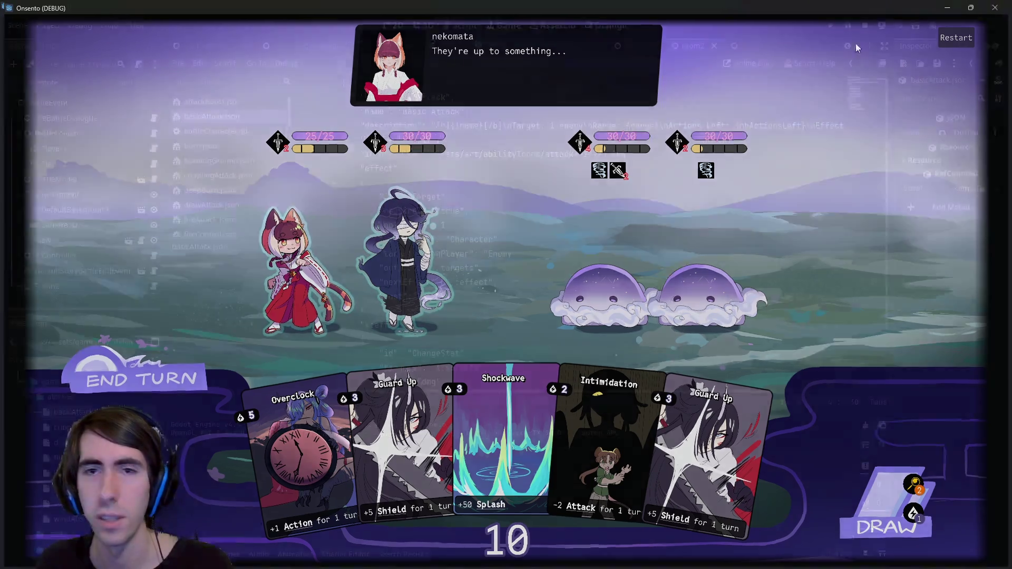
text(!)
click(894, 24)
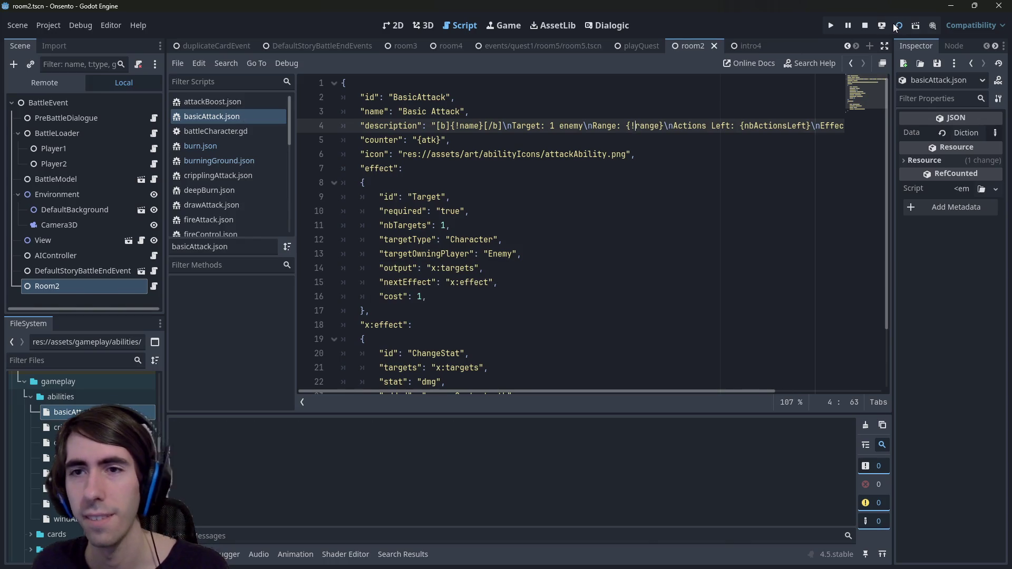
Prefix nbActionsLeft with ! in Basic Attack's description and rerun the battle to check the tooltip.
click(861, 25)
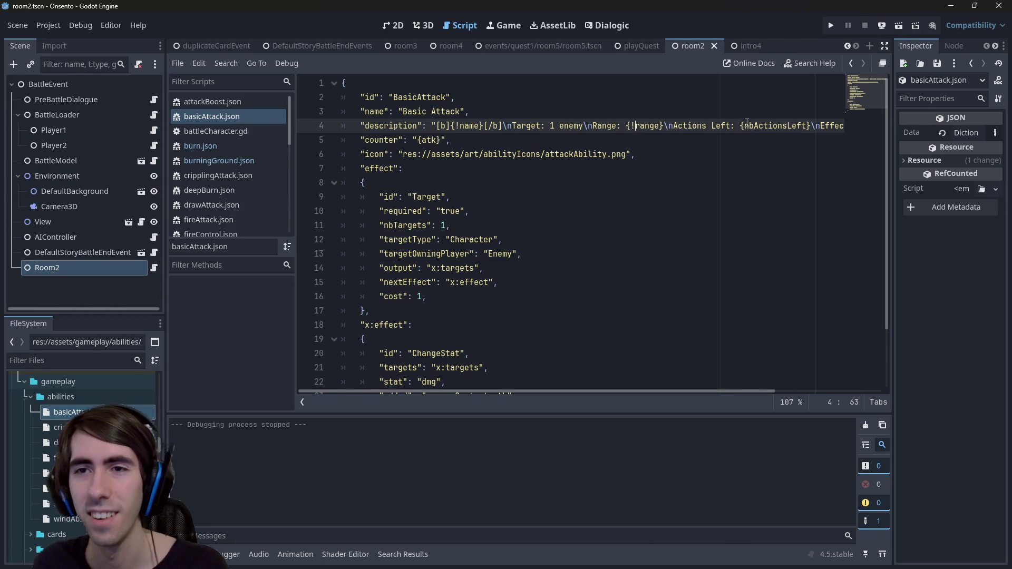
text(!)
mouse_move(670, 393)
mouse_down()
mouse_move(840, 385)
mouse_move(727, 388)
mouse_up()
click(899, 26)
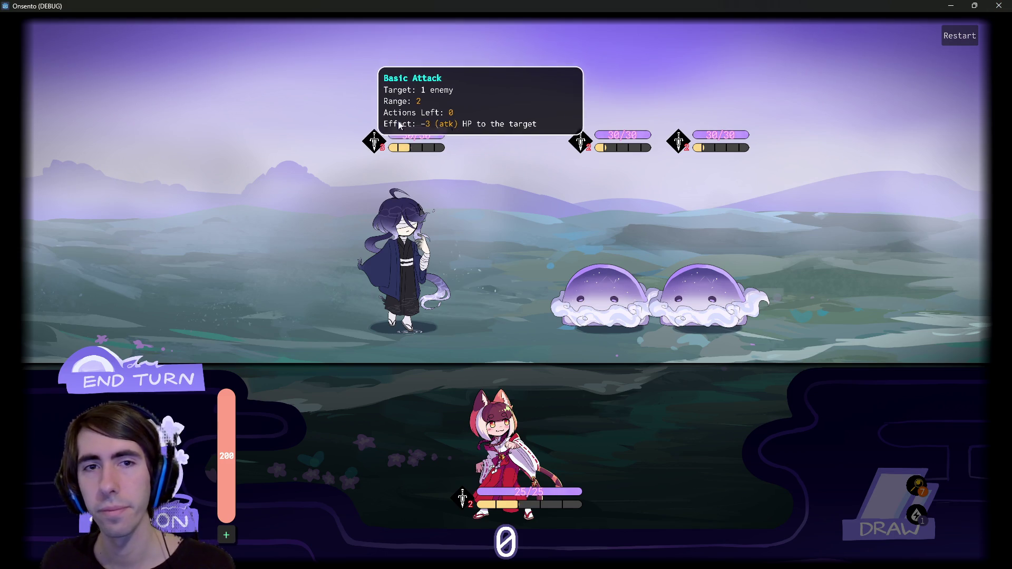
Reword Basic Attack's 'Actions Left' label to 'Amount left', dropping the 'this turn' wording.
click(1000, 5)
double_click(701, 125)
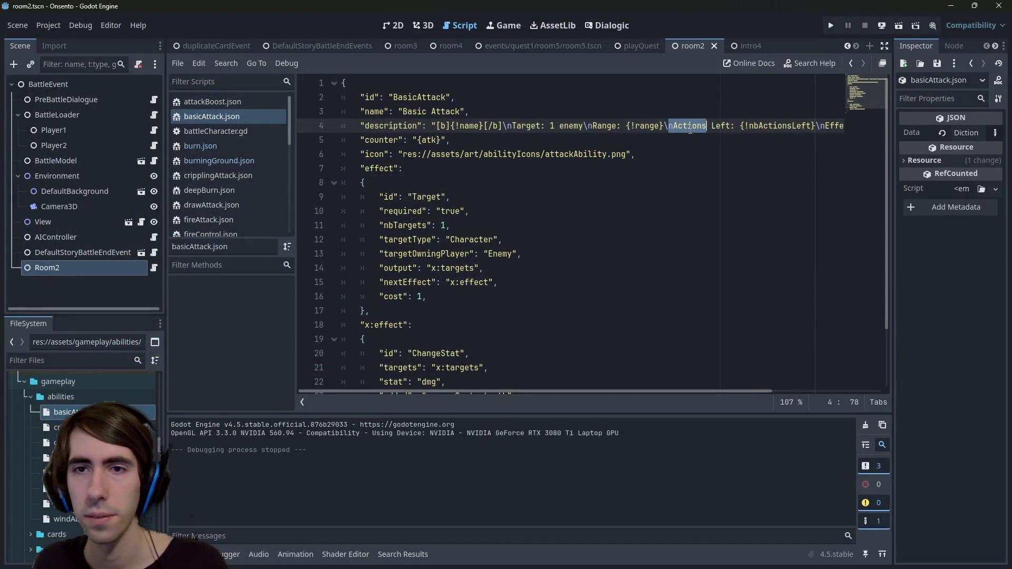
key(Right)
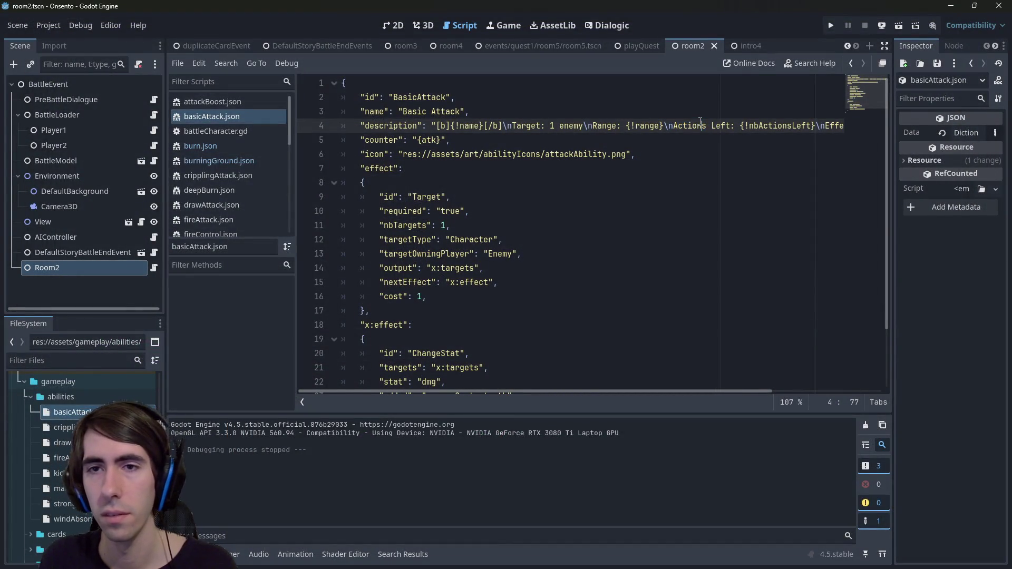
key(BackSpace)
key(BackSpace)
key(BackSpace)
text(mount)
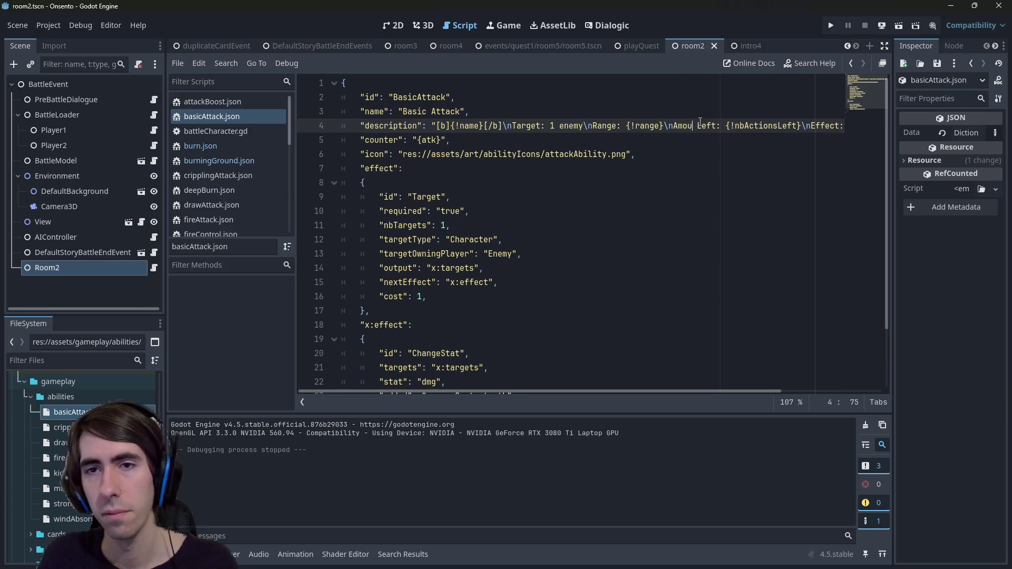
key(Right)
key(Right)
key(Right)
text(this turn)
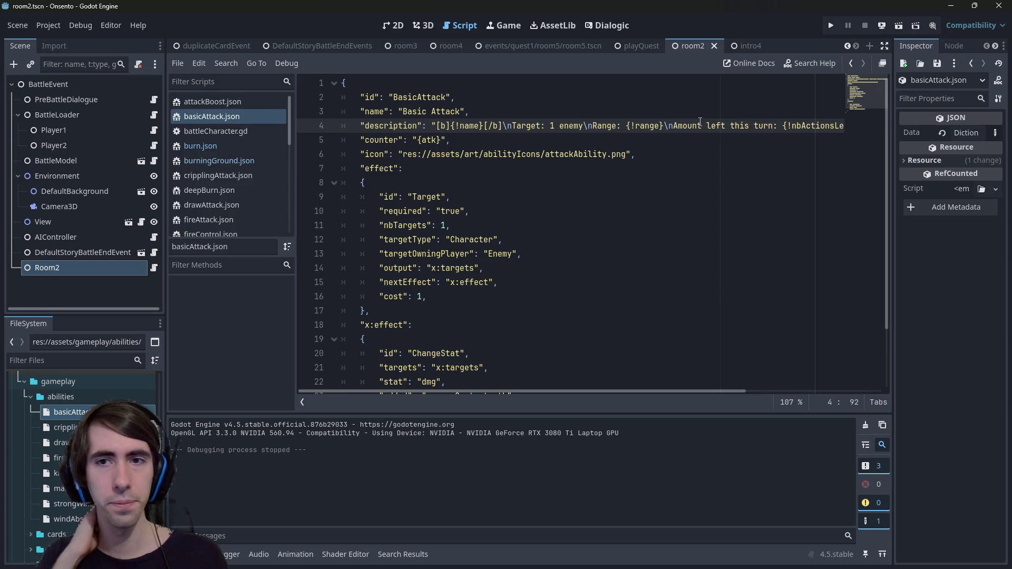
key(ctrl+shift+Left)
key(ctrl+shift+Left)
key(BackSpace)
key(BackSpace)
key(ctrl+shift+Left)
key(ctrl+shift+Left)
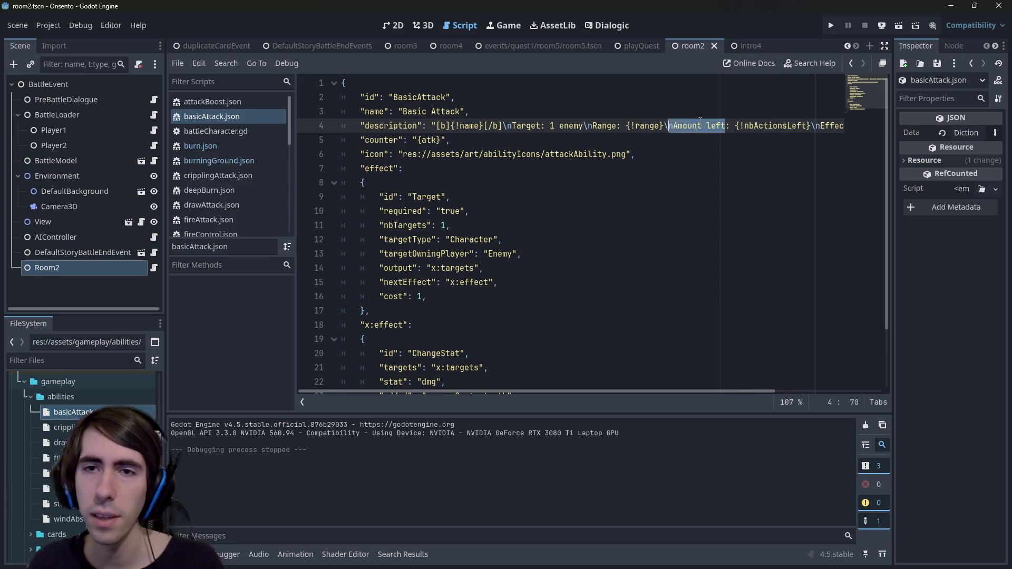
key(Left)
key(ctrl+shift+Right)
key(ctrl+shift+Right)
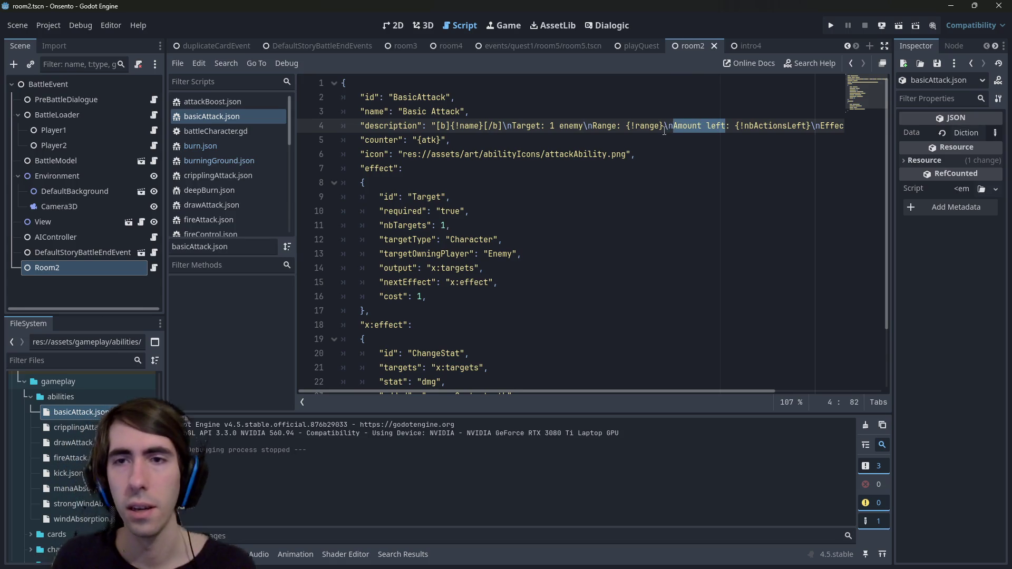
Replace 'Actions Left' with 'Amount left' in cripplingAttack.json and return to Basic Attack.
key(alt+Left)
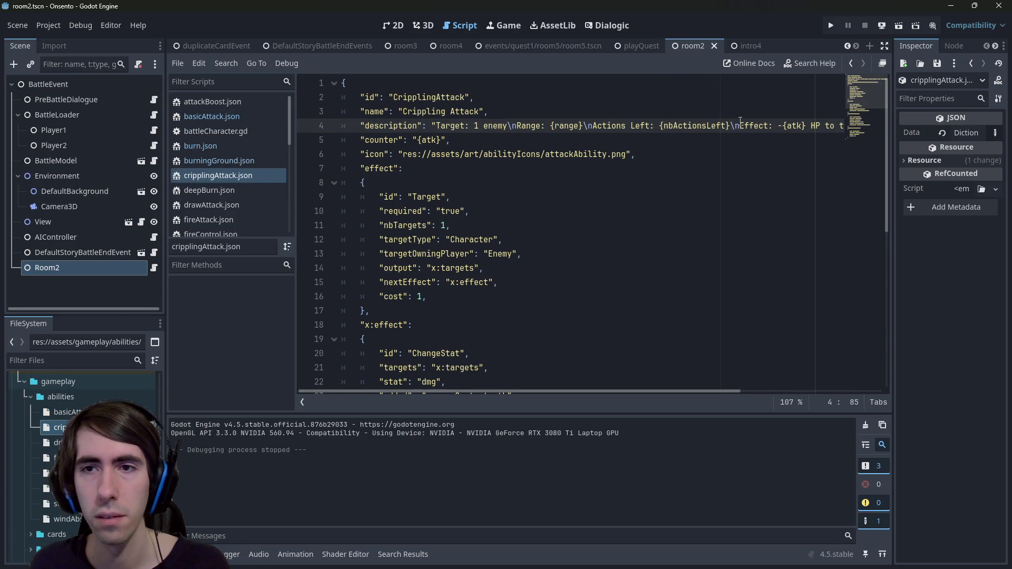
key(ctrl+shift+Left)
click(651, 127)
drag(651, 126, 596, 127)
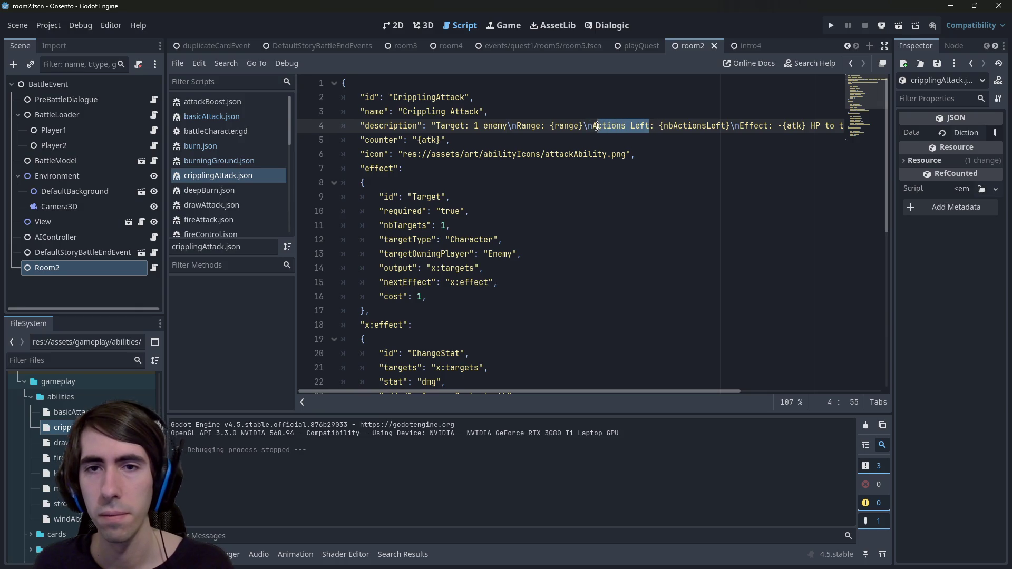
text(Amount left)
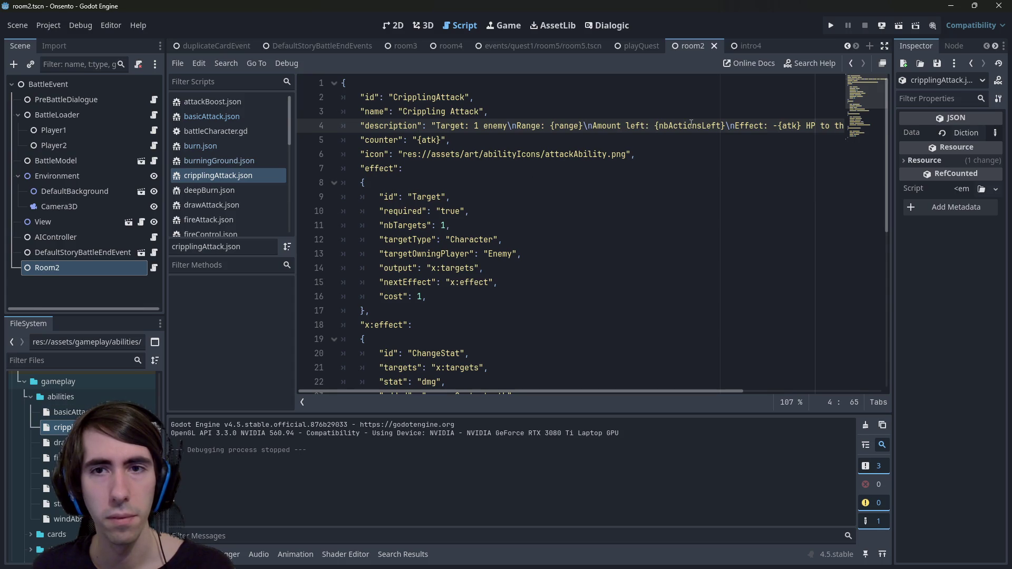
key(alt+Left)
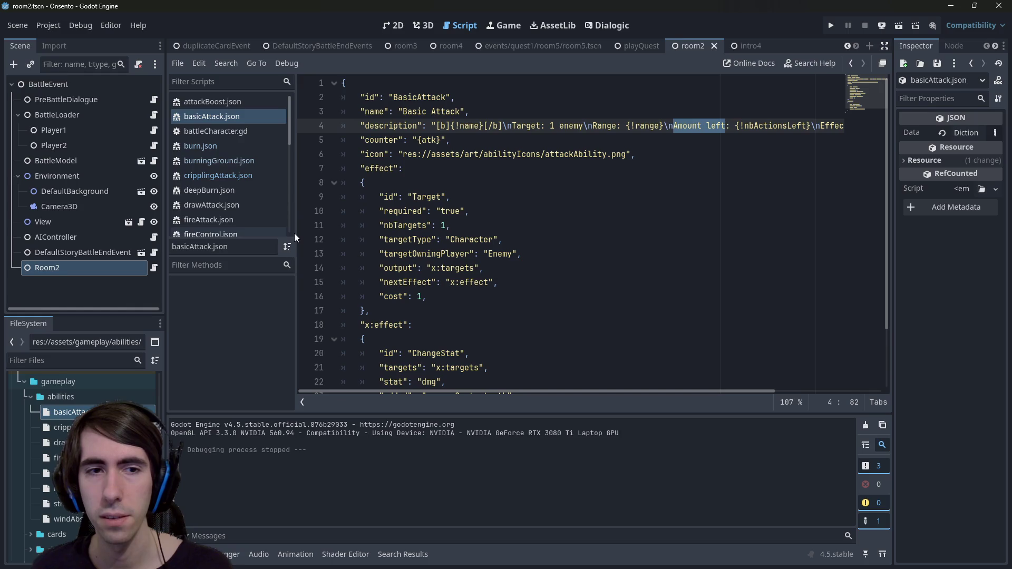
Move the "-{atk} HP to the target" sentence to sit right after the bold title and save.
drag(296, 233, 222, 234)
scroll(632, 387, right, 2)
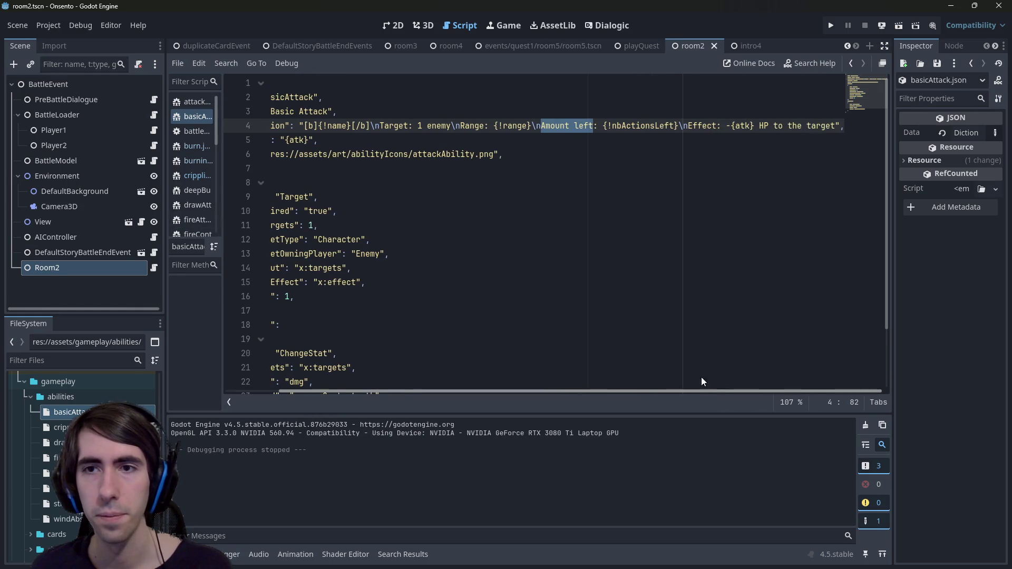
click(578, 128)
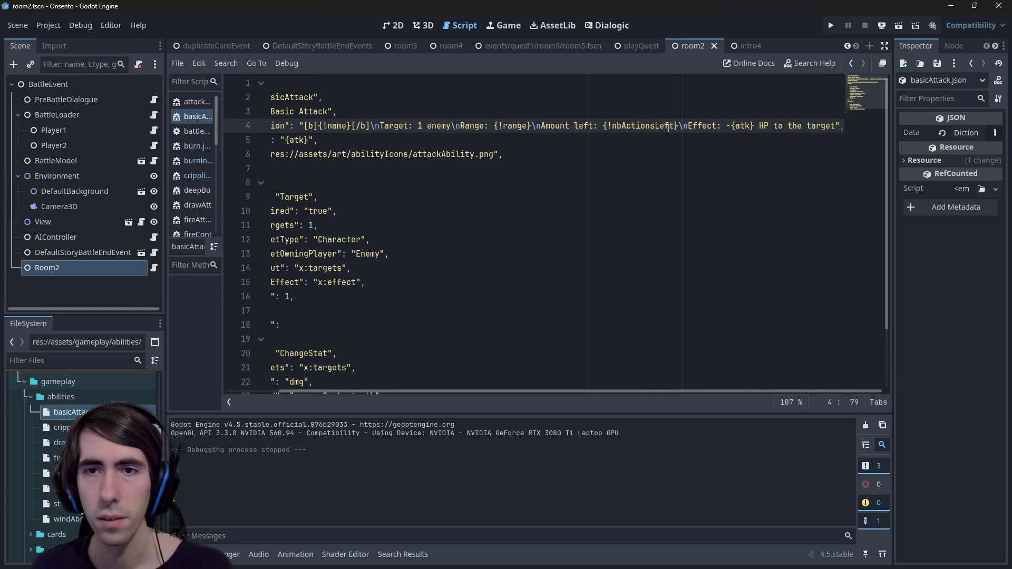
drag(688, 127, 837, 127)
key(ctrl+c)
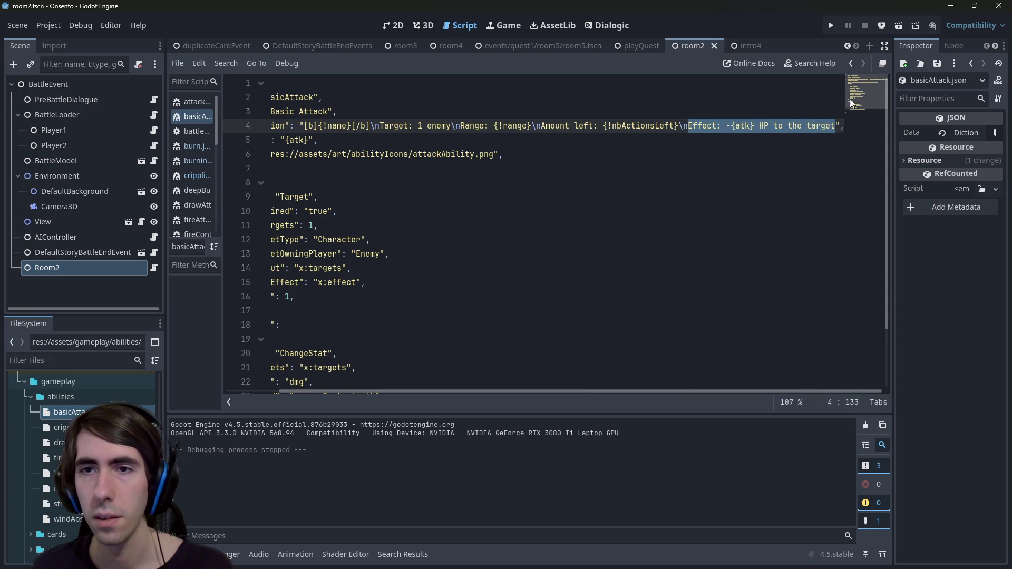
key(BackSpace)
key(BackSpace)
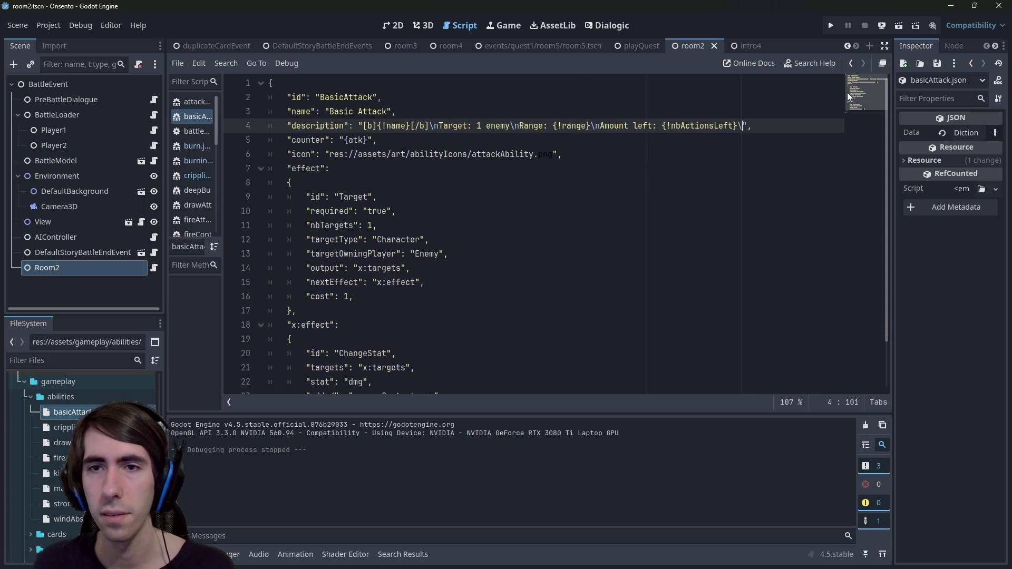
key(BackSpace)
click(437, 127)
key(ctrl+v)
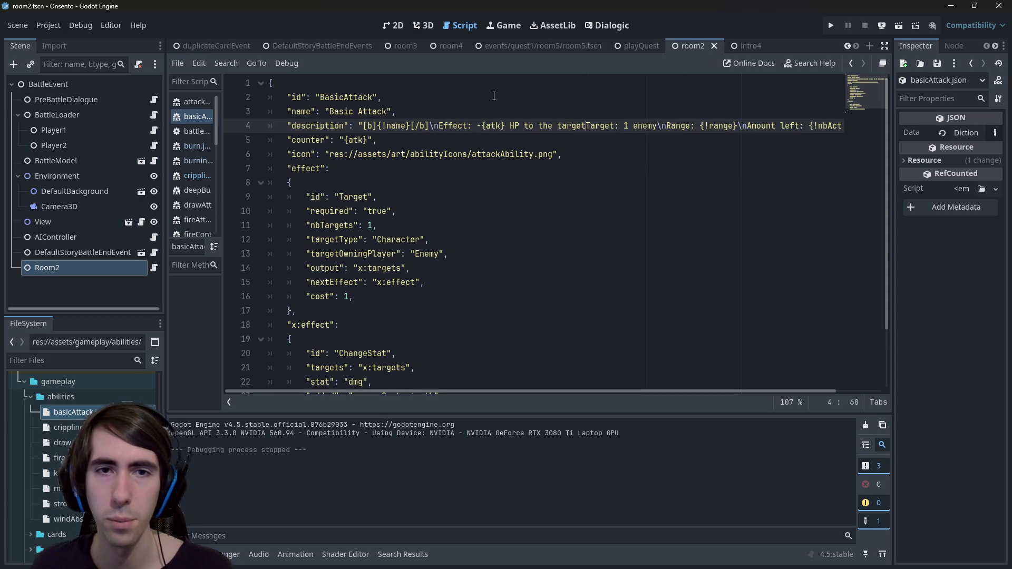
text(\n)
text(.\n\n)
key(ctrl+s)
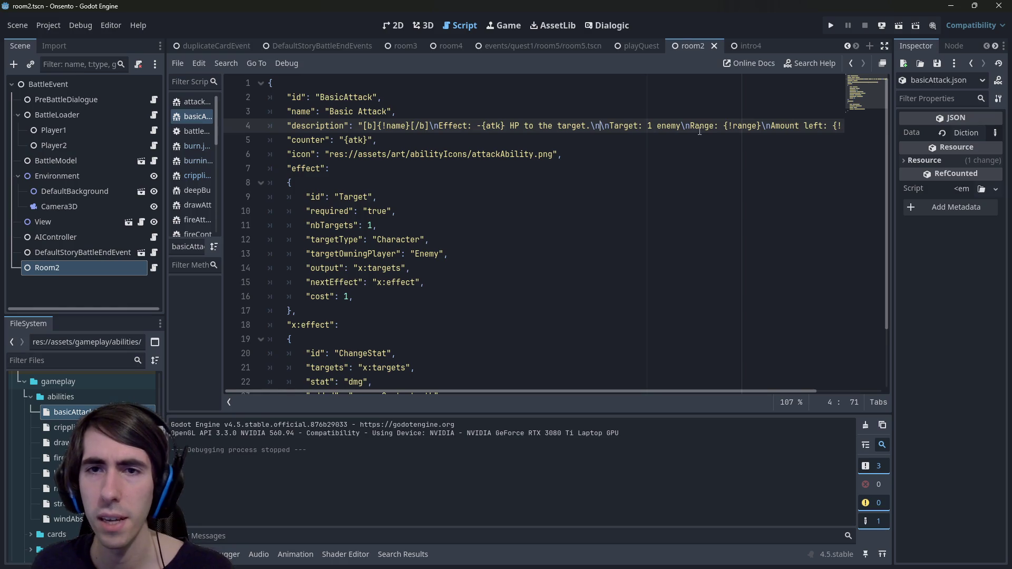
scroll(734, 384, right, 2)
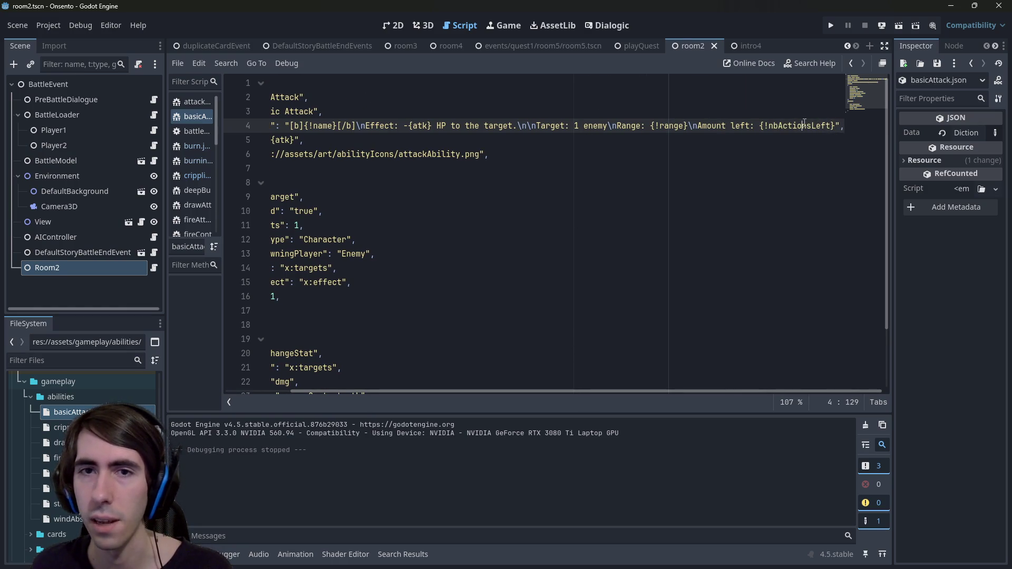
Test the tooltip in-game, remove the "Effect: " label, save and run again.
drag(588, 126, 570, 126)
click(902, 21)
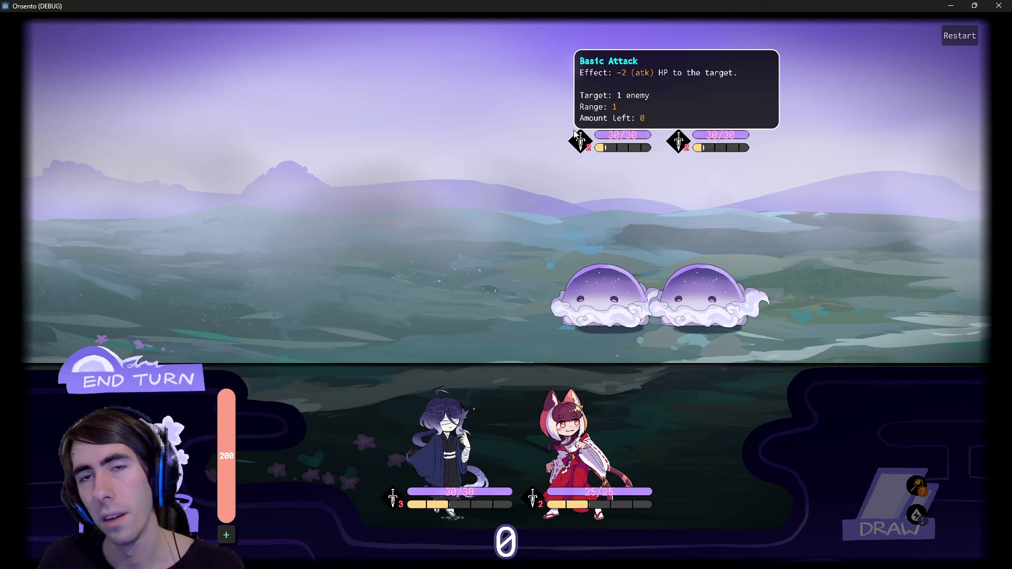
click(998, 6)
drag(403, 126, 371, 129)
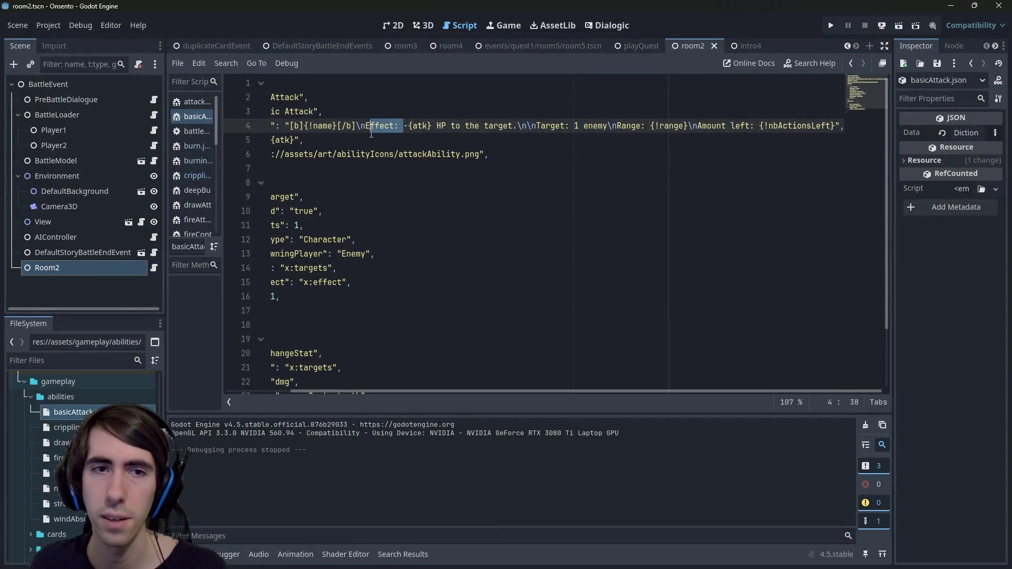
key(Delete)
key(ctrl+s)
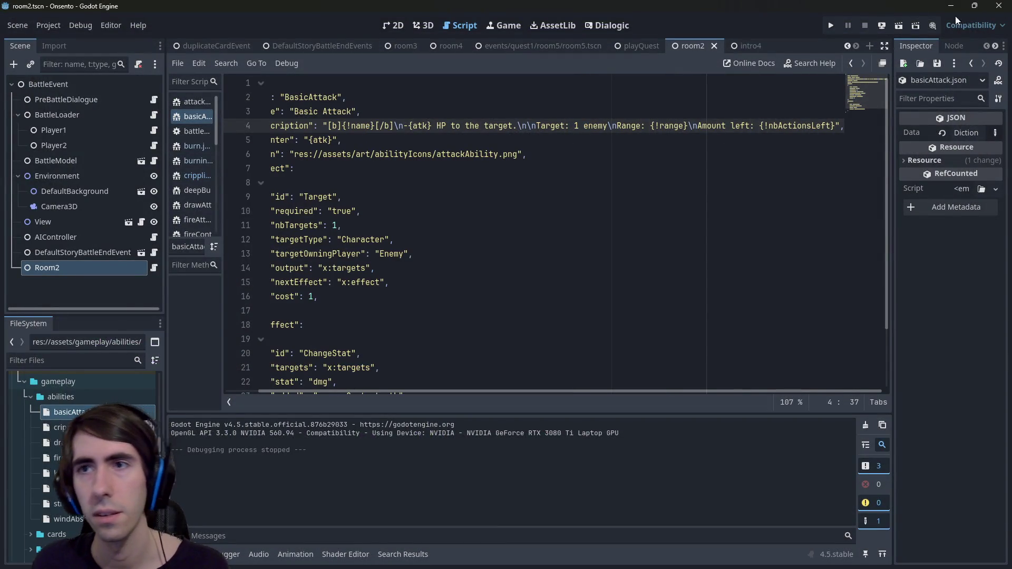
click(899, 25)
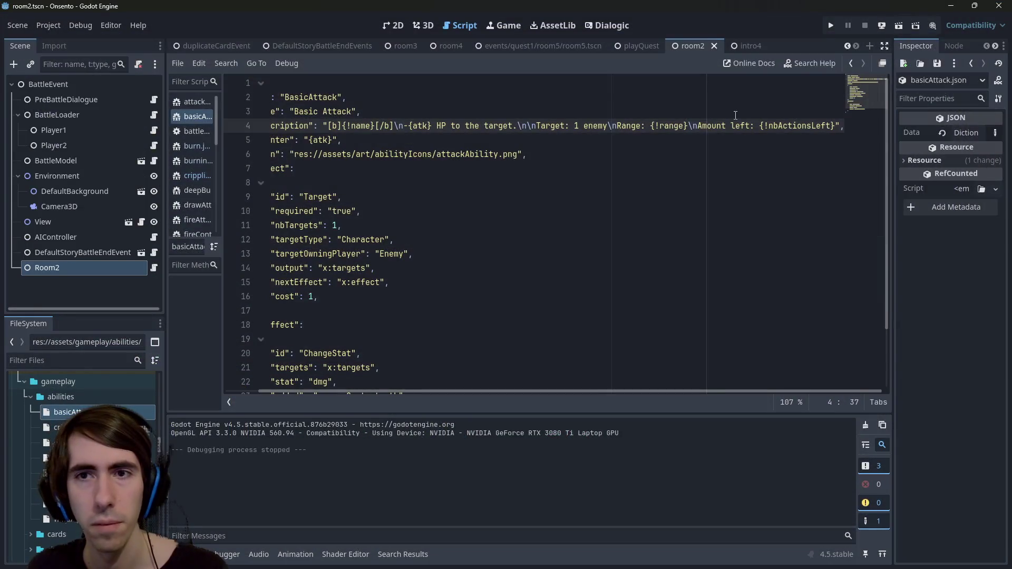
Add "({!nbActionsLeft})" right after the bold Basic Attack title.
key(Left)
key(Left)
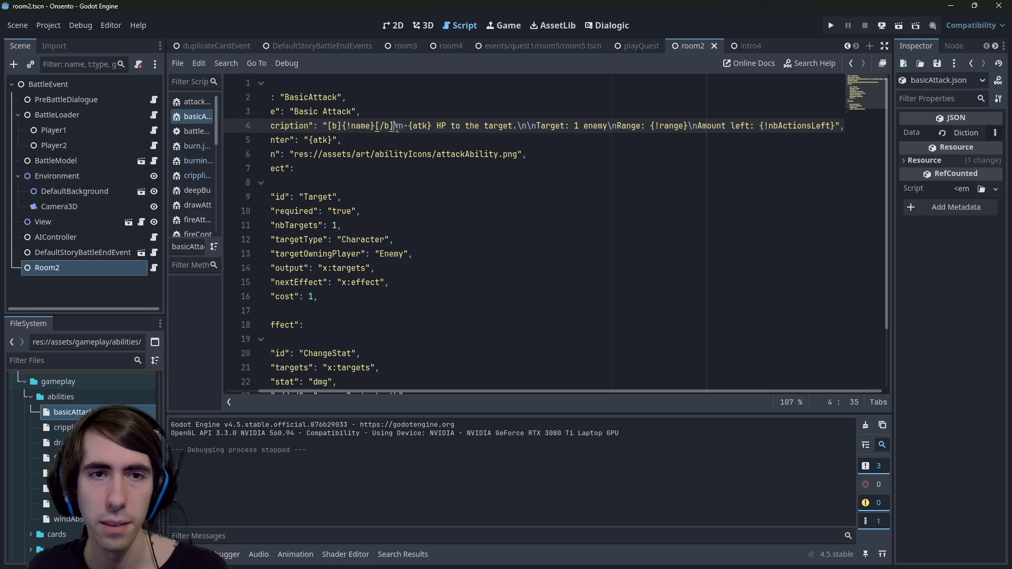
text(()
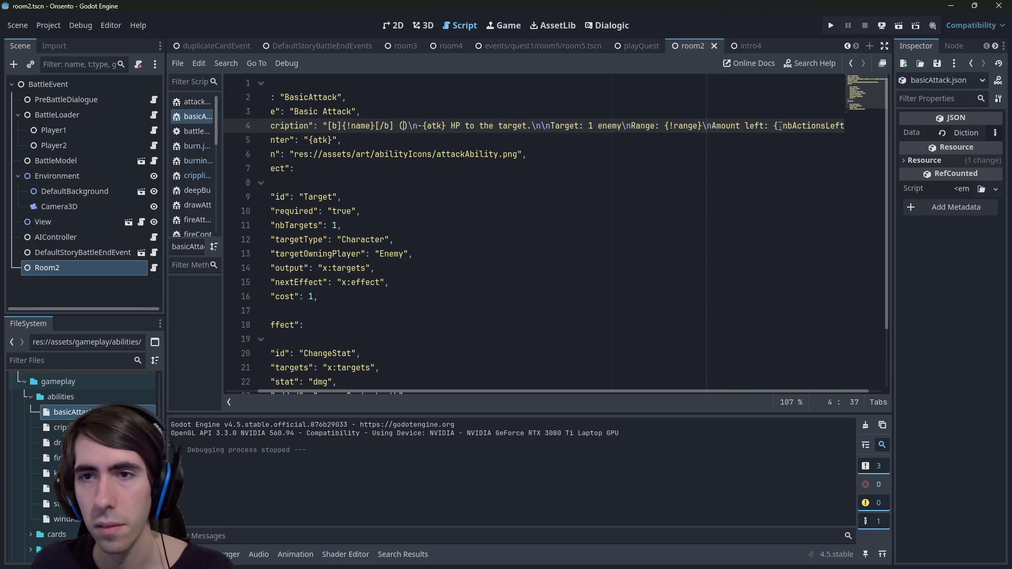
drag(778, 126, 840, 125)
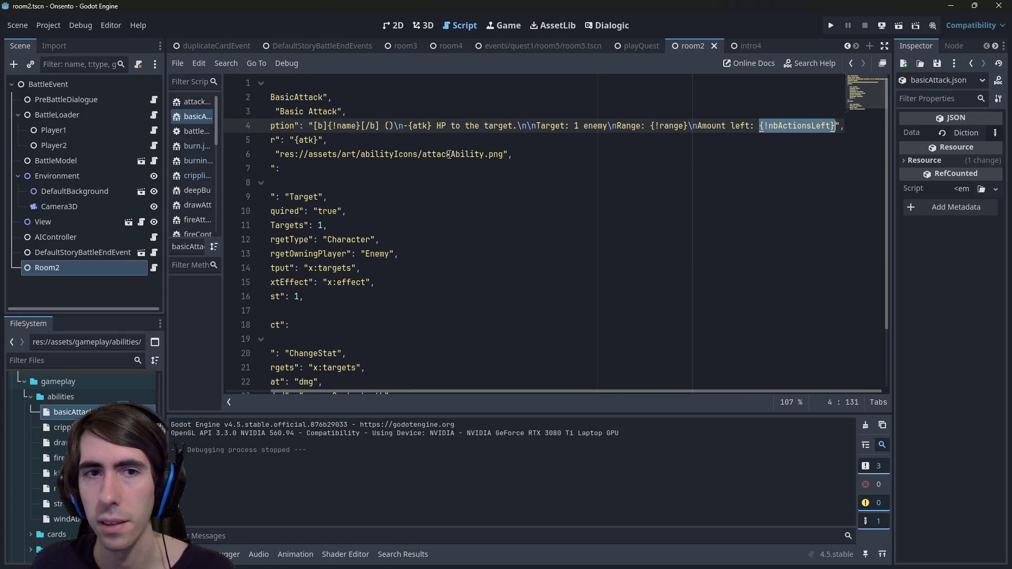
key(ctrl+c)
click(394, 125)
key(ctrl+v)
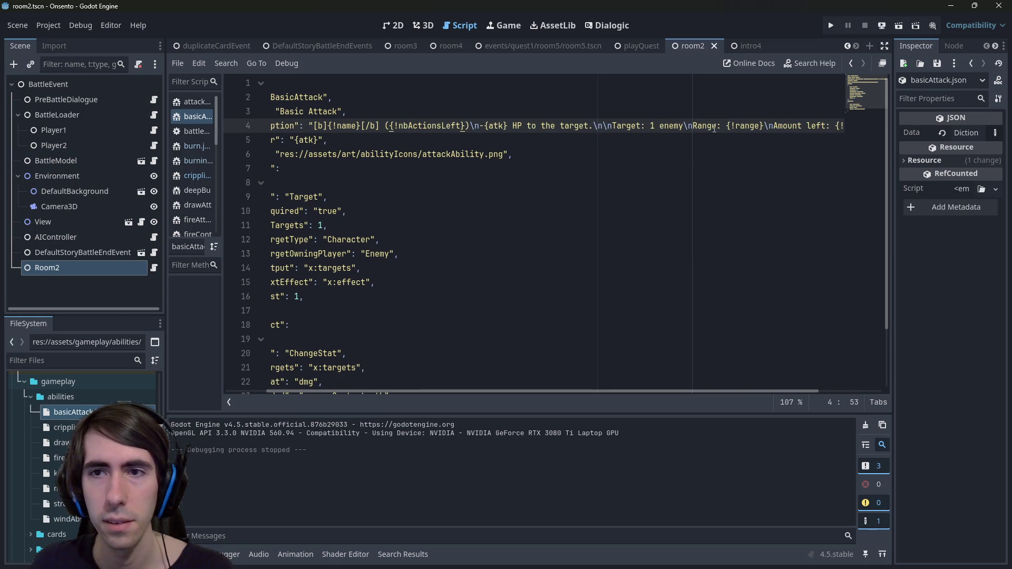
Run the game to preview the tooltip with the action count, then close it.
click(898, 26)
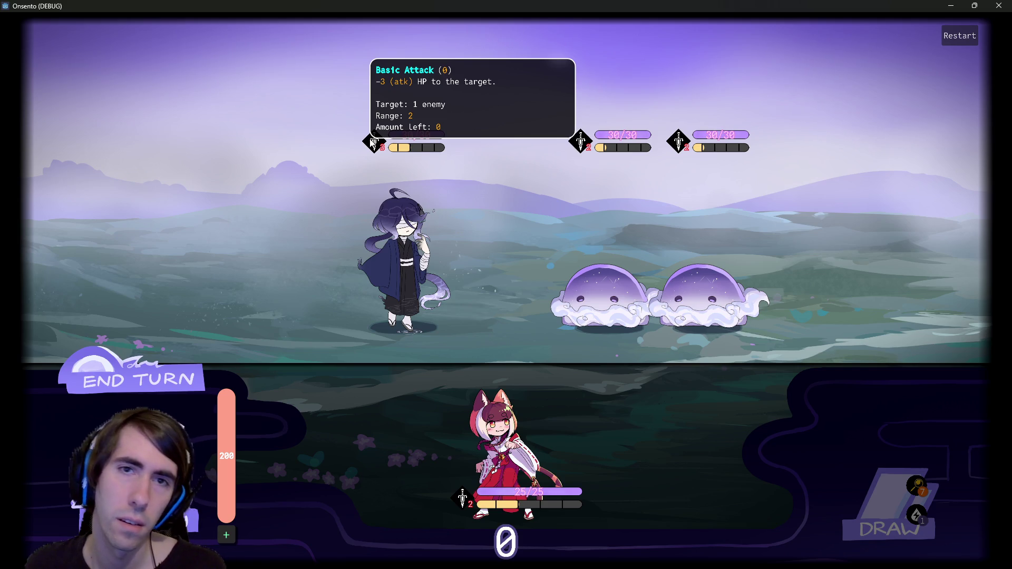
click(998, 5)
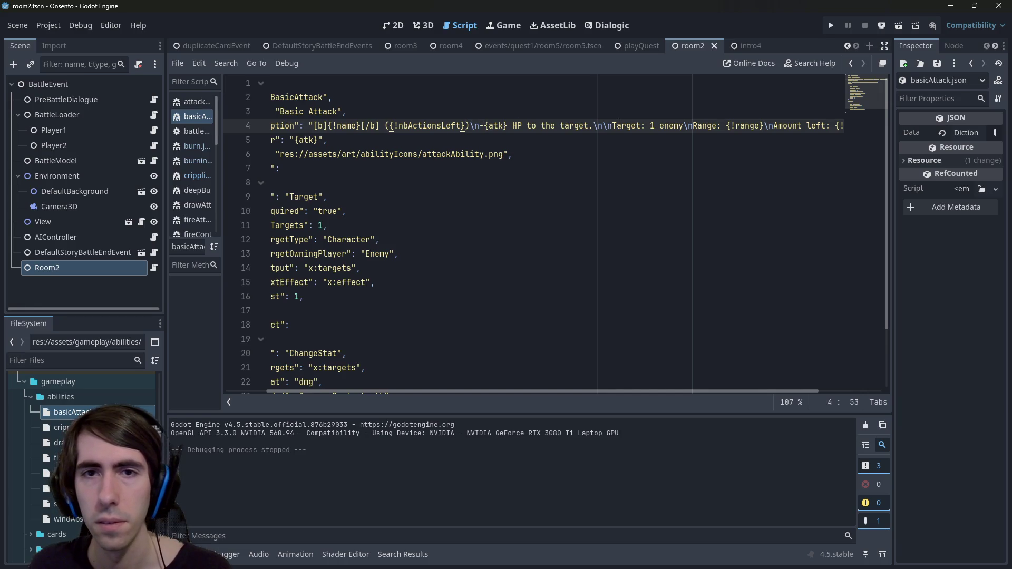
Reword the damage sentence to target "1 enemy" instead of "the target".
double_click(680, 126)
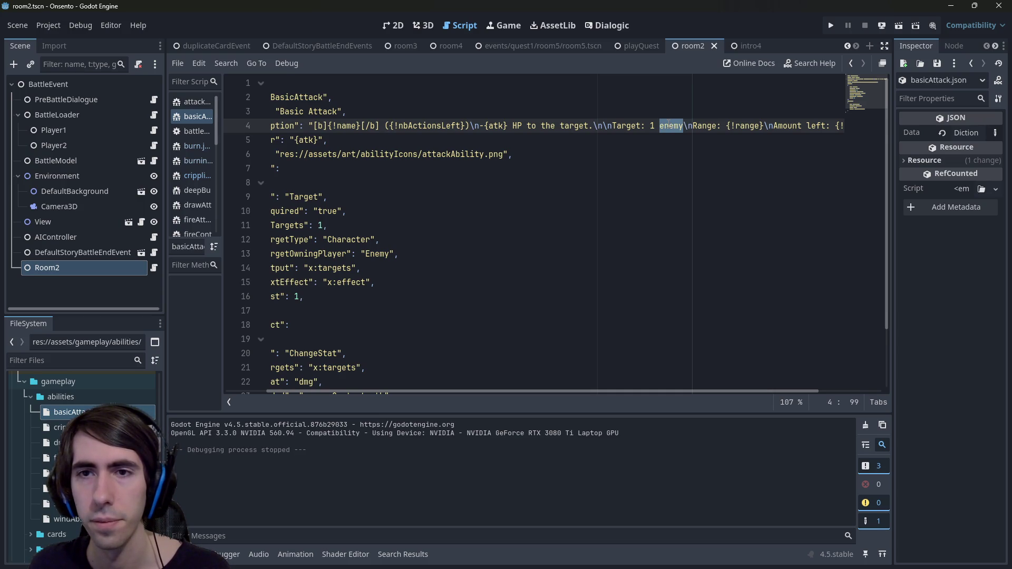
click(586, 127)
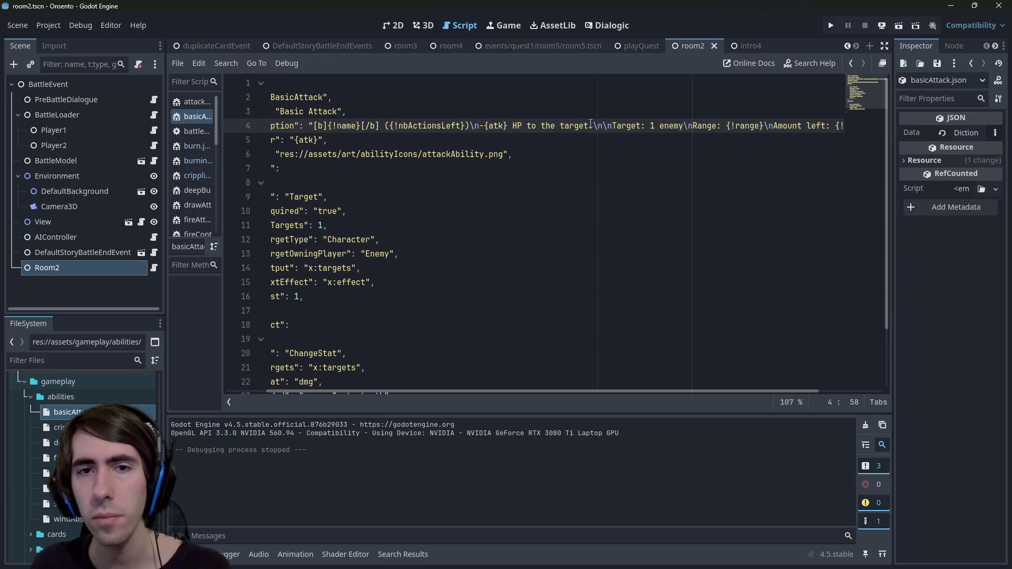
text(!)
double_click(554, 125)
text(1)
double_click(570, 126)
text(ene)
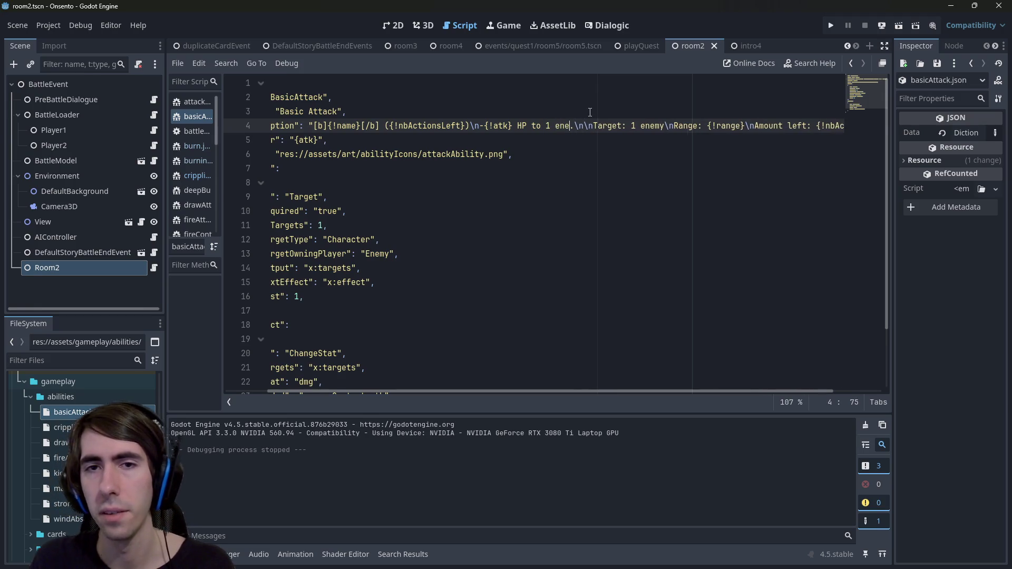
key(BackSpace)
key(BackSpace)
key(BackSpace)
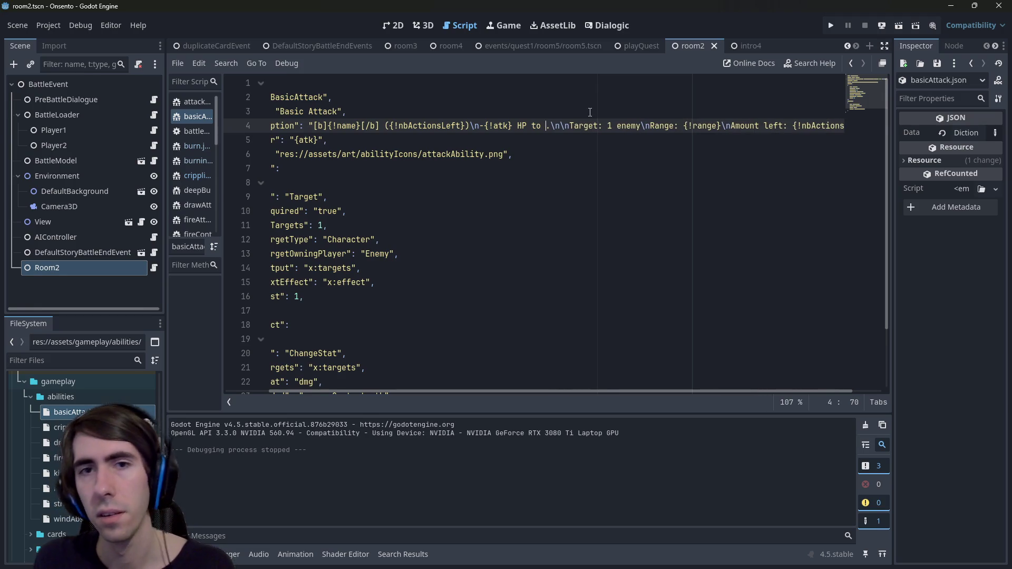
text(enemy)
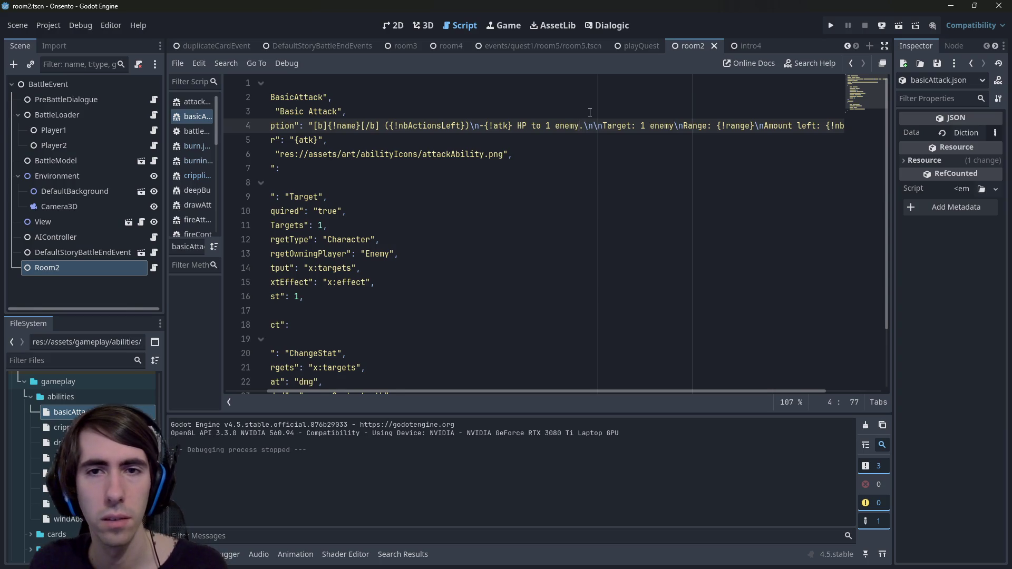
key(Right)
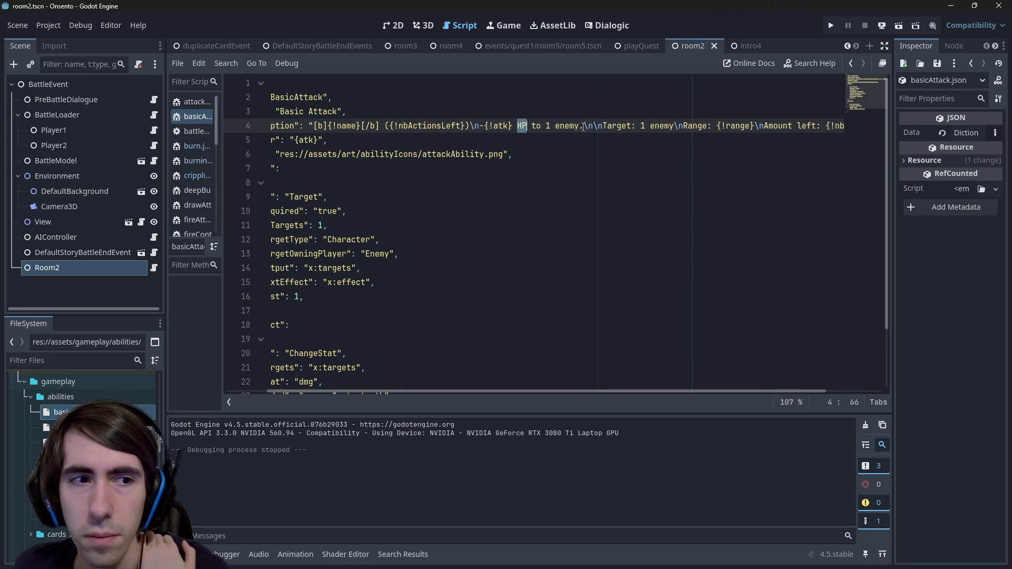
Delete the "Amount left" part and prefix the uses-left count with x, then save.
drag(584, 126, 858, 132)
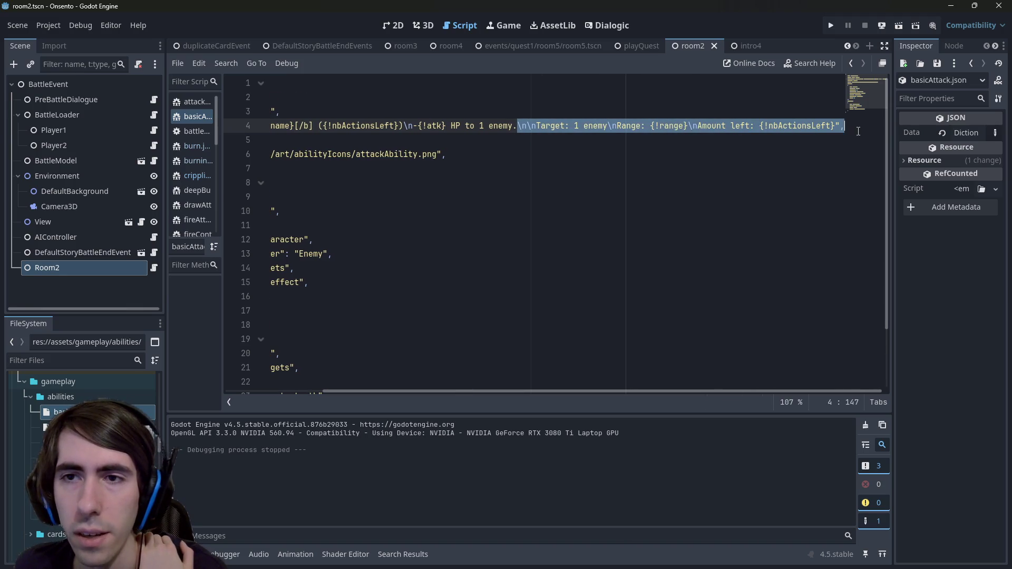
click(717, 126)
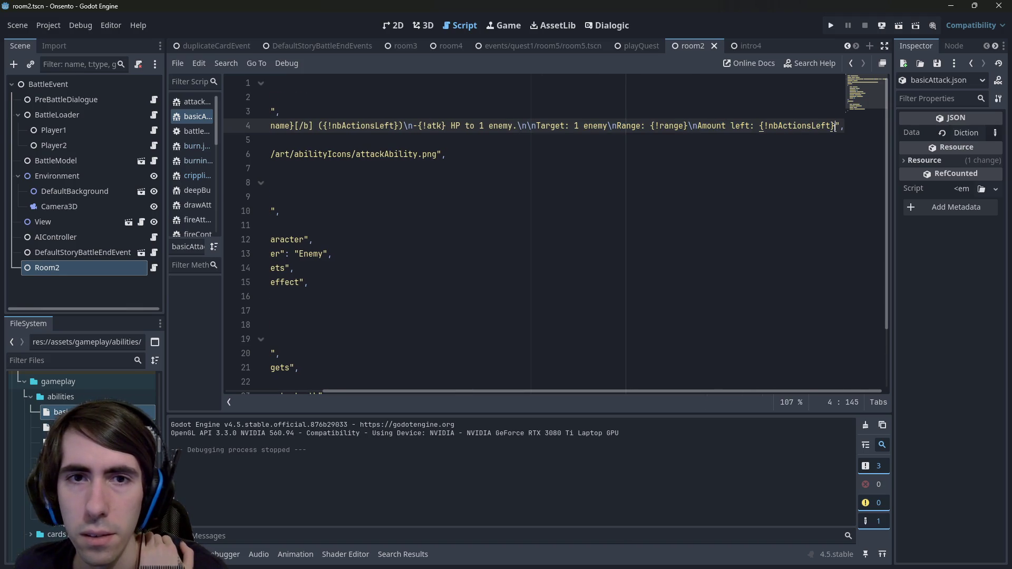
mouse_move(833, 126)
mouse_down()
mouse_move(860, 127)
mouse_move(697, 126)
mouse_up()
key(BackSpace)
key(BackSpace)
key(BackSpace)
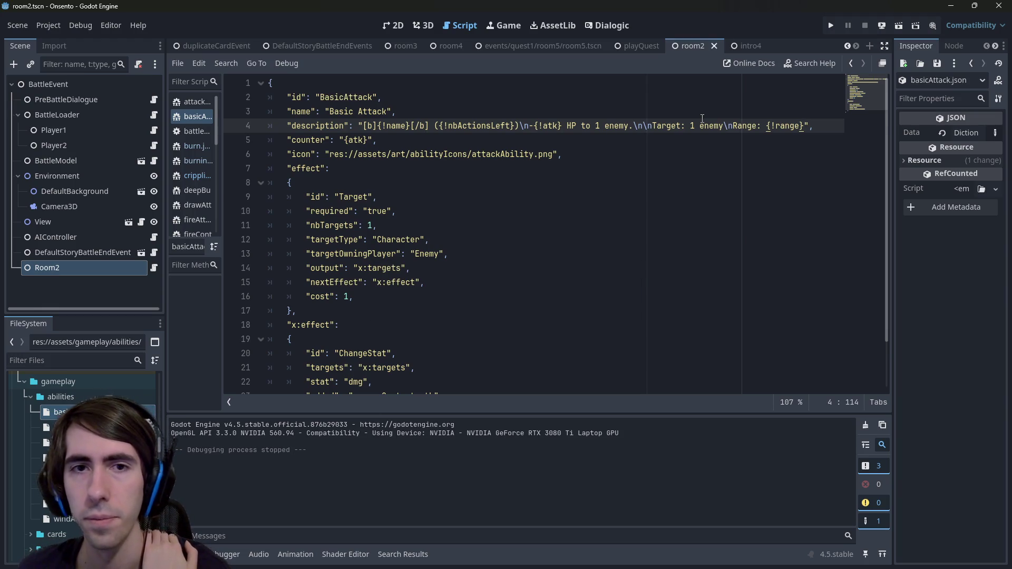
click(440, 126)
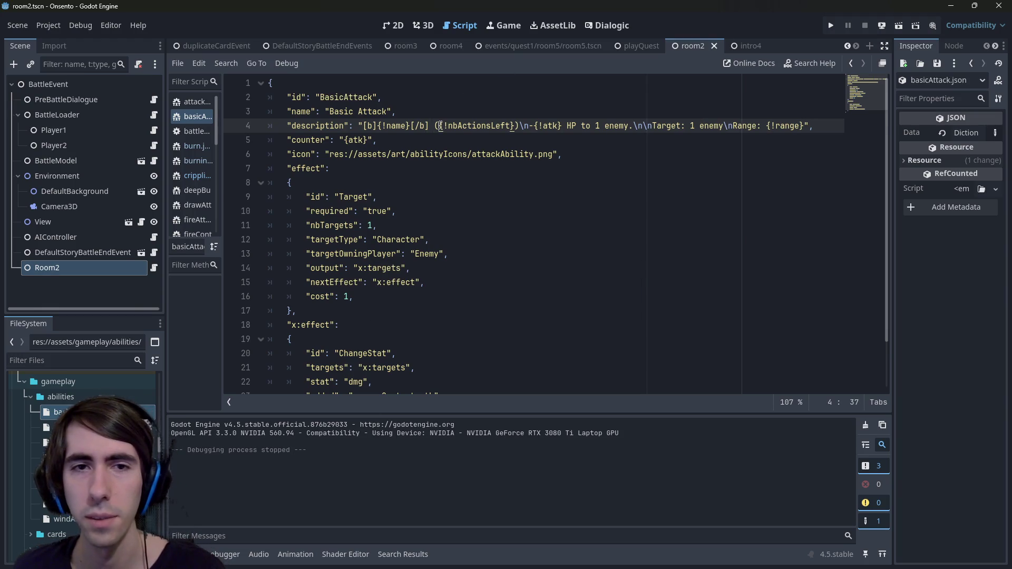
text(x)
key(ctrl+s)
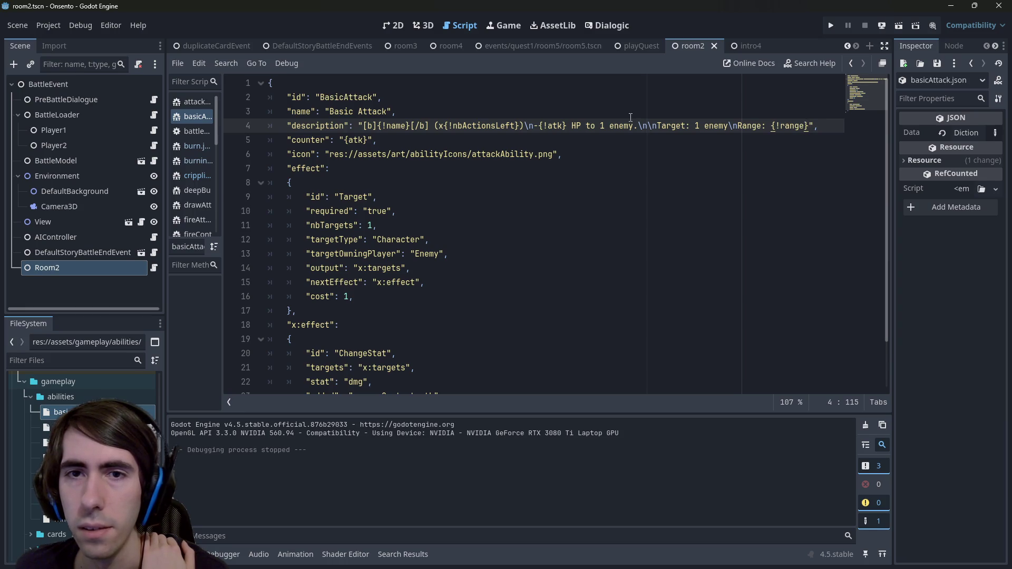
text(in range)
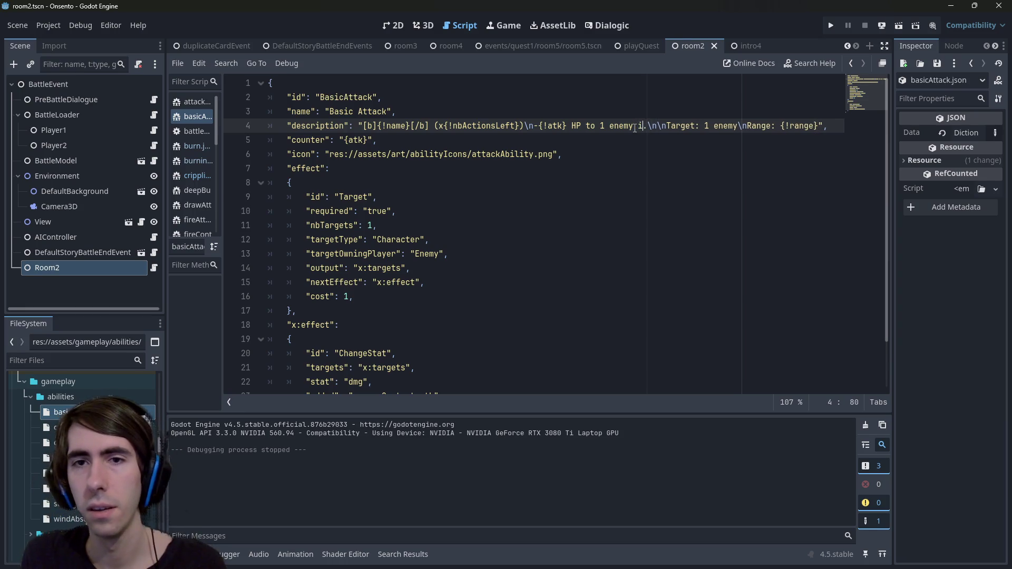
End the sentence with "in range ({!range}).", drop the old Target/Range text, and run the game.
key(ctrl+shift+Right)
key(ctrl+shift+Right)
key(ctrl+shift+Right)
key(ctrl+shift+Right)
key(Delete)
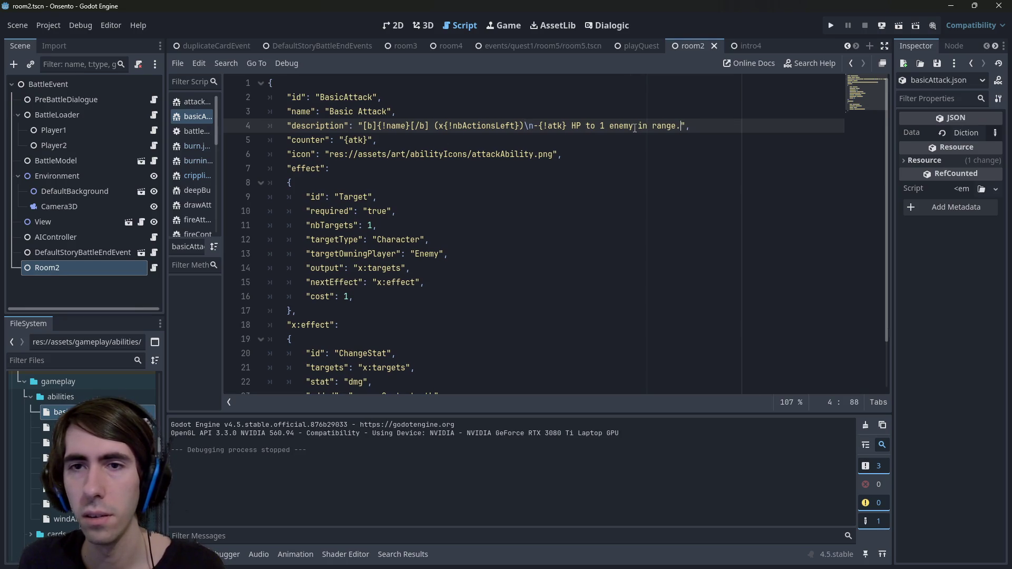
key(ctrl+v)
key(ctrl+shift+Left)
key(ctrl+shift+Left)
key(ctrl+shift+Left)
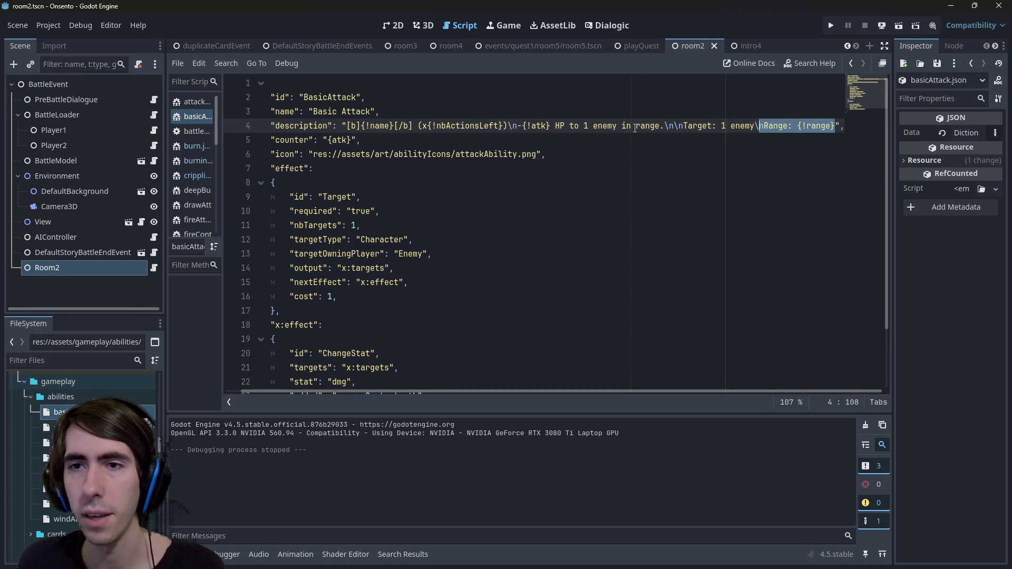
click(744, 98)
drag(797, 126, 841, 124)
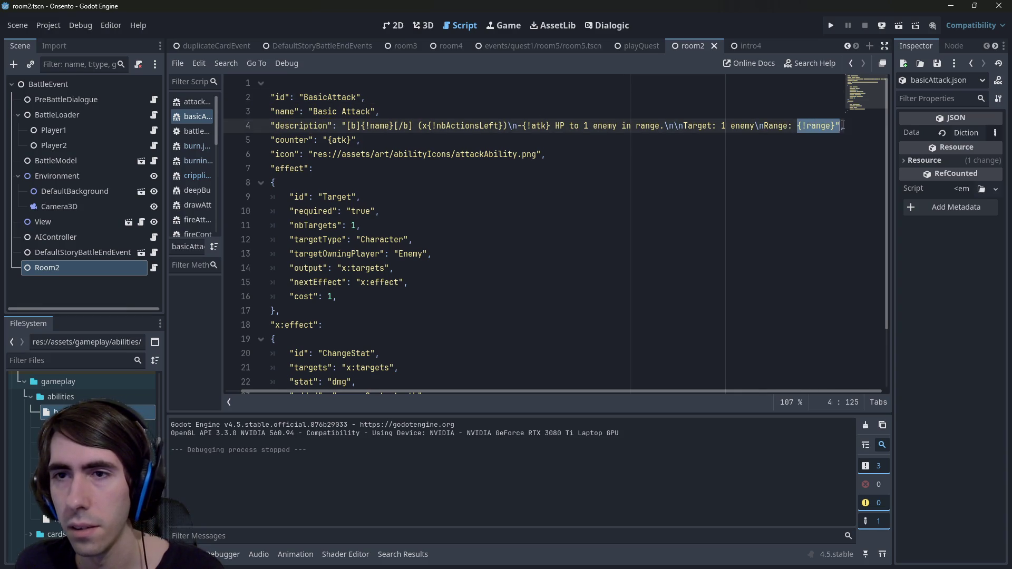
click(661, 125)
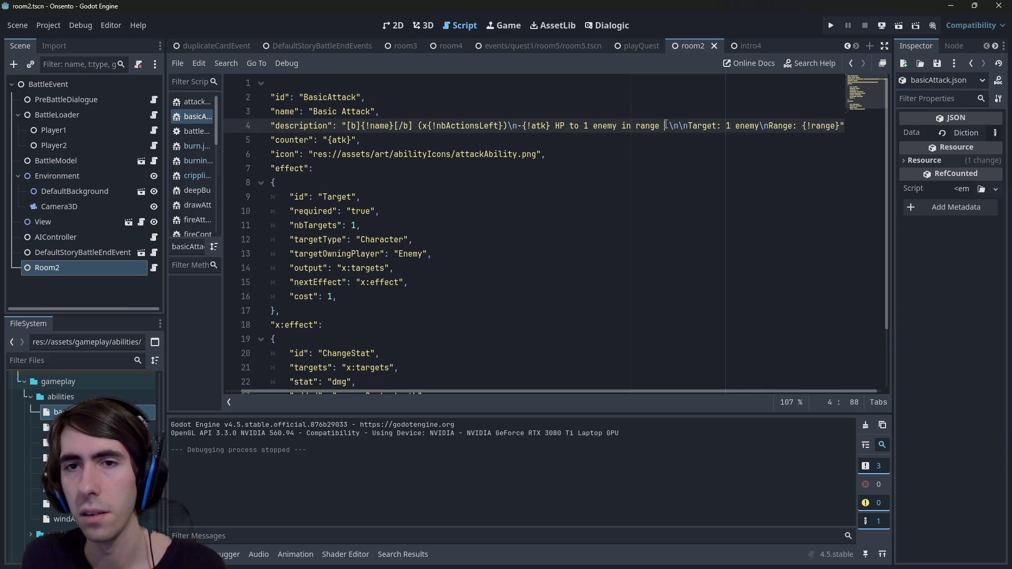
key(ctrl+v)
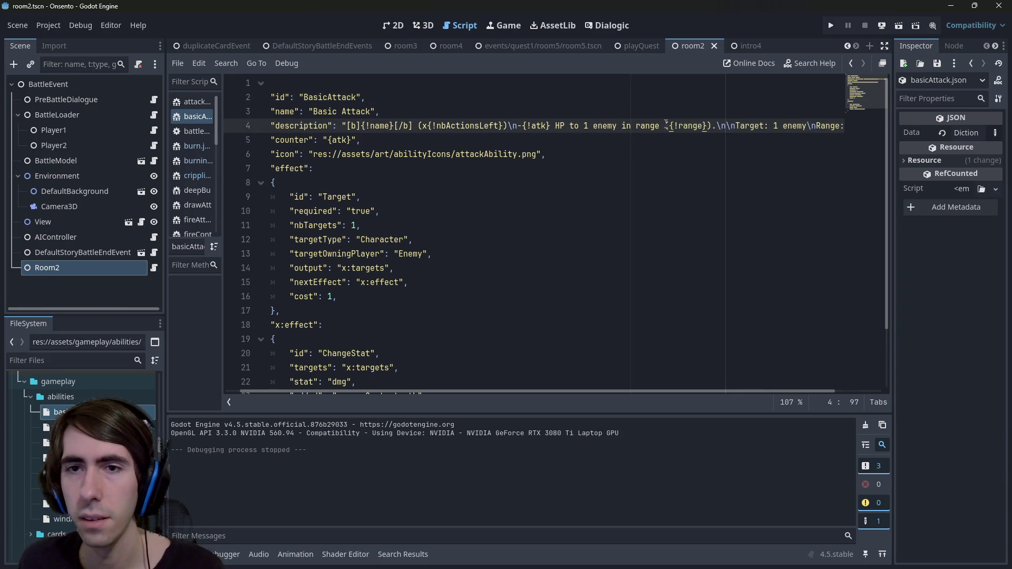
drag(716, 125, 836, 126)
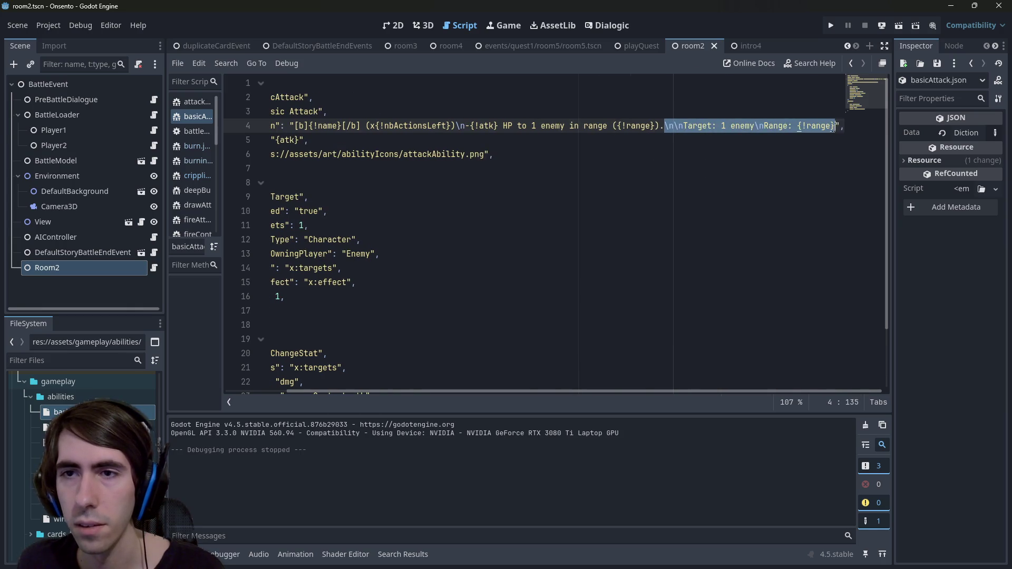
key(BackSpace)
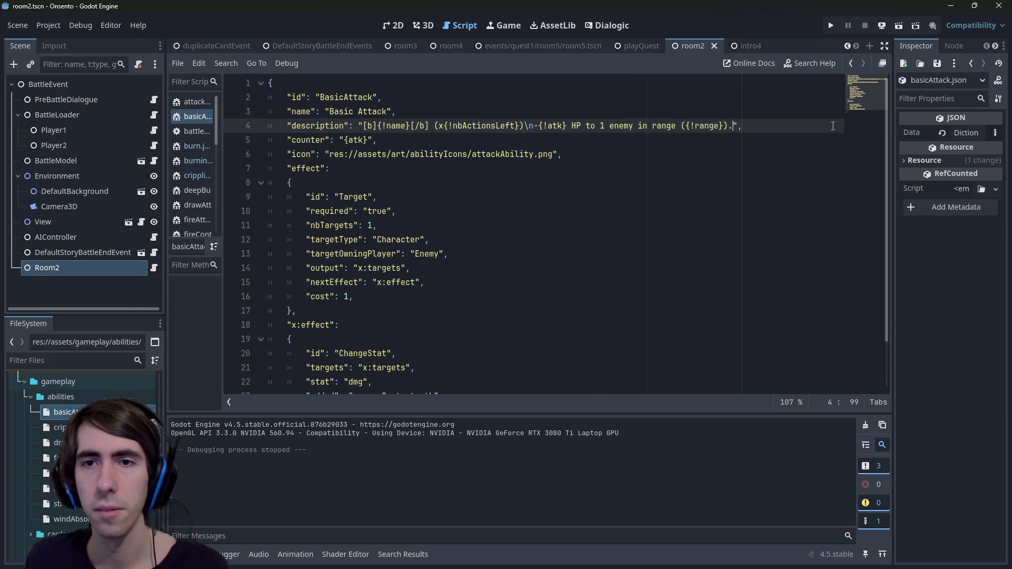
click(899, 28)
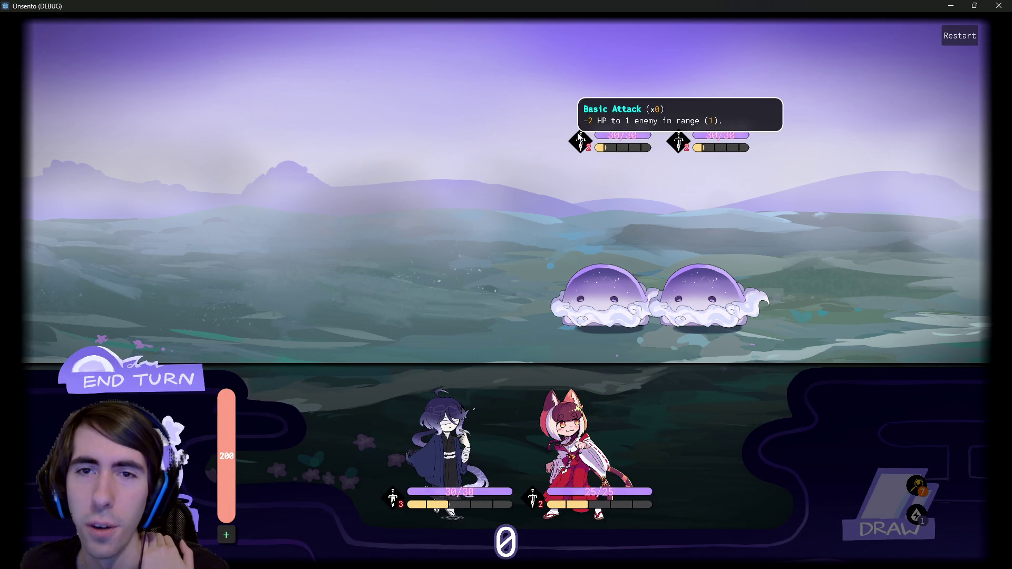
click(410, 463)
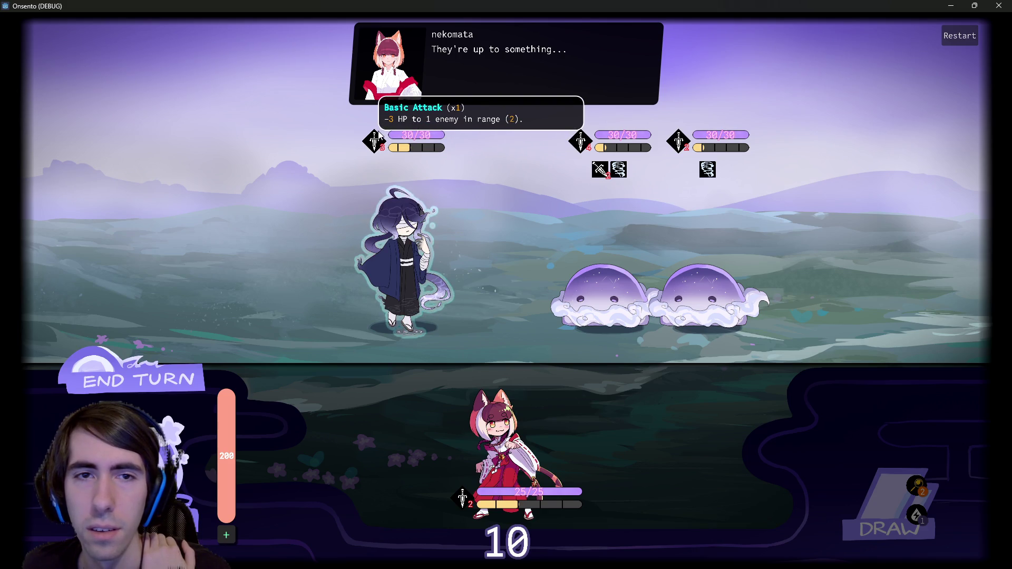
mouse_move(374, 141)
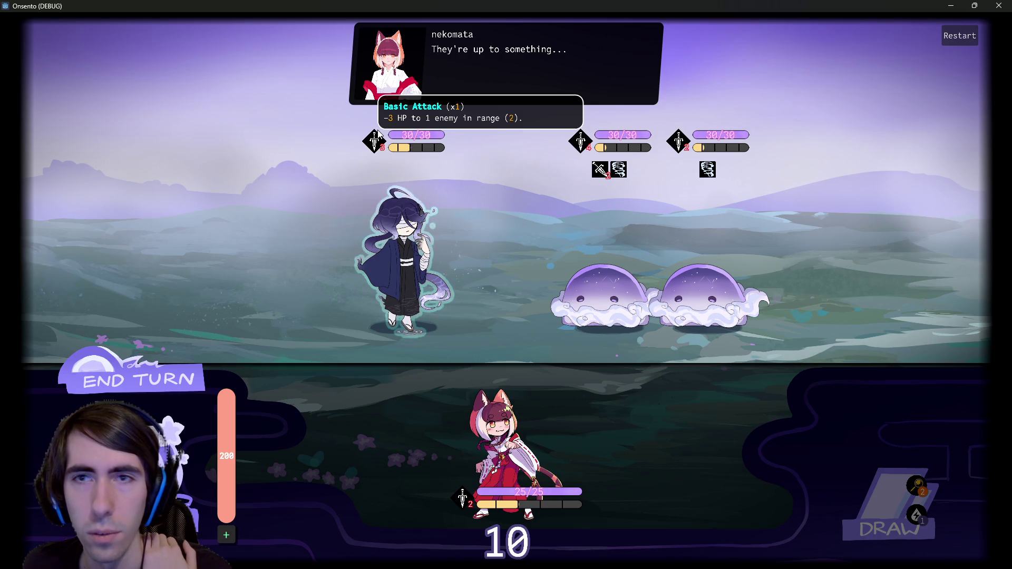
click(995, 5)
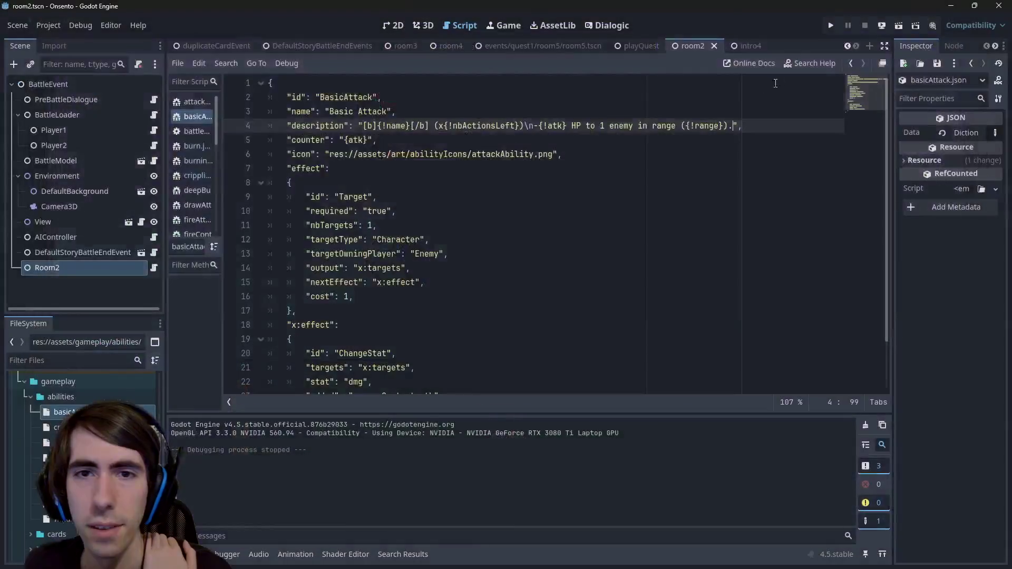
Insert "target" before "in range", copy the description, and open Crippling Attack.
click(638, 124)
text(target)
key(ctrl+s)
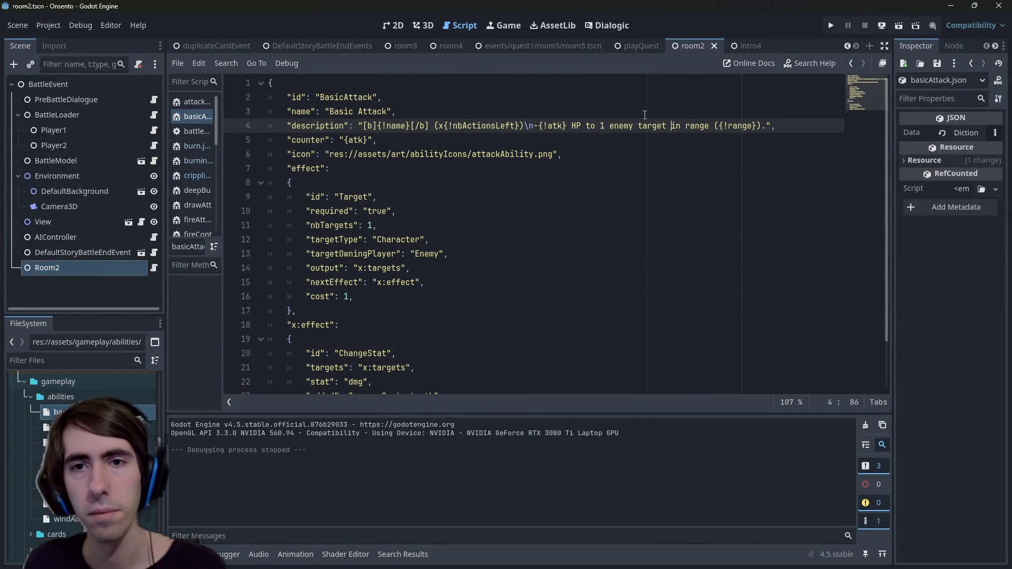
key(End)
key(shift+Down)
shift+click(358, 124)
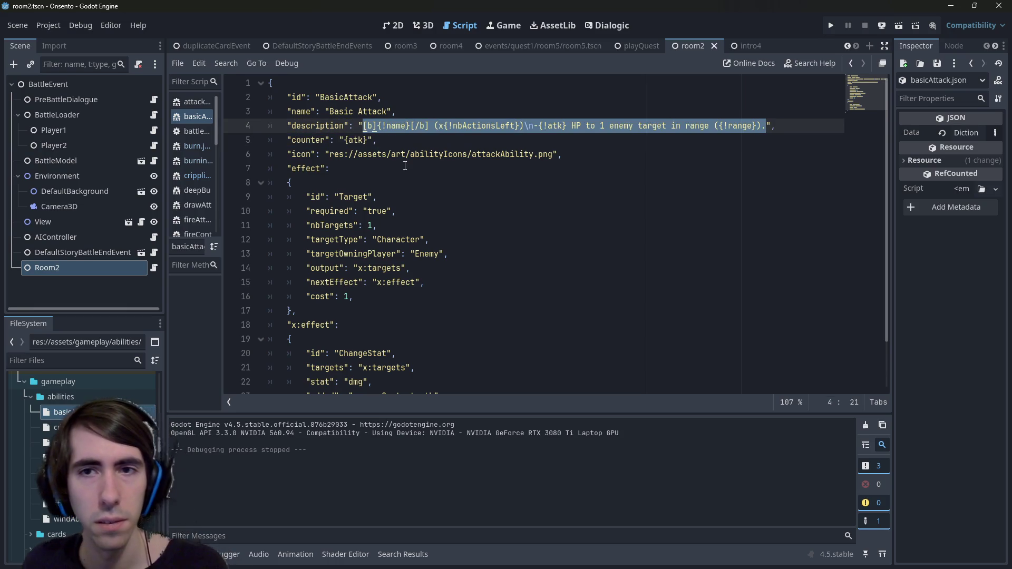
click(197, 175)
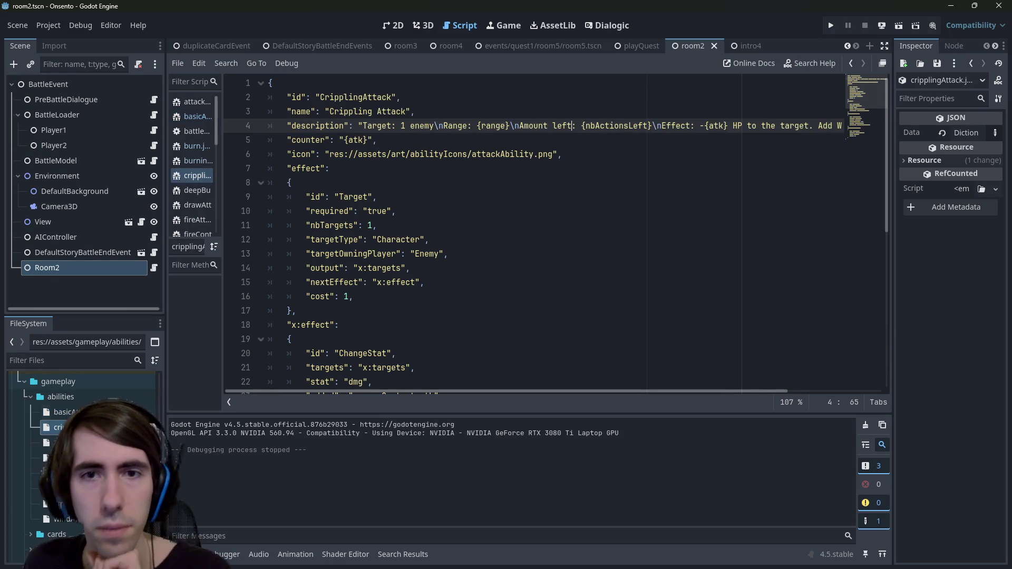
drag(516, 389, 644, 387)
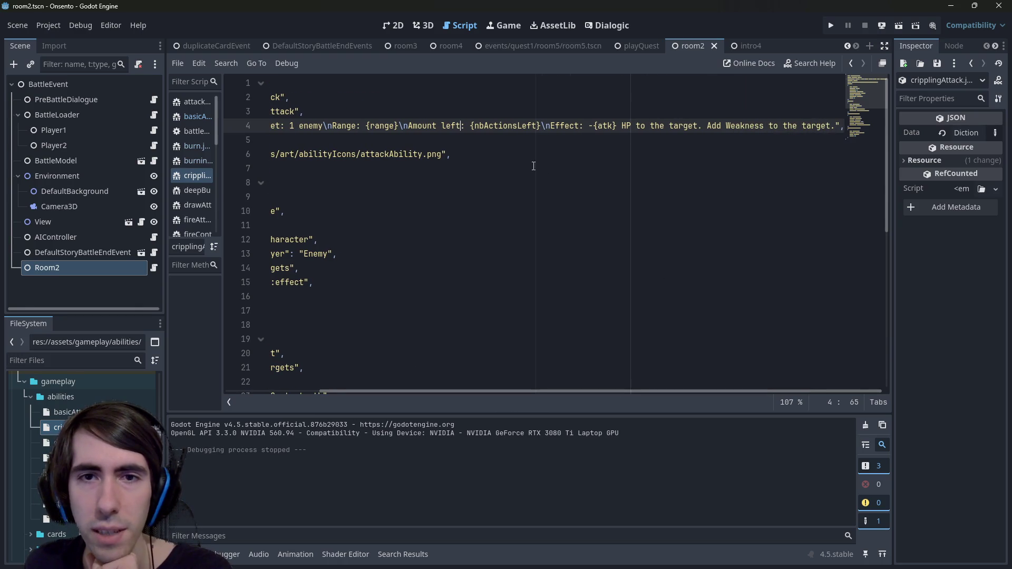
mouse_move(323, 127)
mouse_down()
mouse_move(305, 127)
mouse_move(725, 127)
mouse_up()
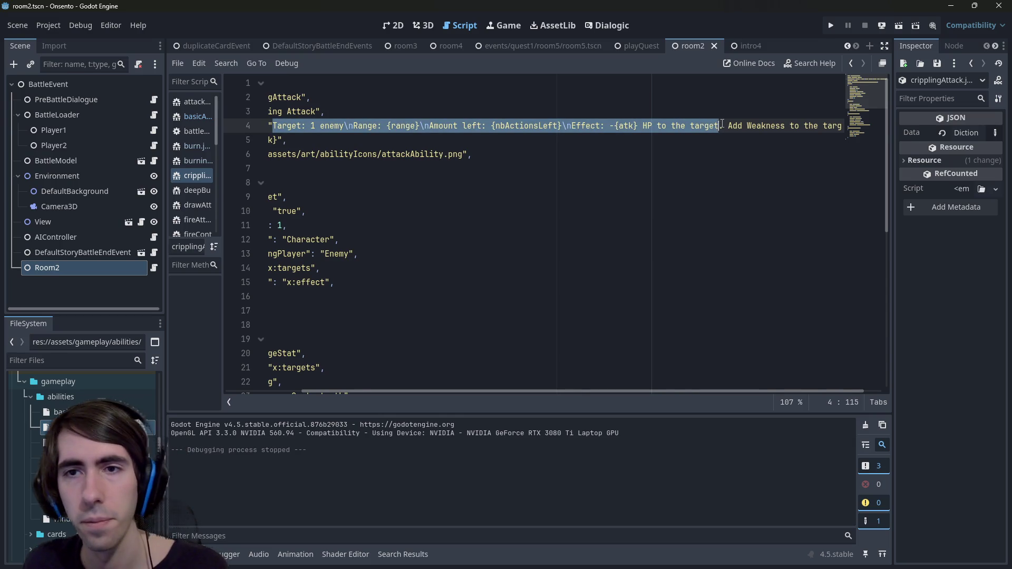
Paste the bold-name description into Crippling Attack and replace the old sentence with "and inflict Weakness".
text([b]{!name}[/b] (x{!nbActionsLeft})\n-{!atk} HP to 1 enemy target in range ({!range}).)
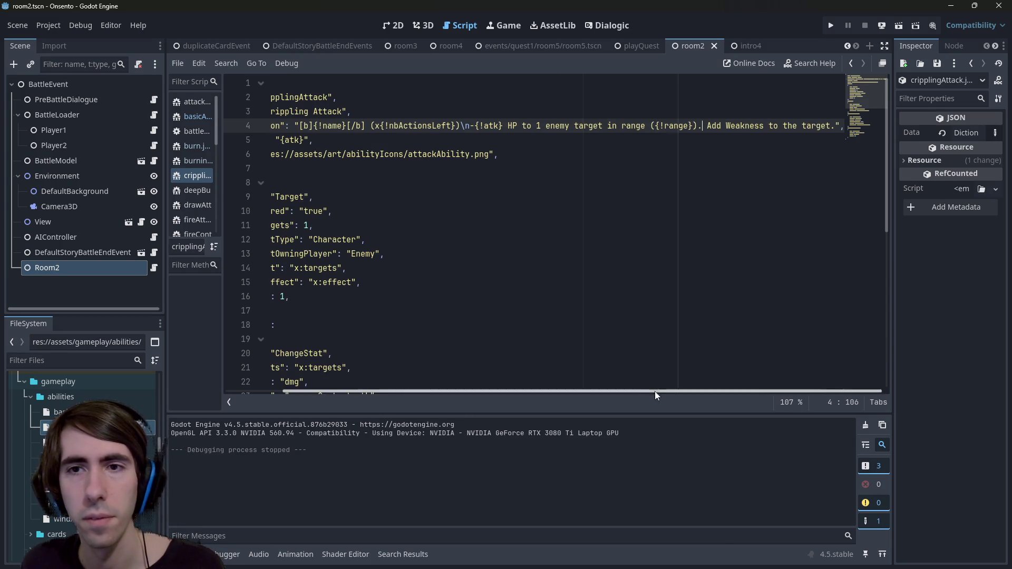
drag(708, 125, 844, 125)
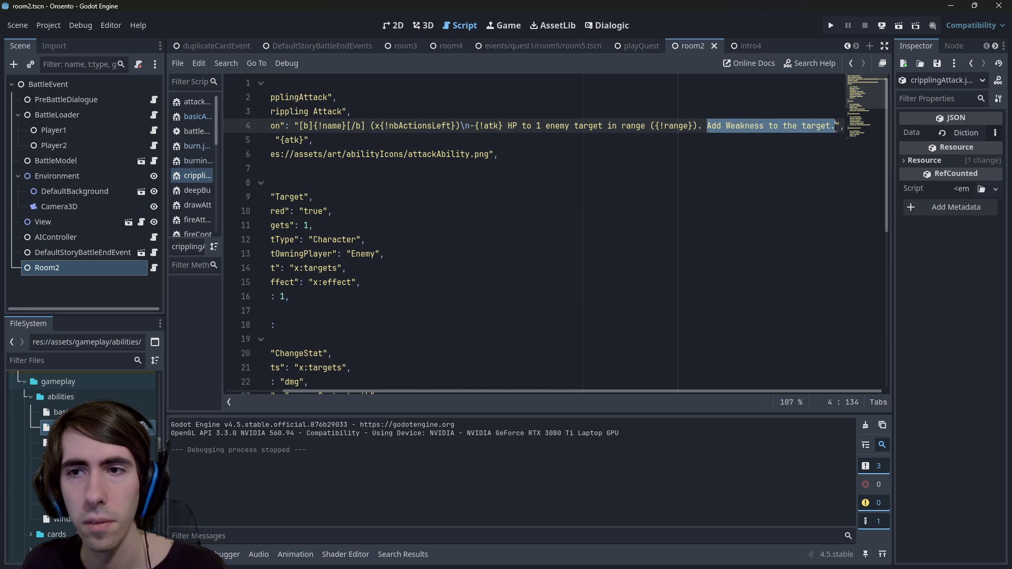
key(BackSpace)
key(BackSpace)
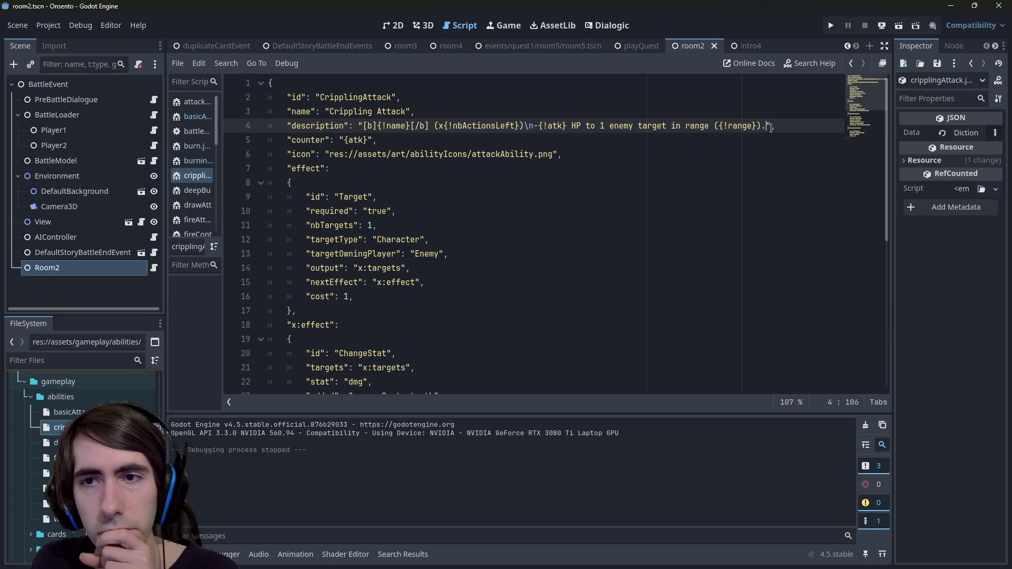
text(.)
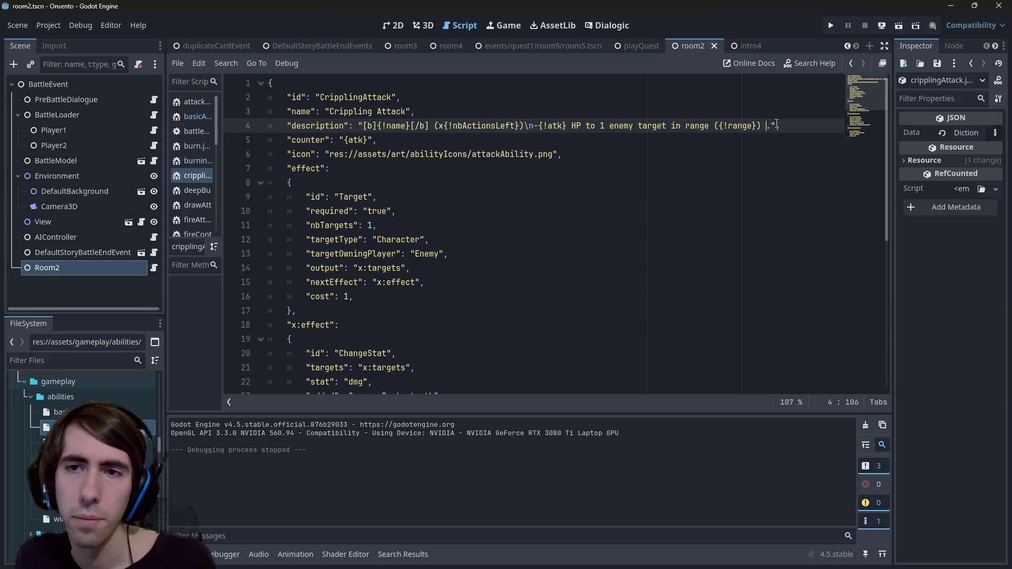
text(and inflict )
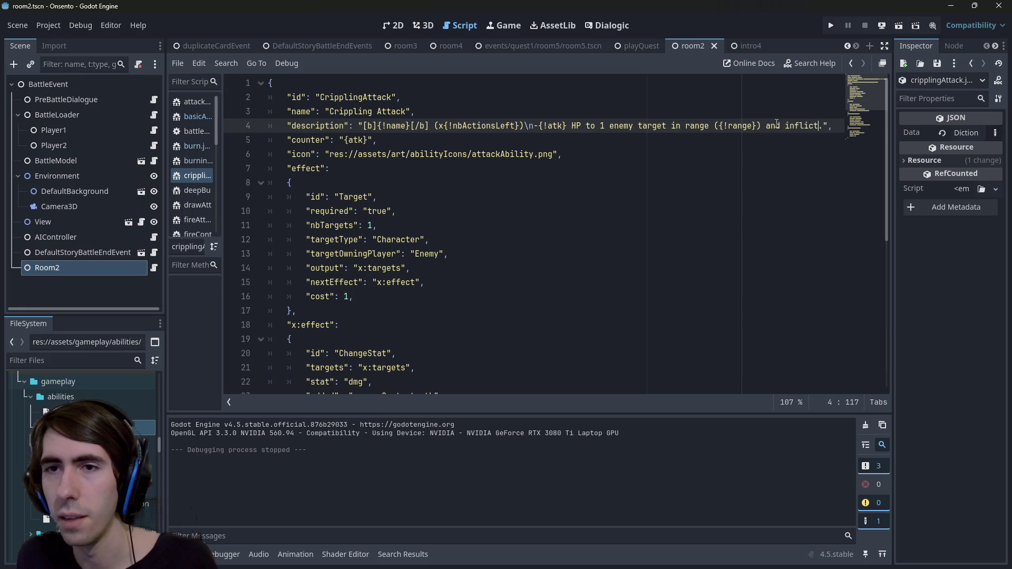
text(Weakness)
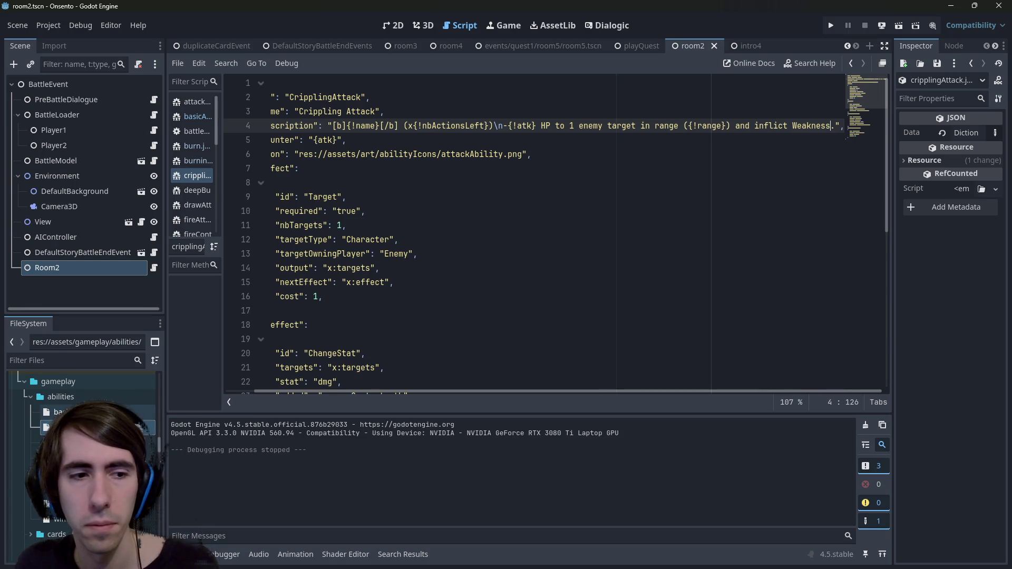
Recopy the template from basicAttack.json and open drawAttack.json.
click(155, 413)
double_click(151, 412)
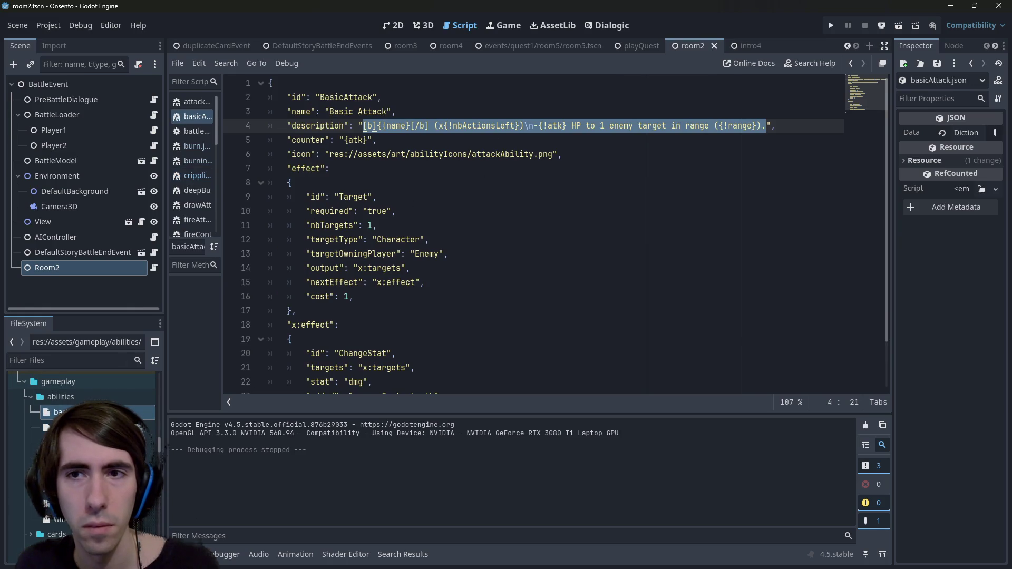
double_click(151, 457)
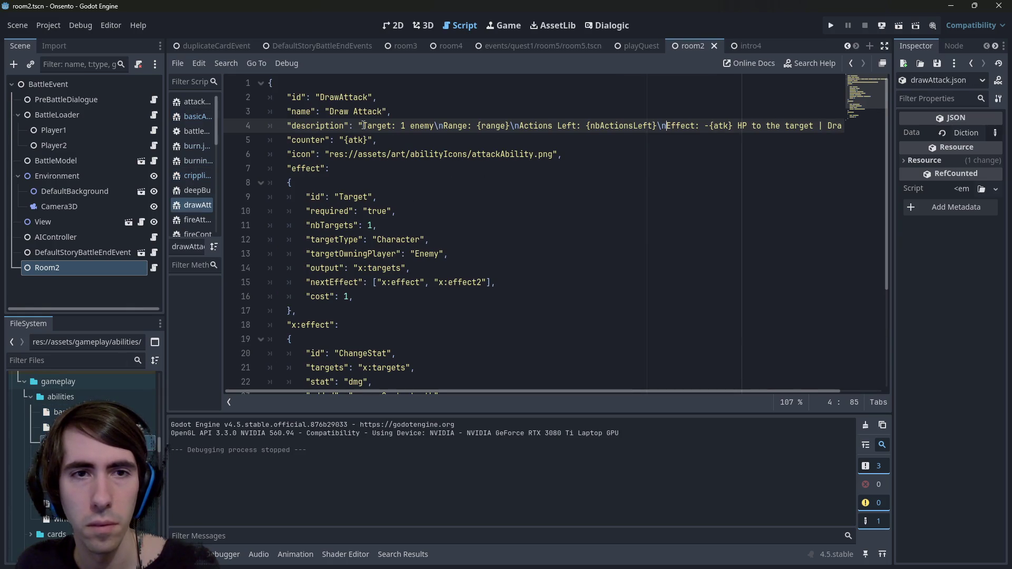
Replace Draw Attack's description with the template ending "and draw 1 card", save, and open Fire Attack.
drag(363, 125, 847, 125)
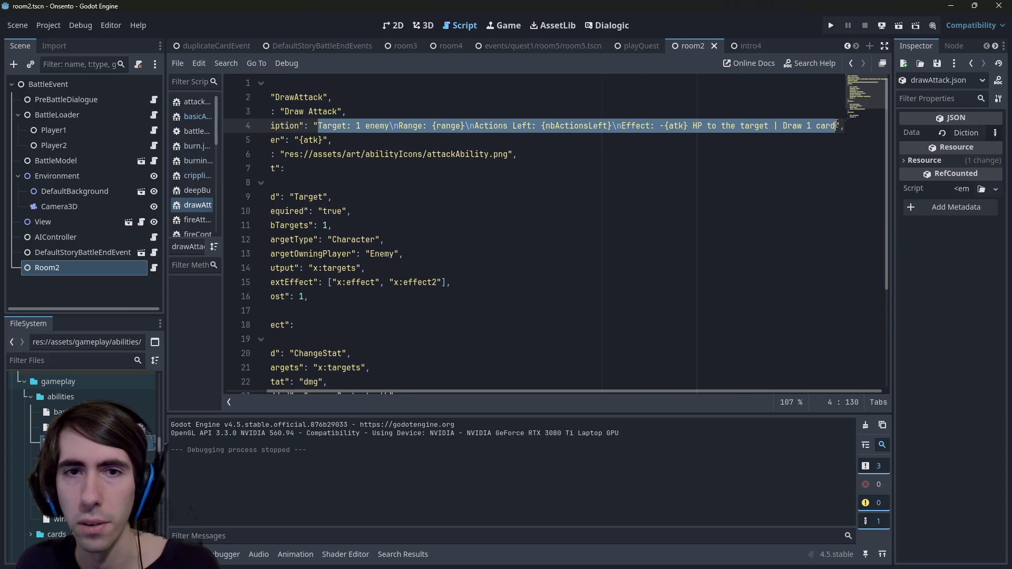
text([b]{!name}[/b] (x{!nbActionsLeft})\n-{!atk} HP to 1 enemy target in range ({!range}).)
key(ctrl+s)
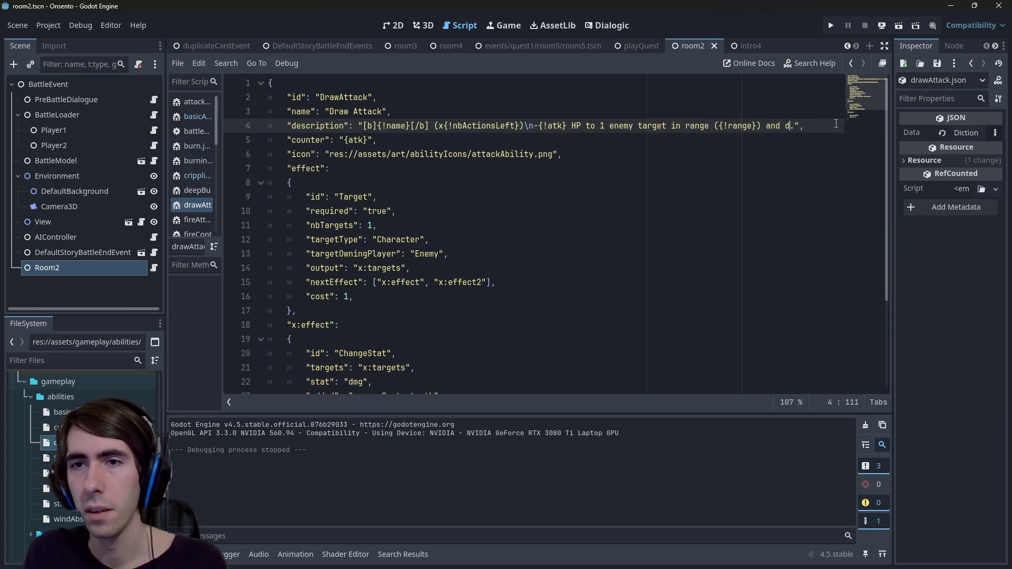
text(card)
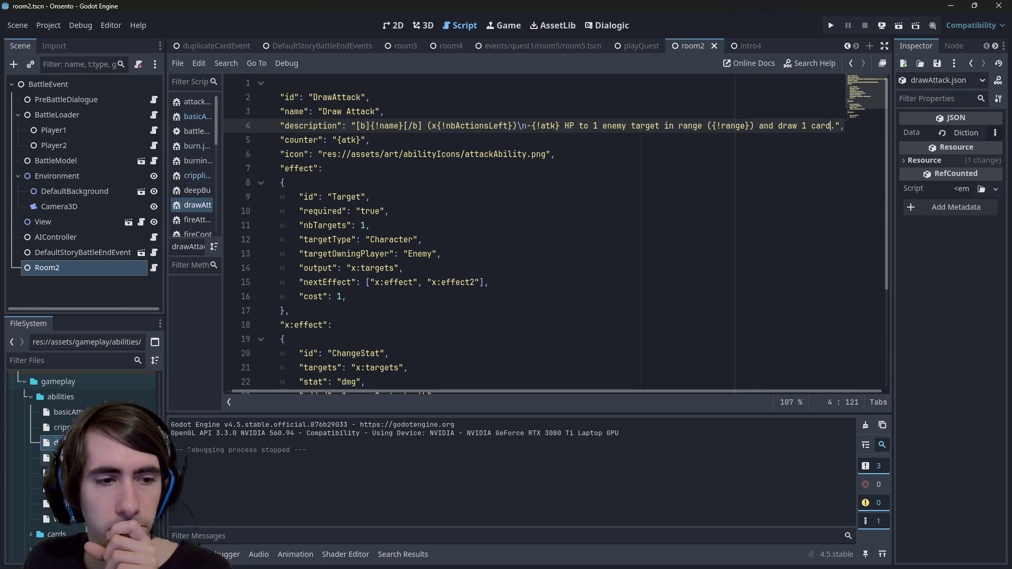
click(197, 219)
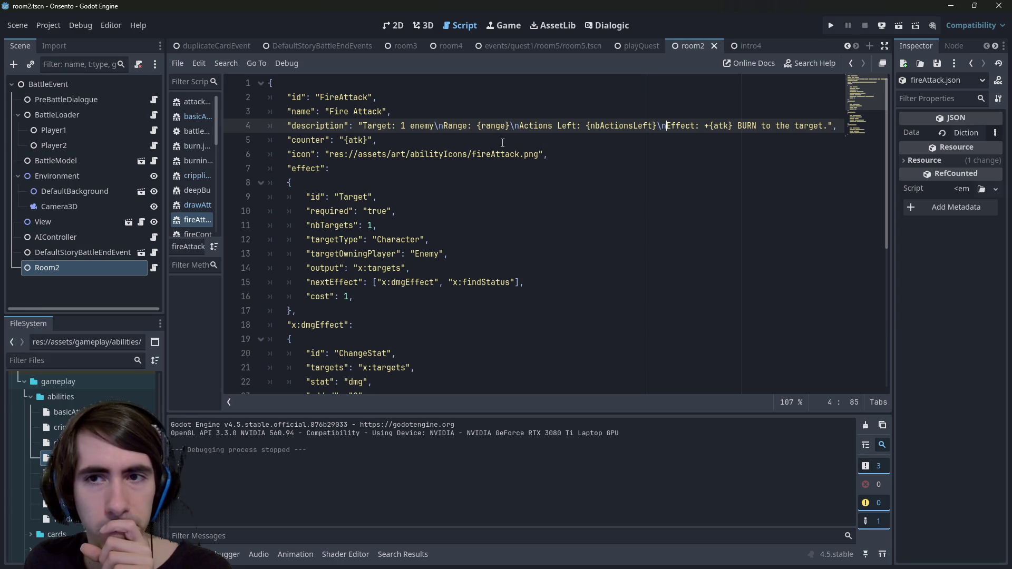
Paste the template into Fire Attack and change "-{!atk} HP" to "+{!atk} Burn", then save.
drag(363, 126, 668, 125)
text([b]{!name}[/b] (x{!nbActionsLeft})\n-{!atk} HP to 1 enemy target in range ({!range}).)
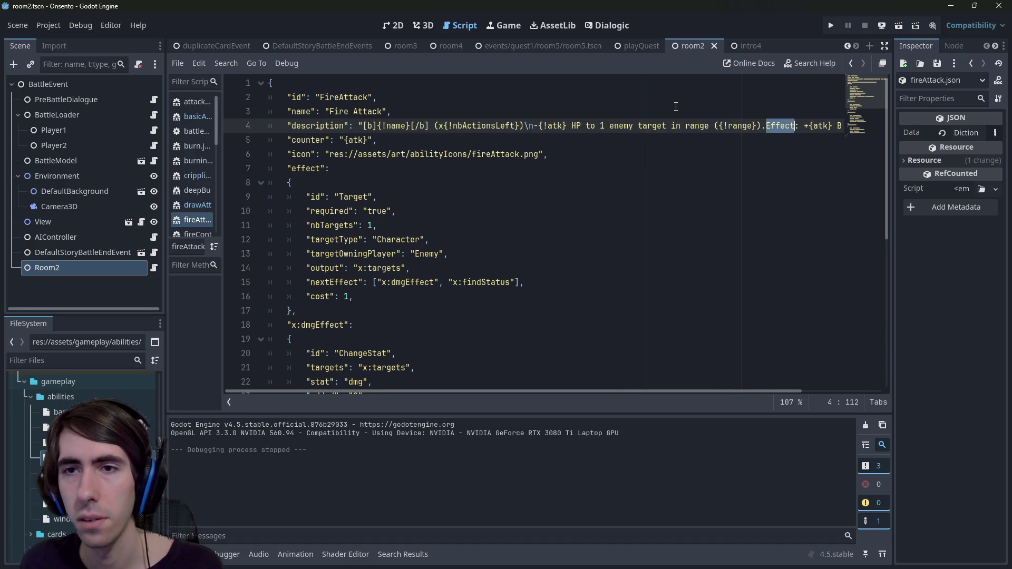
key(shift+Right)
key(shift+Right)
key(shift+Right)
key(shift+Right)
key(shift+Right)
key(shift+Right)
key(shift+Right)
key(shift+Right)
key(shift+Right)
key(shift+Right)
key(shift+Right)
key(shift+Right)
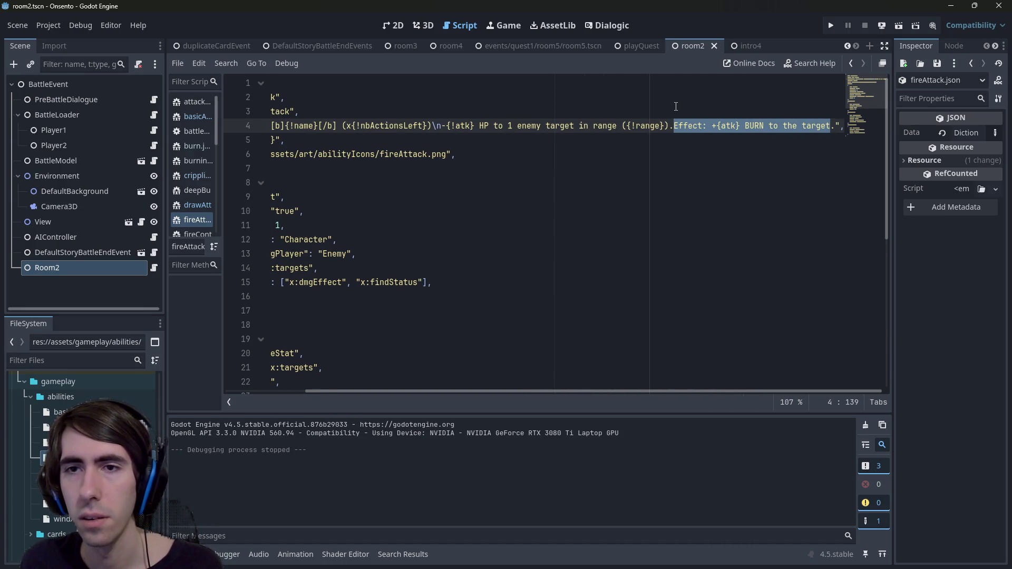
key(BackSpace)
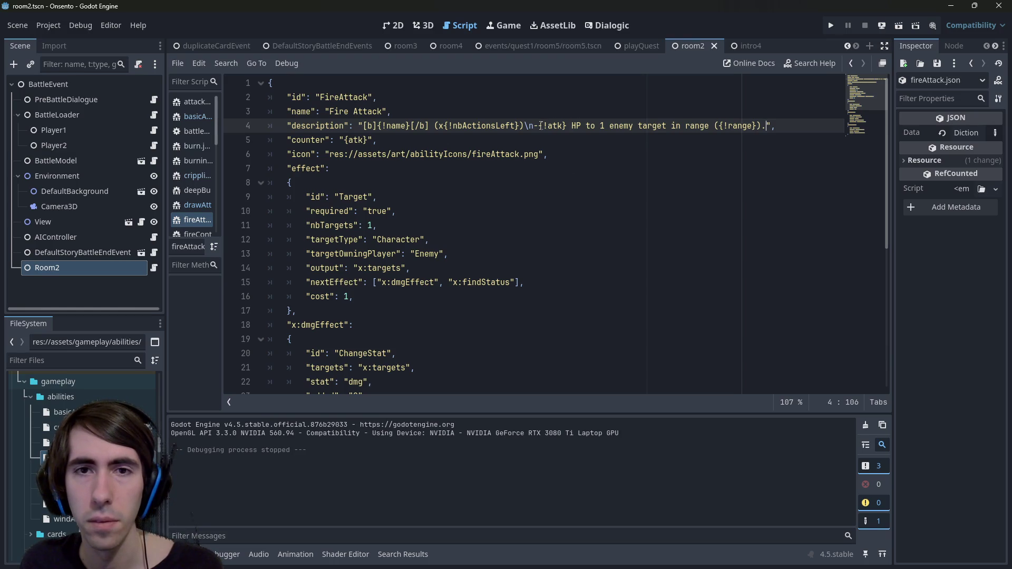
key(BackSpace)
text(+)
click(588, 125)
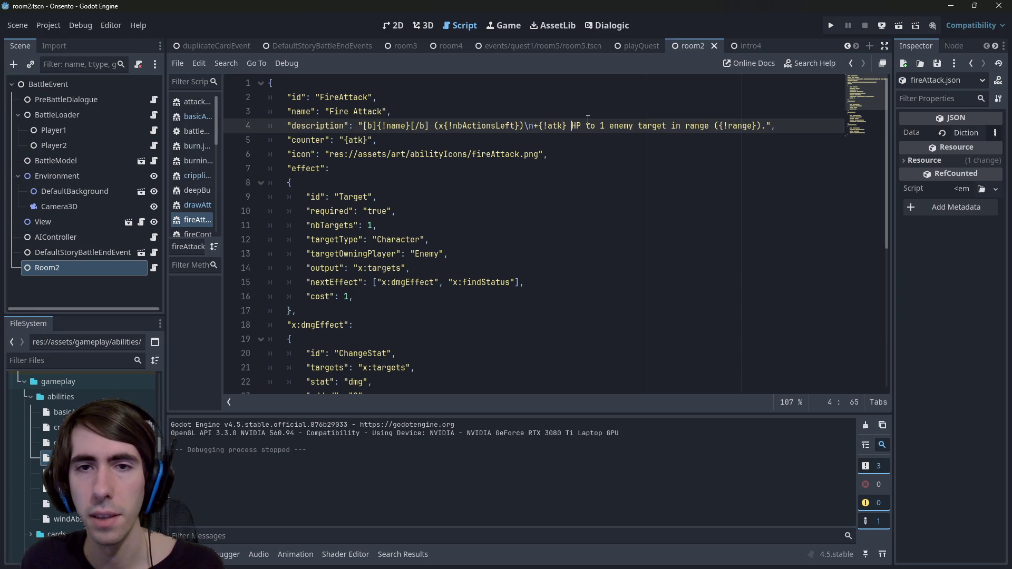
key(Delete)
key(Delete)
text(Burn)
key(ctrl+Right)
key(ctrl+Right)
key(ctrl+Right)
key(ctrl+Right)
key(ctrl+Right)
key(ctrl+s)
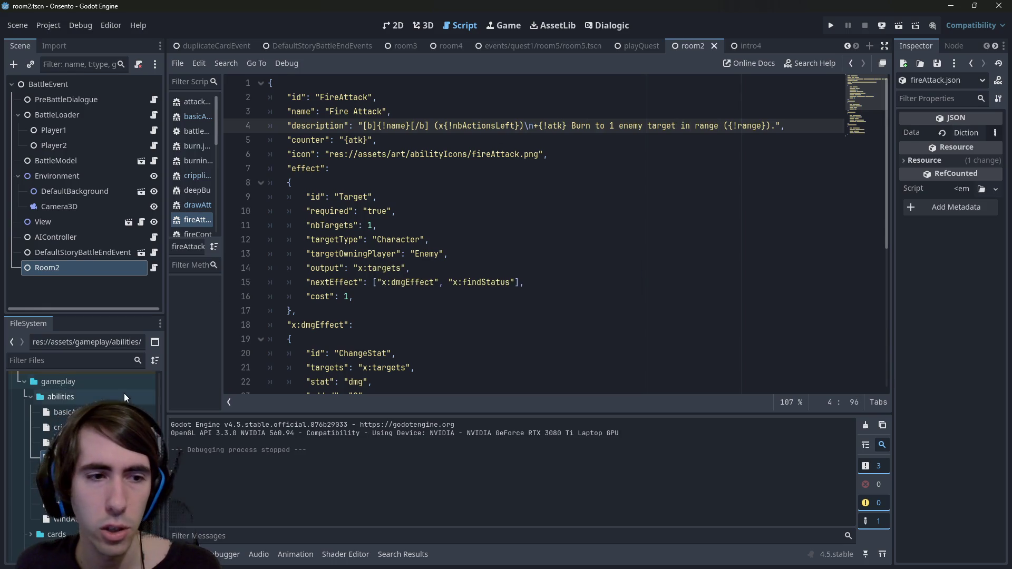
Compare with Basic Attack, try and undo angle brackets around Burn, then switch to Kick.
double_click(67, 412)
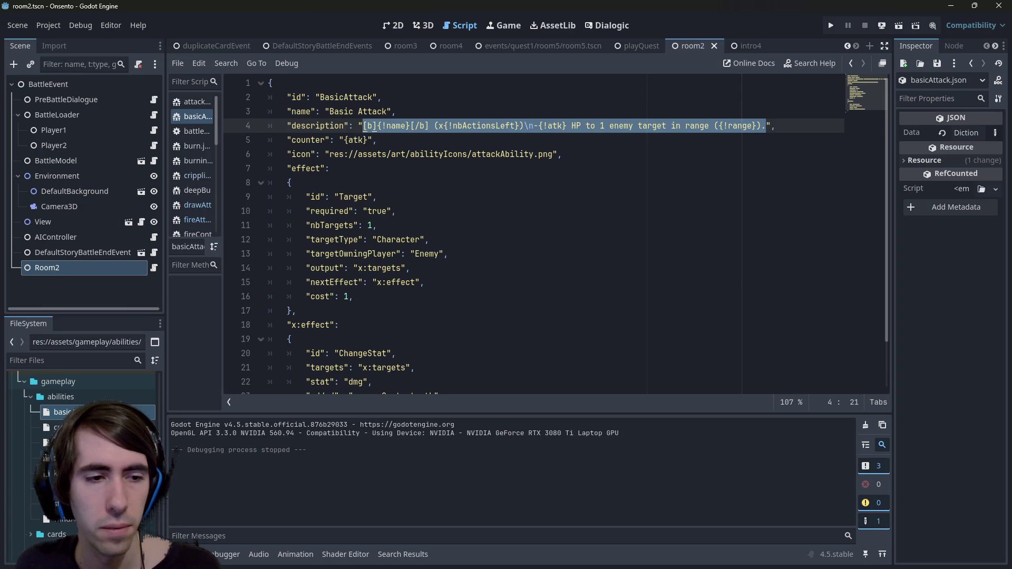
key(alt+Left)
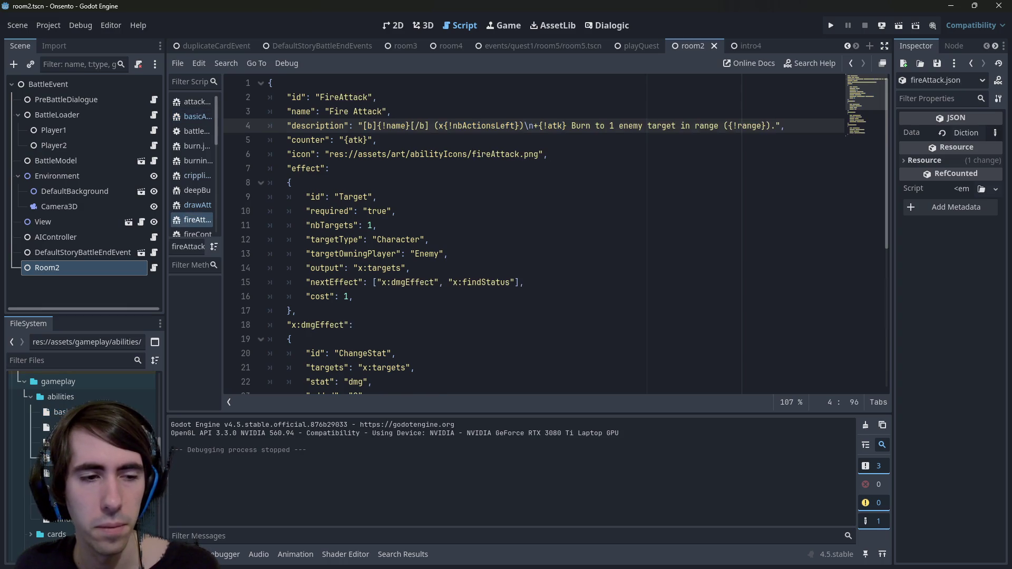
click(571, 125)
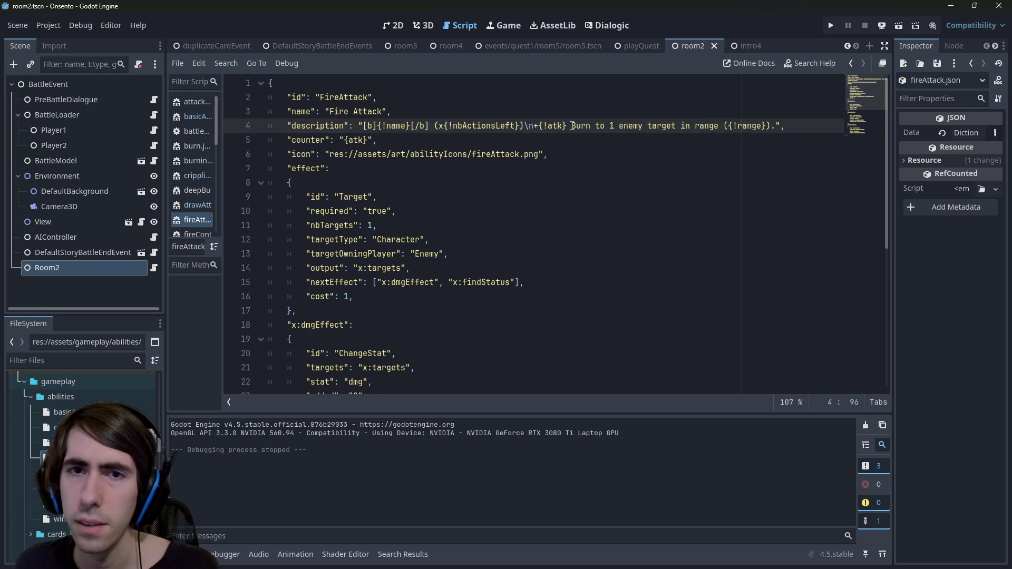
text(<)
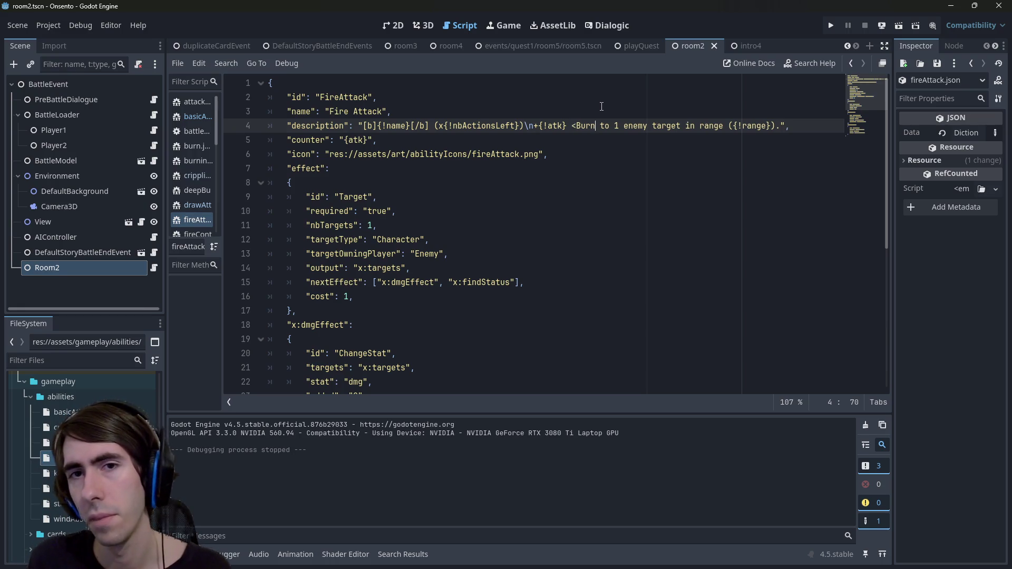
key(Right)
key(Right)
key(Right)
text(>)
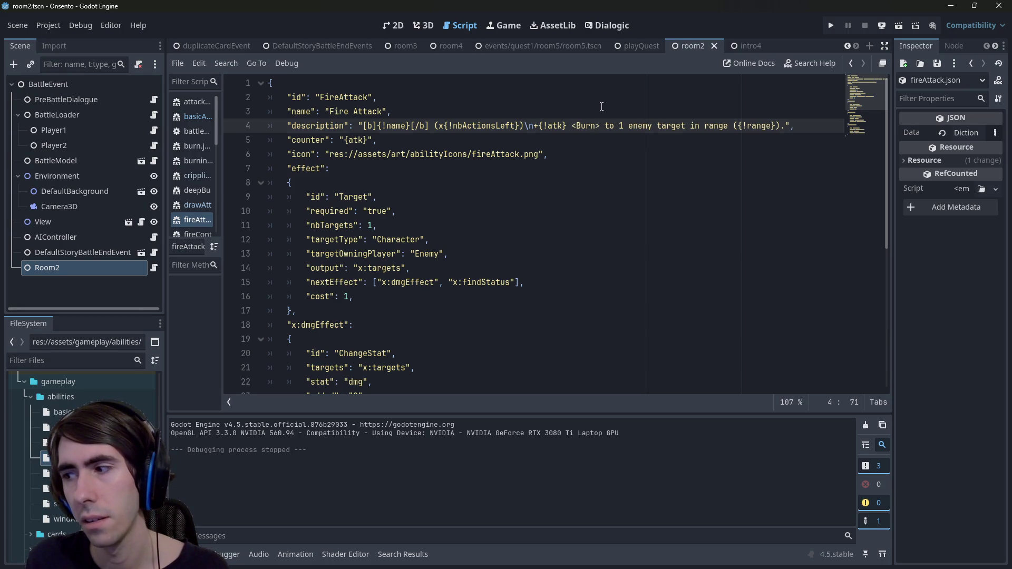
key(ctrl+z)
key(ctrl+z)
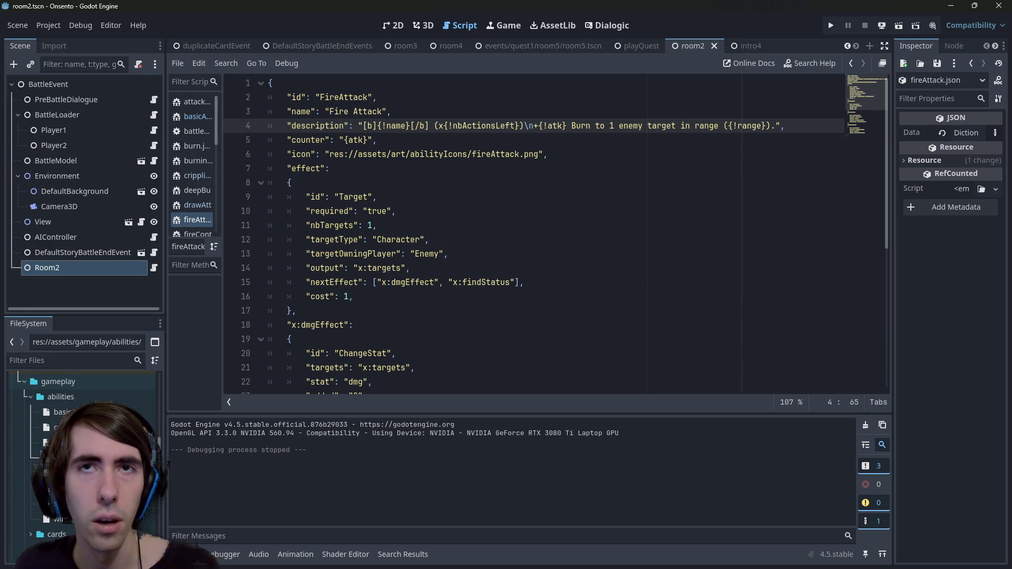
key(alt+Left)
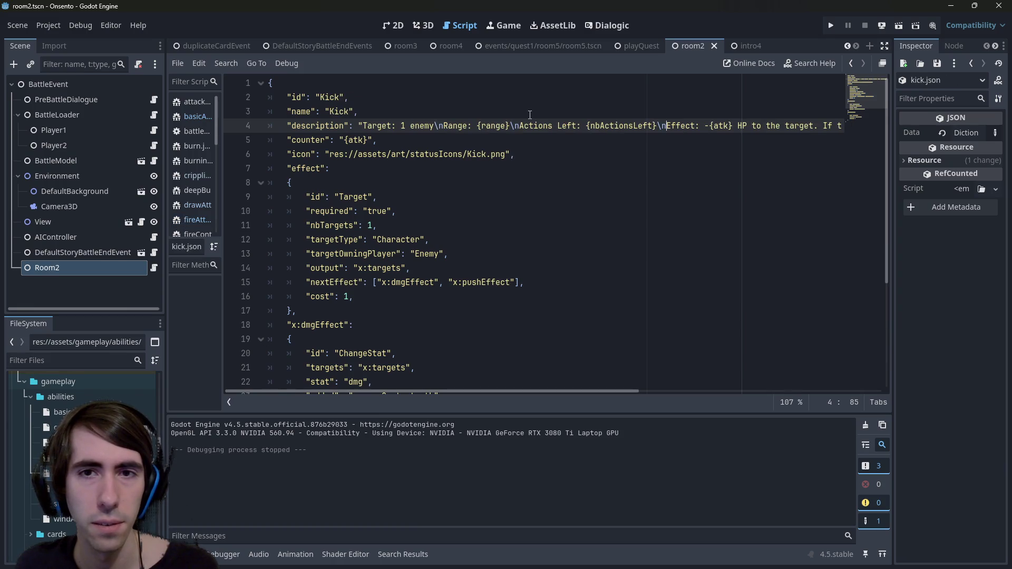
Give Mana Absorption the template ending "and gain +2 Mana", then open Wind Absorption and select its description.
key(alt+Left)
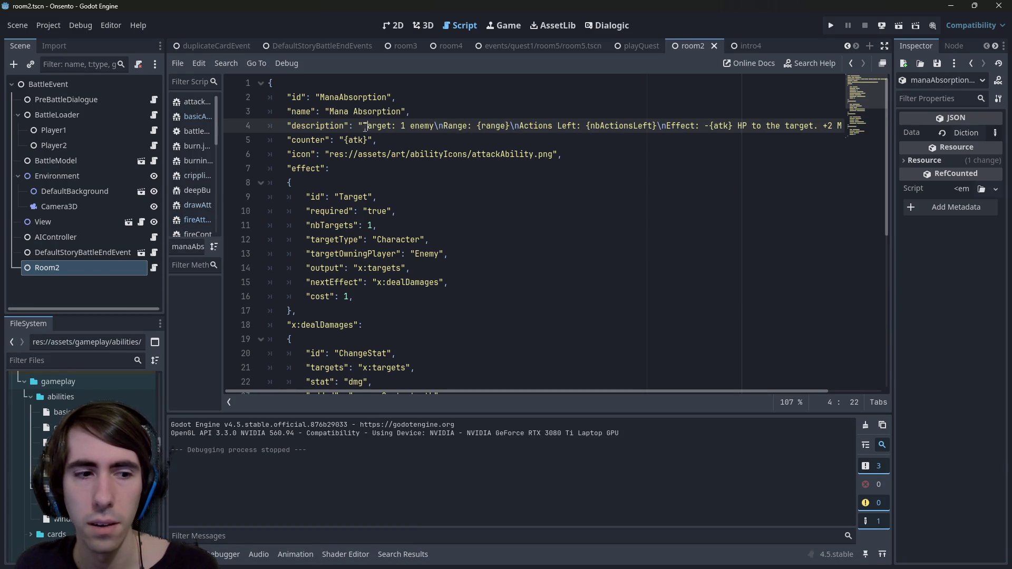
drag(365, 127, 835, 125)
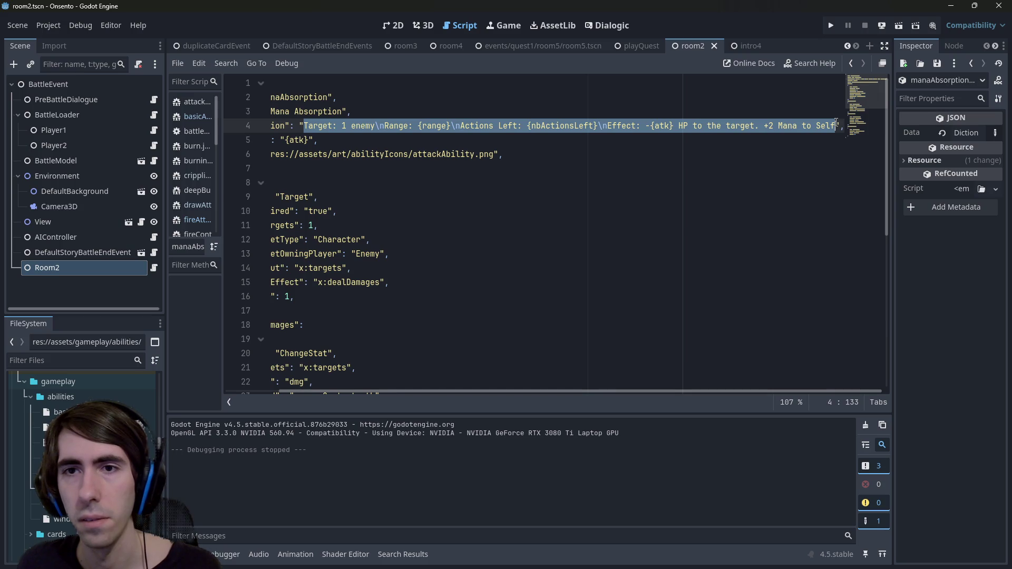
text([b]{!name}[/b] (x{!nbActionsLeft})\n-{!atk} HP to 1 enemy target in range ({!range}).)
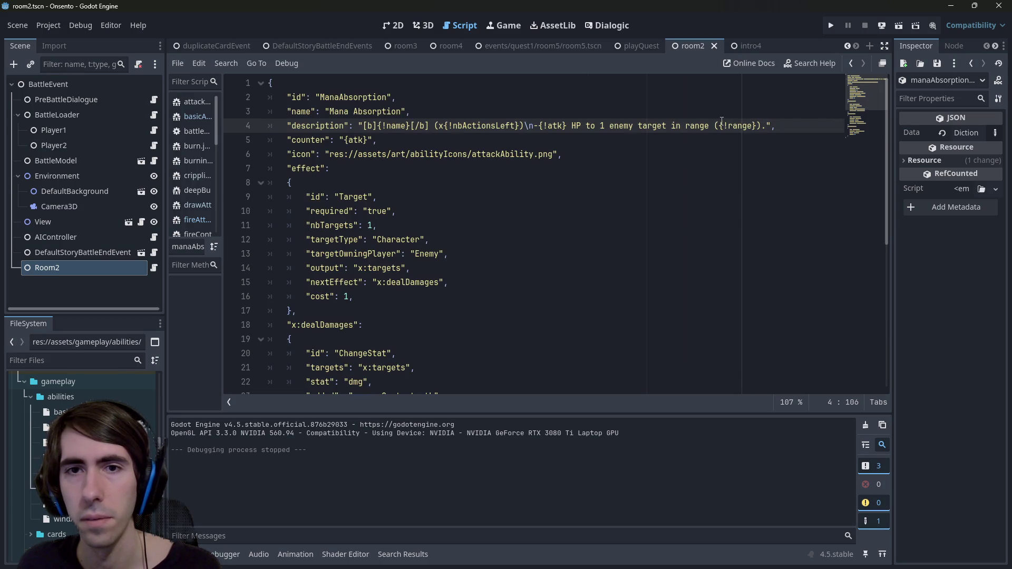
text(and gain +2 Mana)
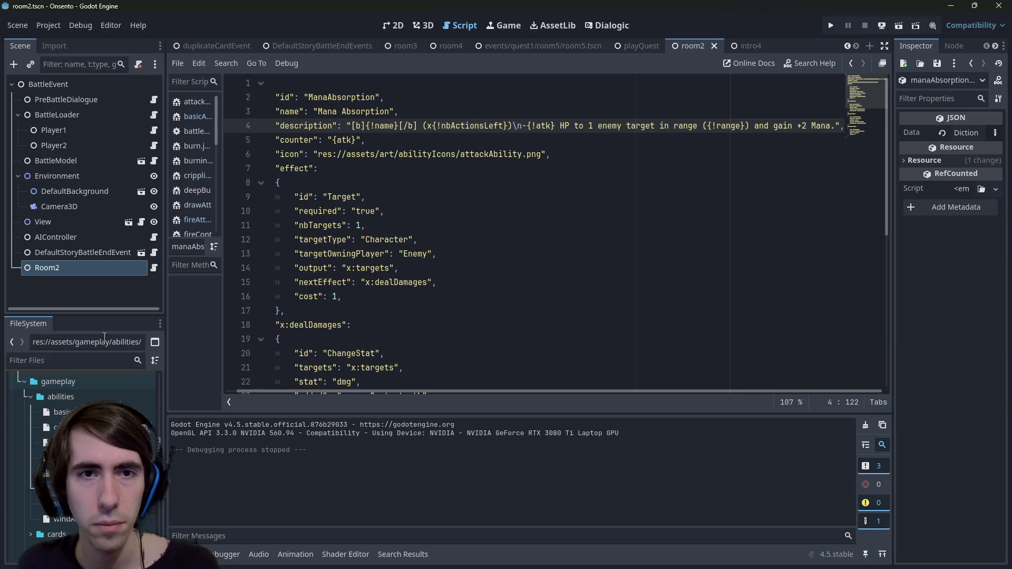
double_click(65, 518)
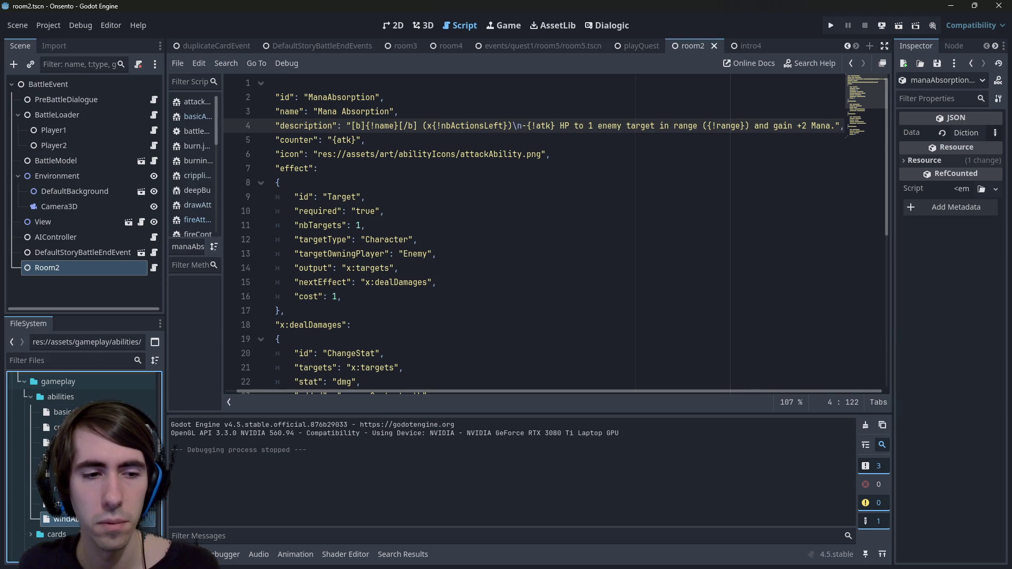
drag(361, 126, 834, 123)
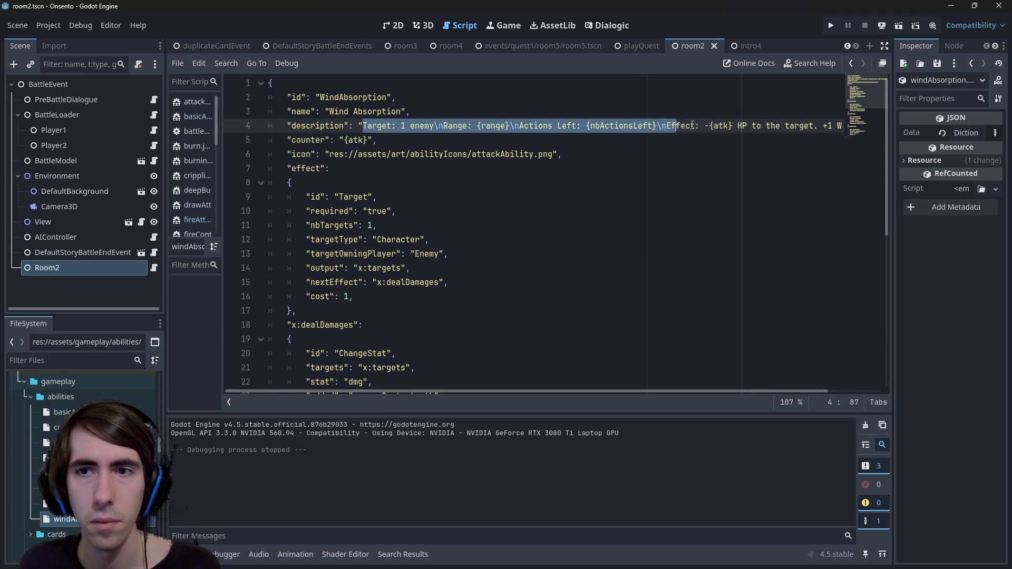
Paste the template ending "and gain +2 Wind", copy it, and open Strong Wind Absorption.
text([b]{!name}[/b] (x{!nbActionsLeft})\n-{!atk} HP to 1 enemy target in range ({!range}).)
text(and gain )
text(+2 W)
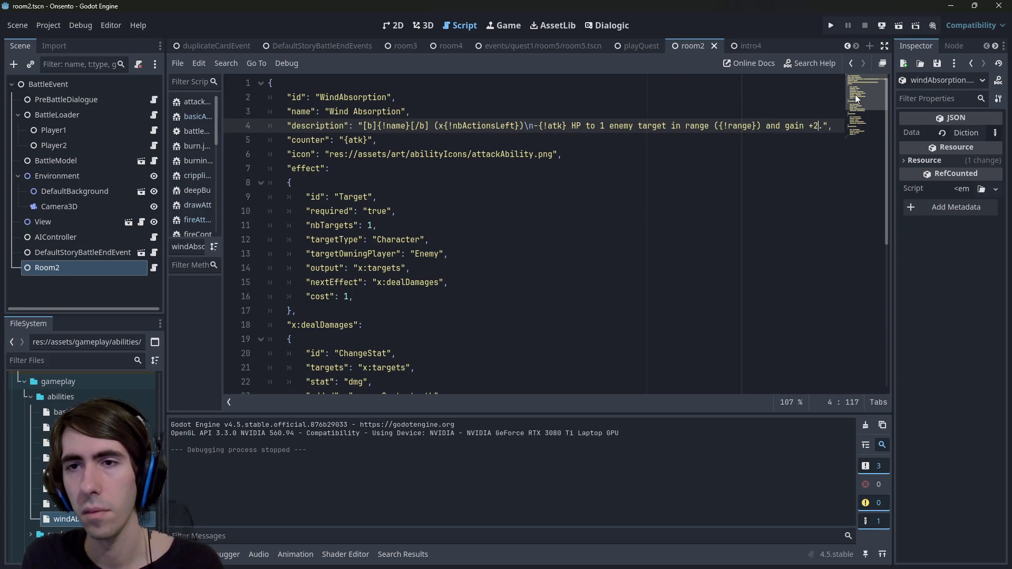
text(ind)
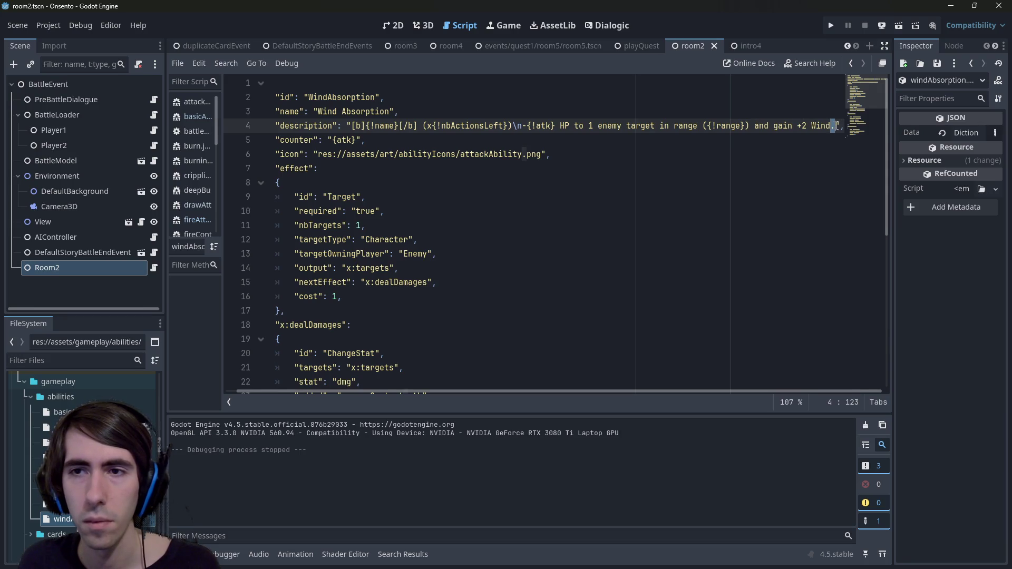
drag(837, 125, 356, 127)
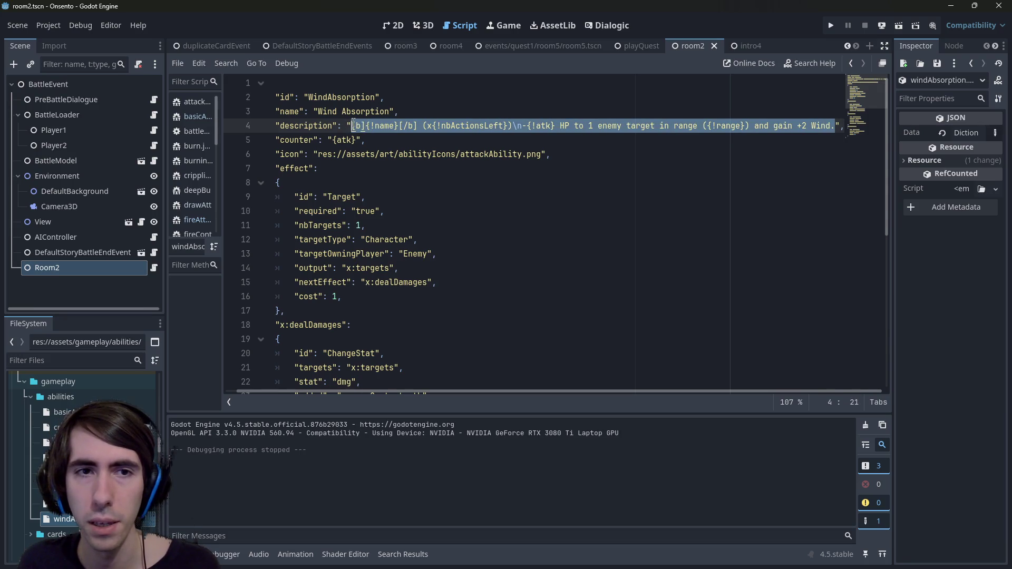
double_click(71, 504)
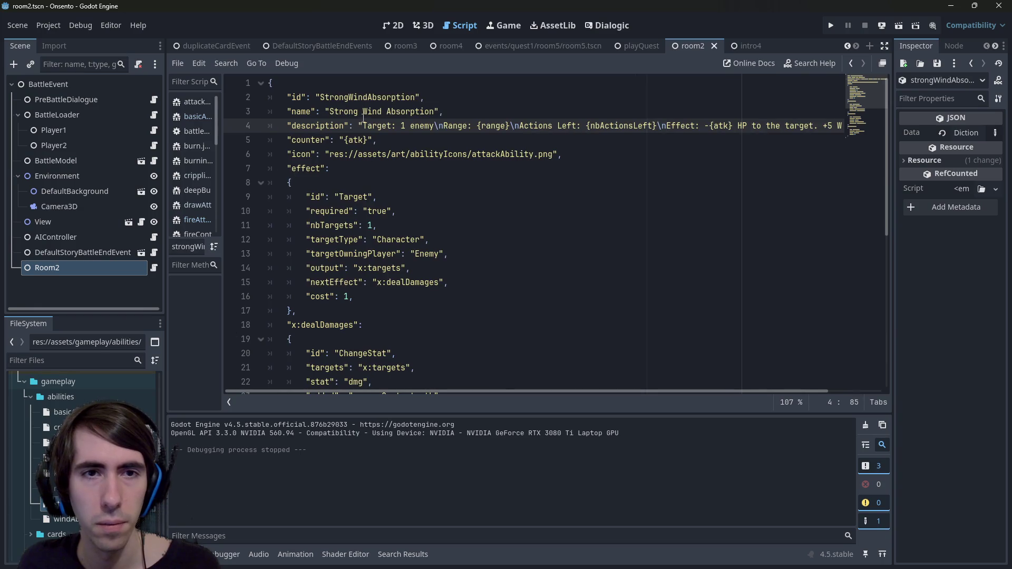
Paste the Wind description edited to "+5 Wind", save, and run the game to test.
drag(363, 125, 837, 125)
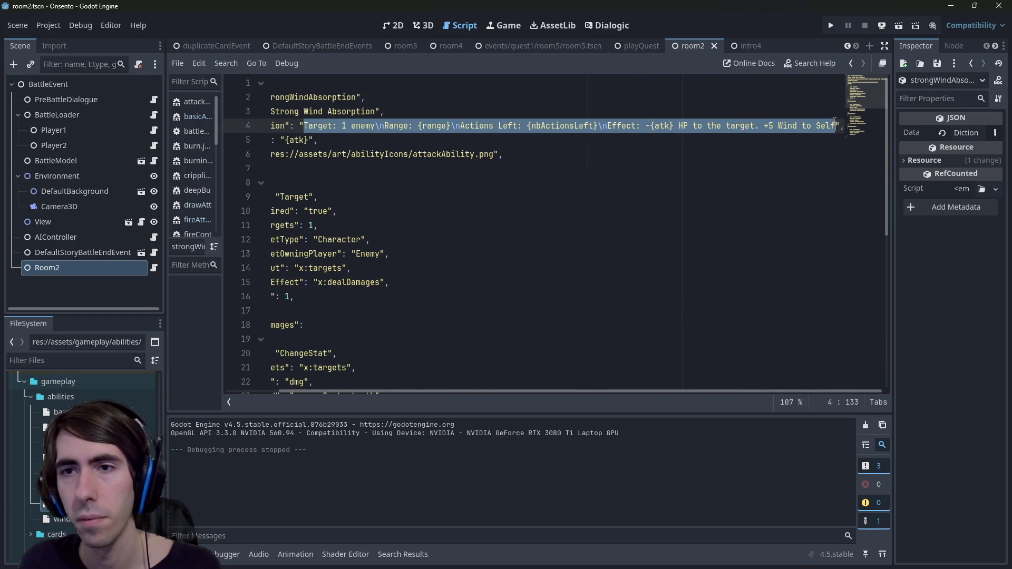
text([b]{!name}[/b] (x{!nbActionsLeft})\n-{!atk} HP to 1 enemy target in range ({!range}) and gain +2 Wind.)
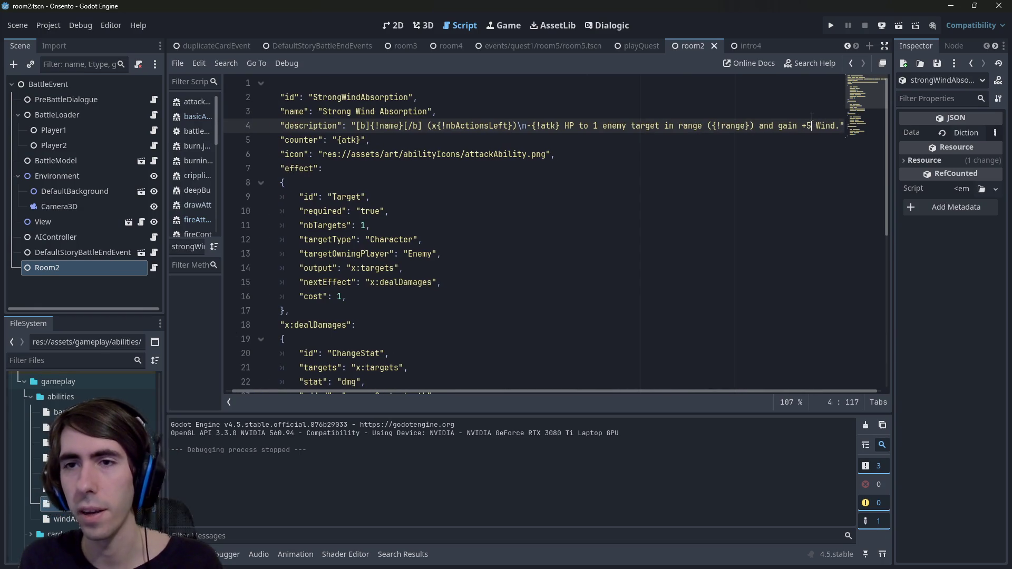
key(ctrl+s)
scroll(498, 253, down, 7)
scroll(499, 254, up, 7)
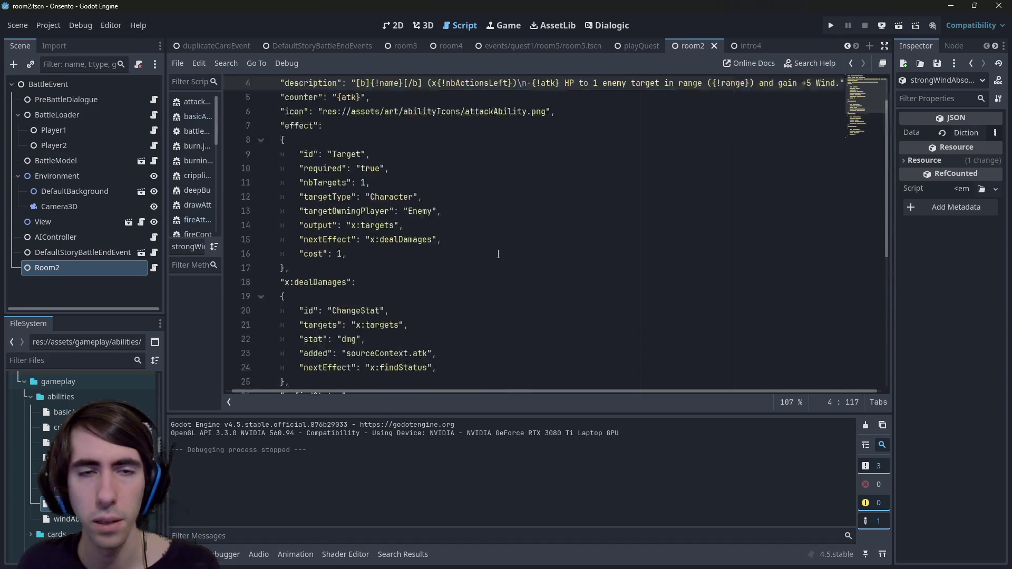
click(527, 185)
click(892, 29)
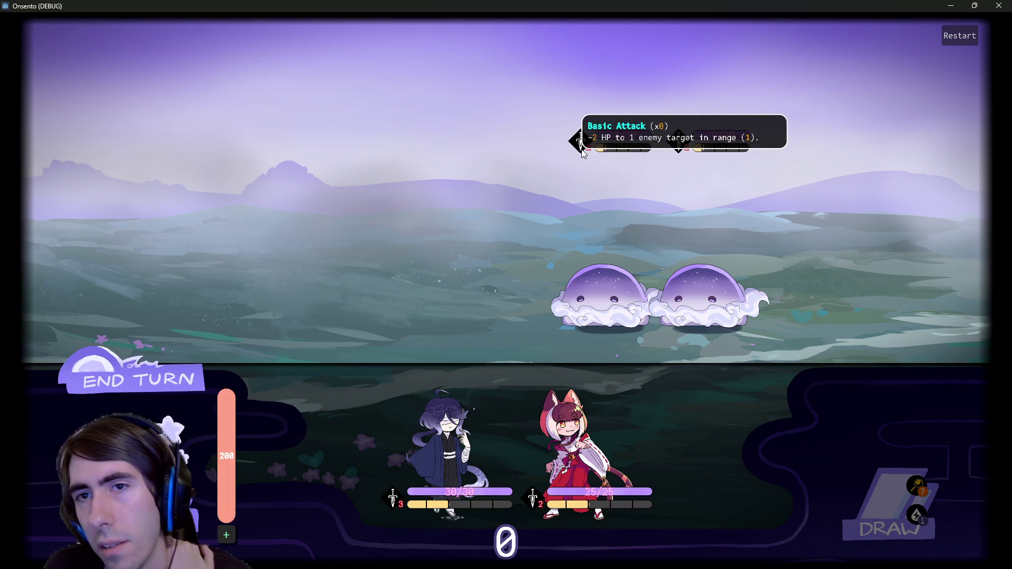
Place both party characters on the battlefield, deal the opening hand, then close the game.
drag(490, 396, 411, 291)
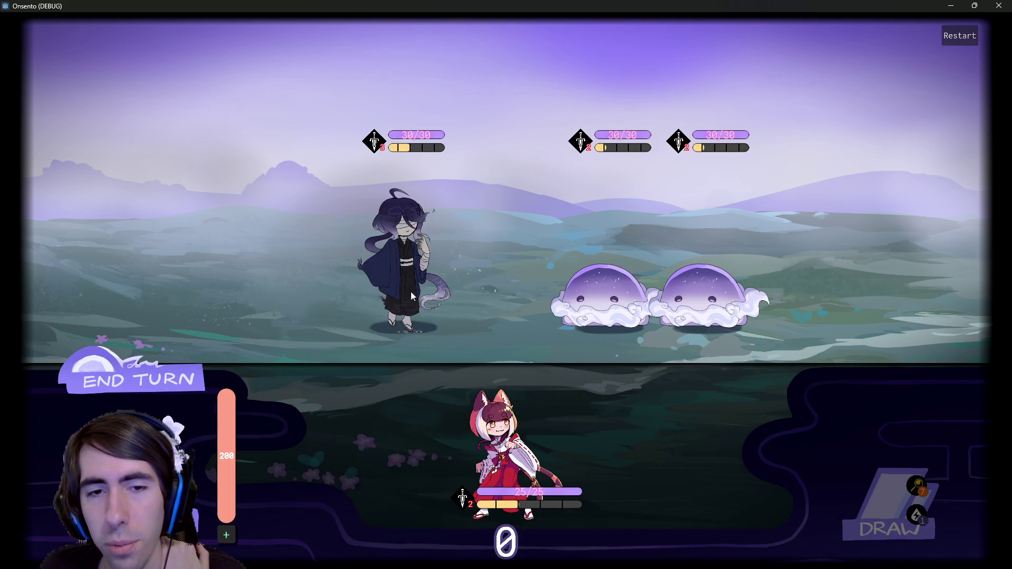
drag(507, 443, 308, 269)
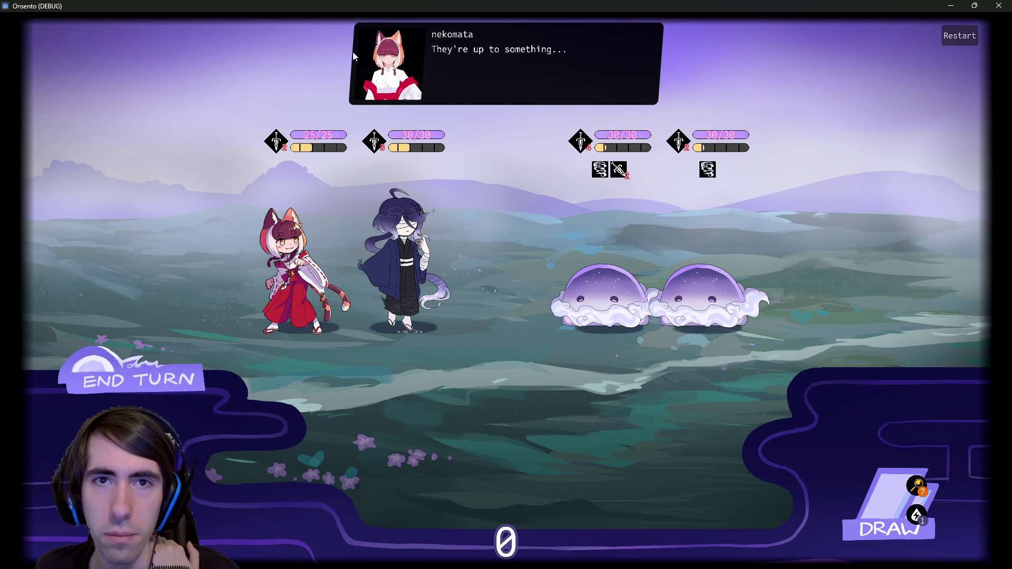
click(871, 480)
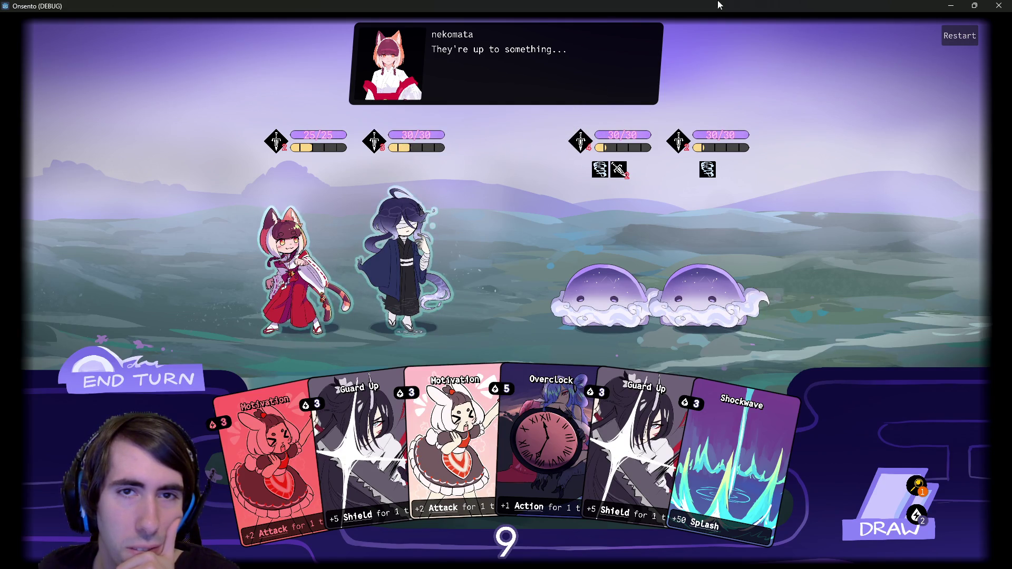
click(998, 6)
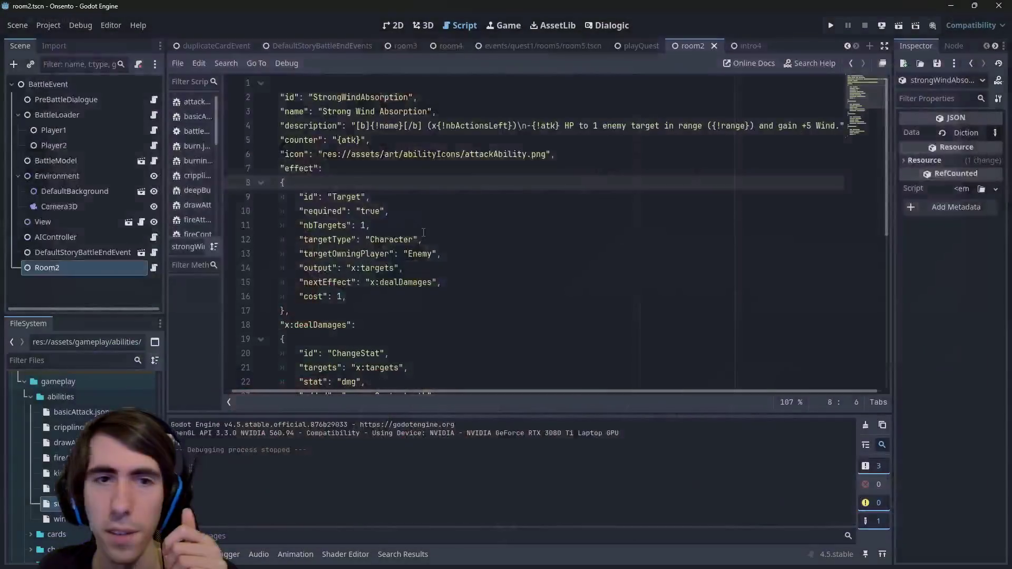
Find the health tooltip text across the project and jump to it in characterViewStats.gd.
click(355, 126)
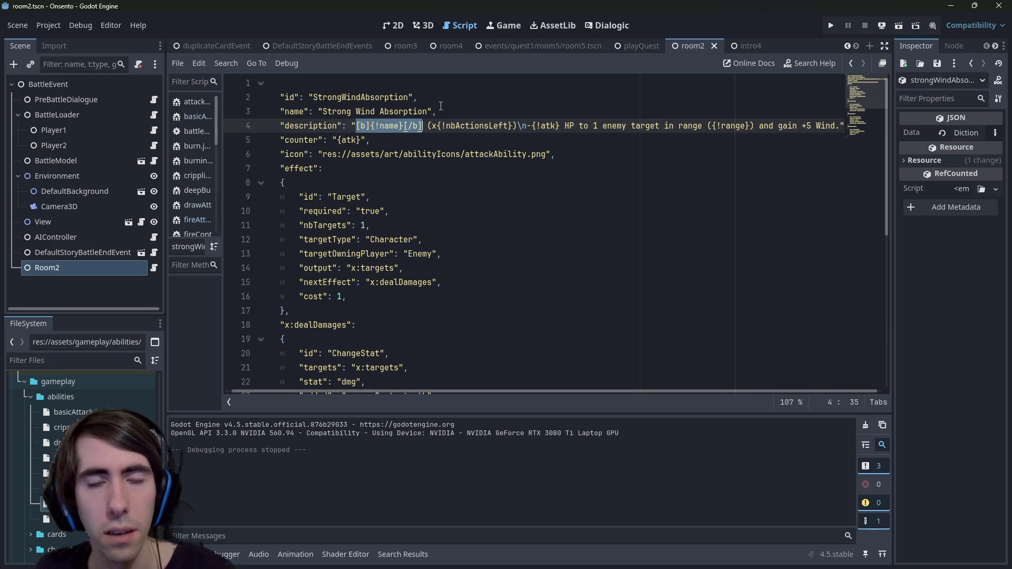
key(ctrl+shift+f)
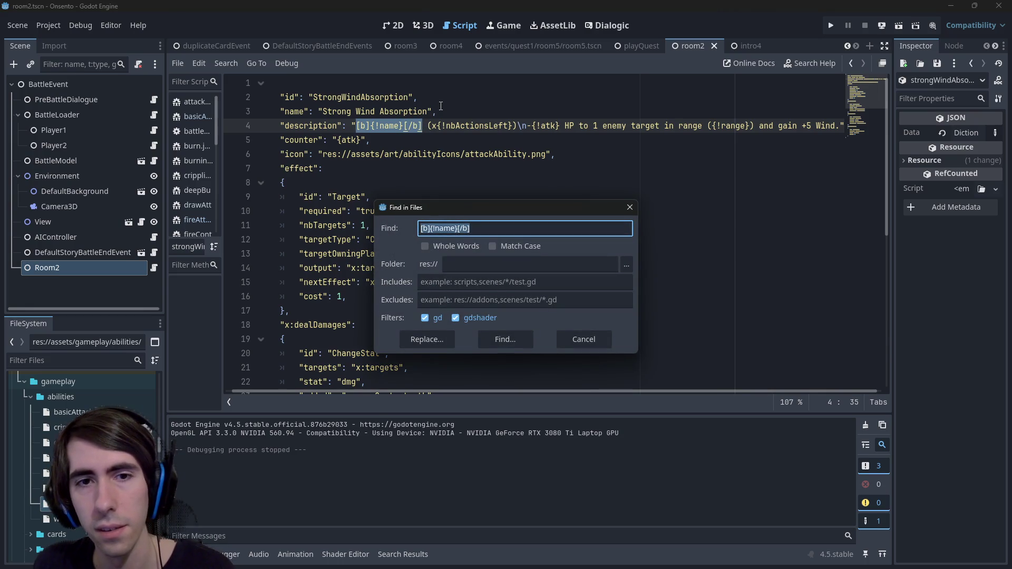
text(is is the healt)
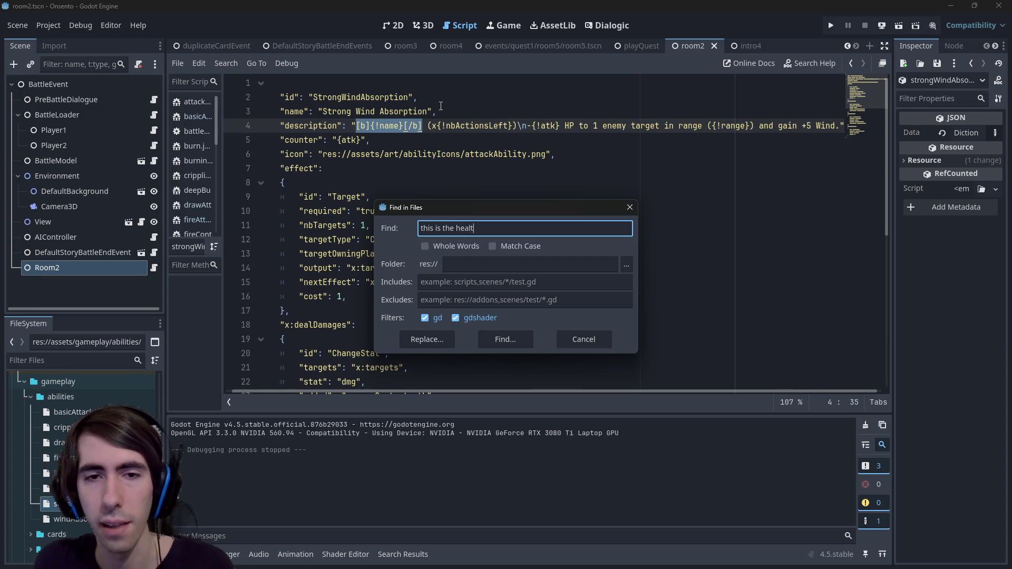
key(Return)
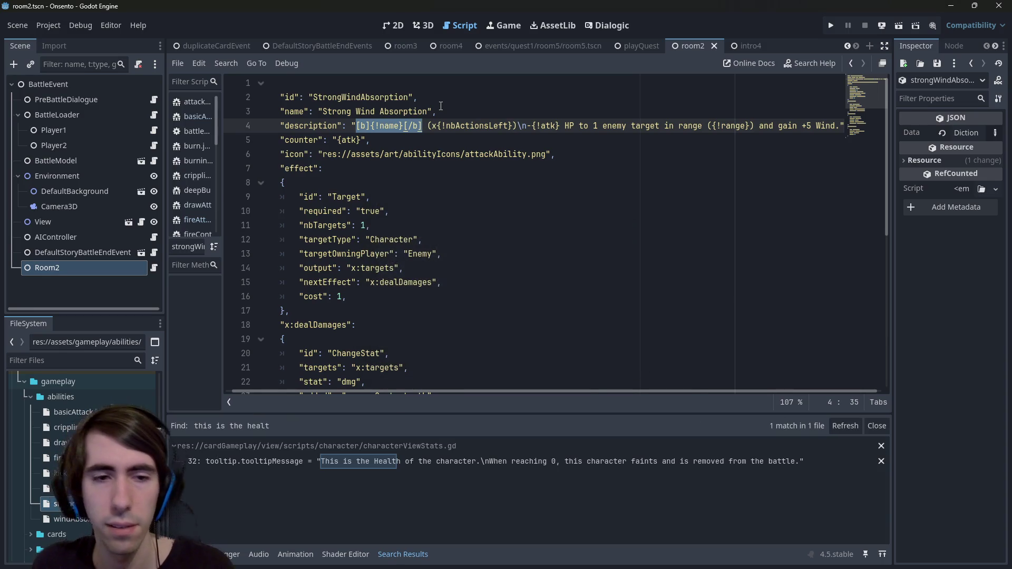
click(390, 462)
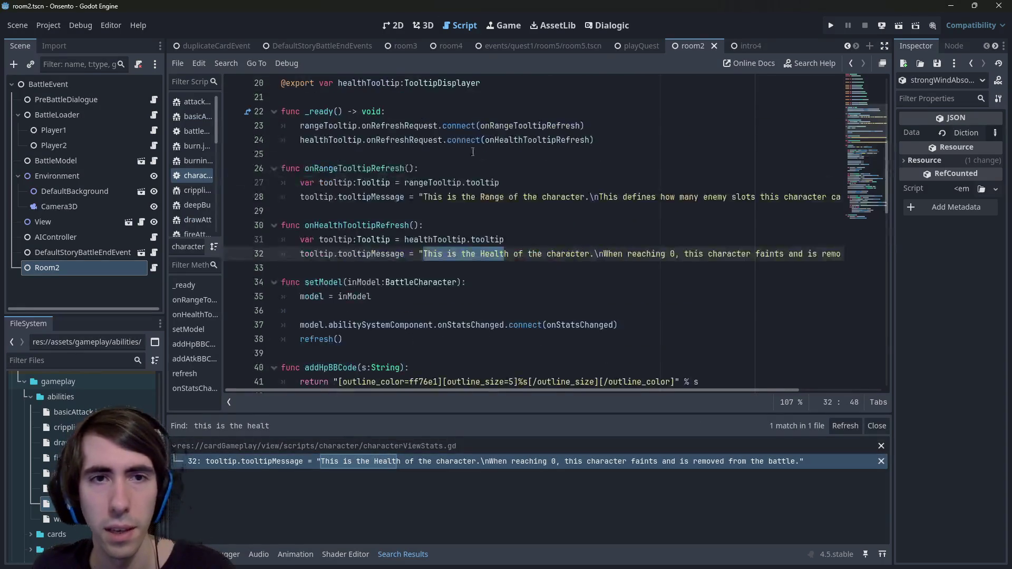
Replace the health message's opening sentence with a bold [b]Health[/b] title line, then run the game.
click(420, 254)
text([b]{!name}[/b])
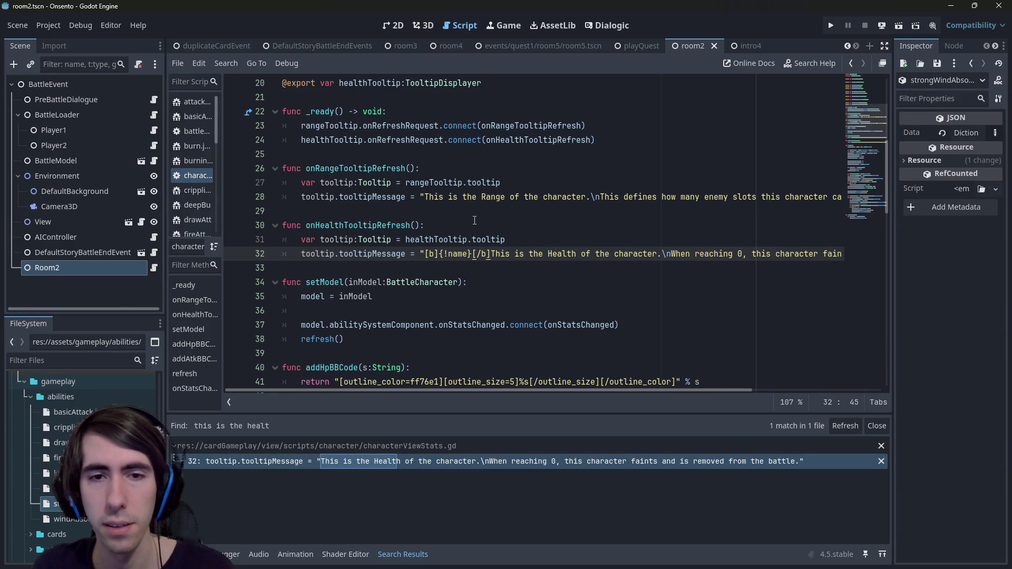
key(BackSpace)
key(BackSpace)
key(BackSpace)
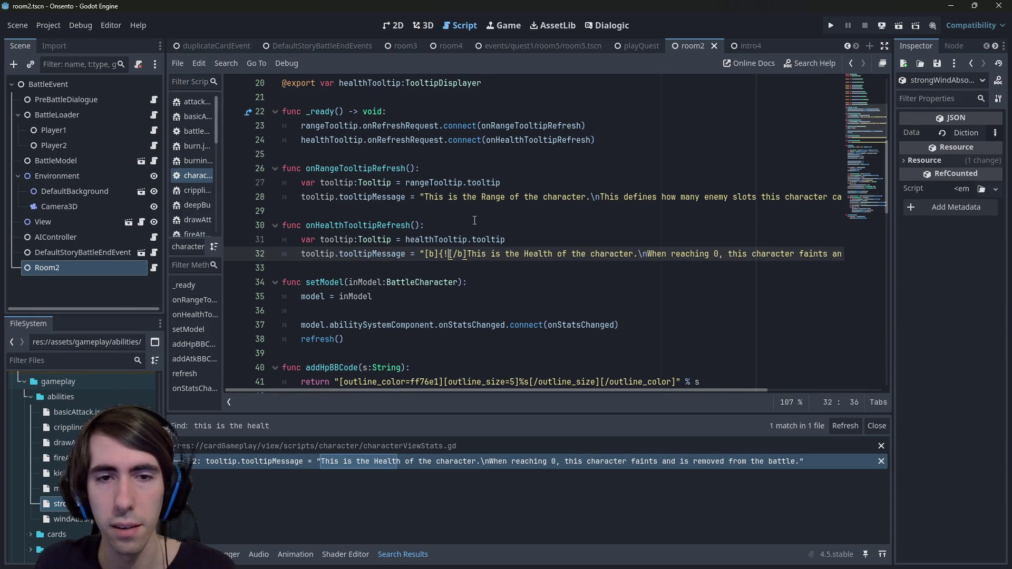
text(Health)
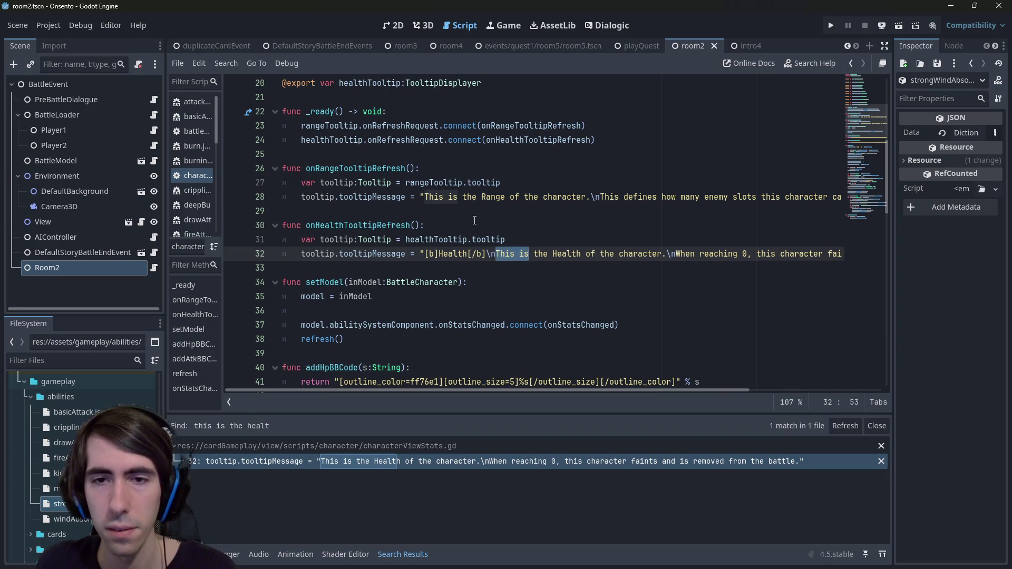
key(ctrl+shift+Right)
key(ctrl+shift+Right)
key(ctrl+shift+Right)
key(ctrl+shift+Right)
key(ctrl+shift+Right)
key(ctrl+shift+Right)
key(BackSpace)
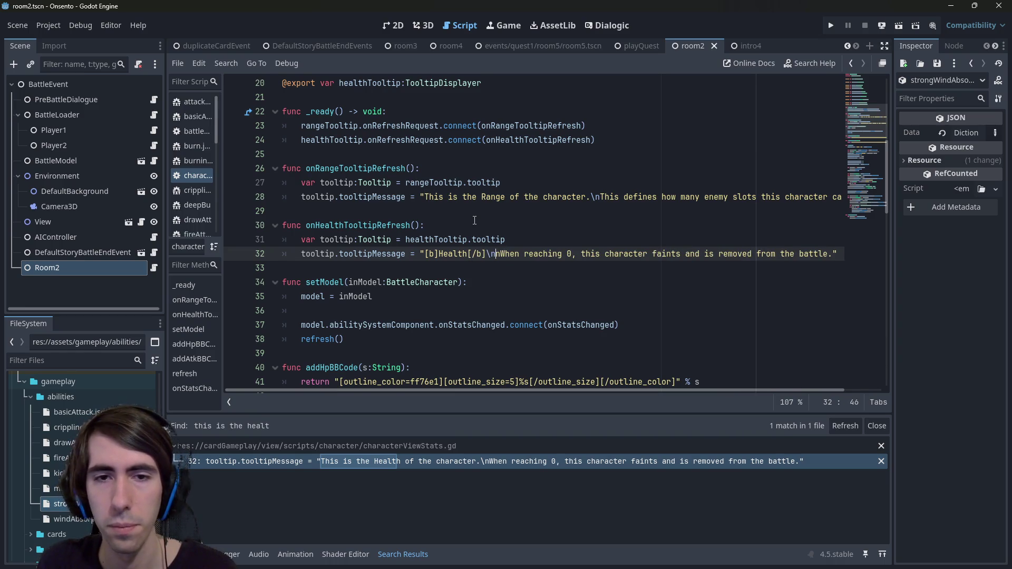
click(901, 25)
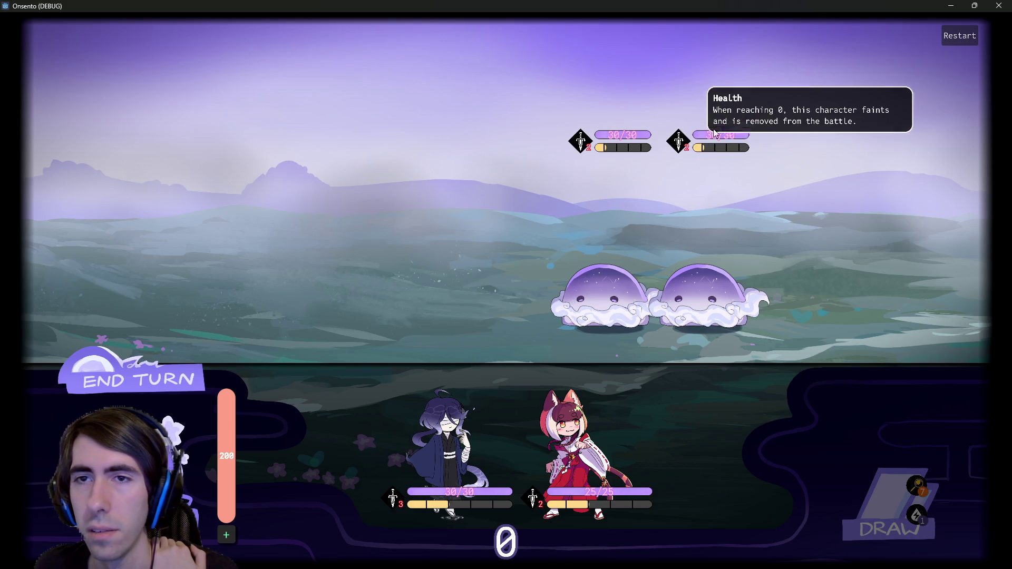
Close the game window after checking the bold Health tooltip in battle.
click(998, 6)
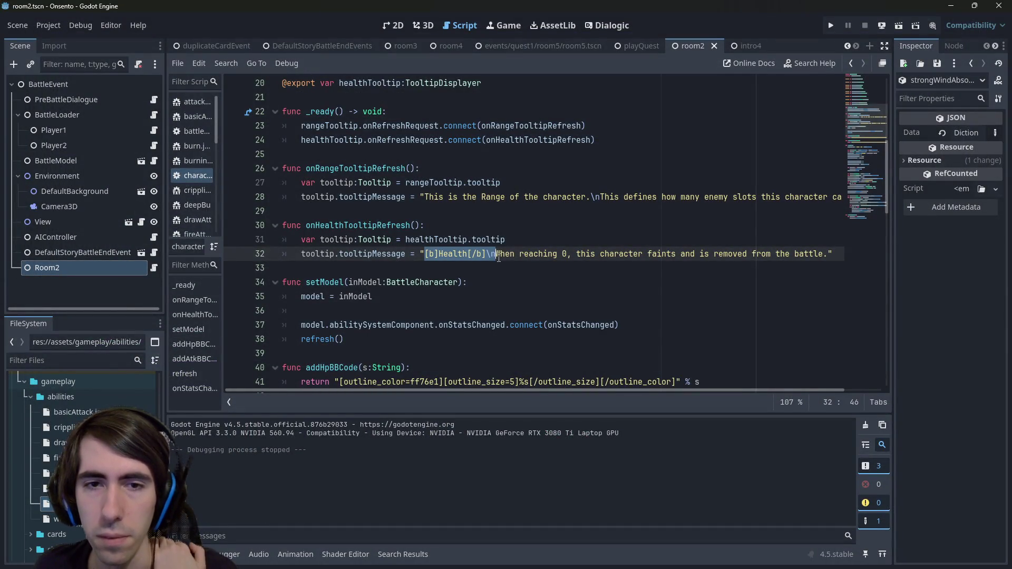
Replace the range message's opening sentence with a bold [b]Range[/b] title, save, and run the game.
drag(425, 197, 591, 198)
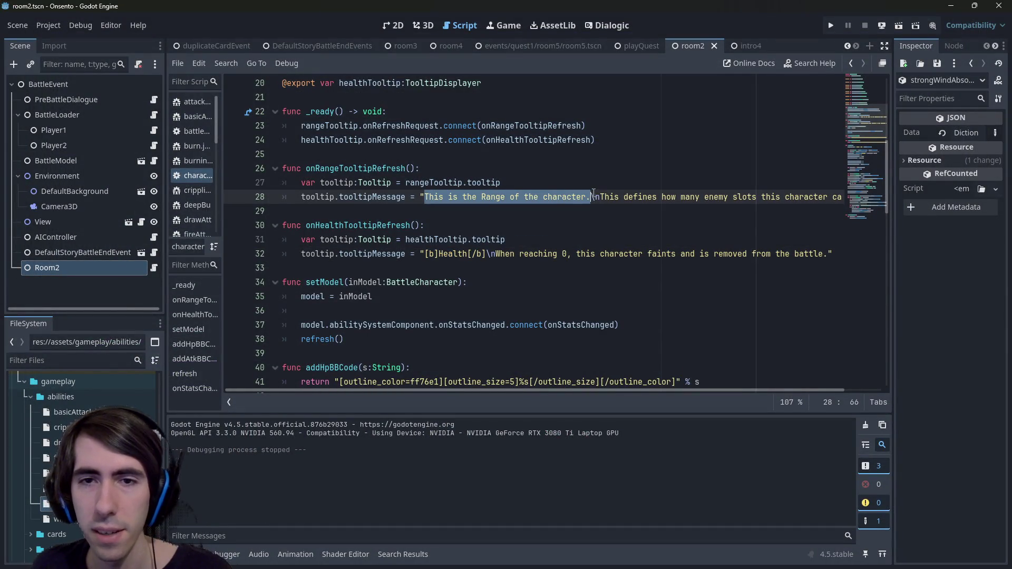
text([b]Health[/b]\n)
key(Left)
key(ctrl+shift+Left)
text(Range)
key(ctrl+s)
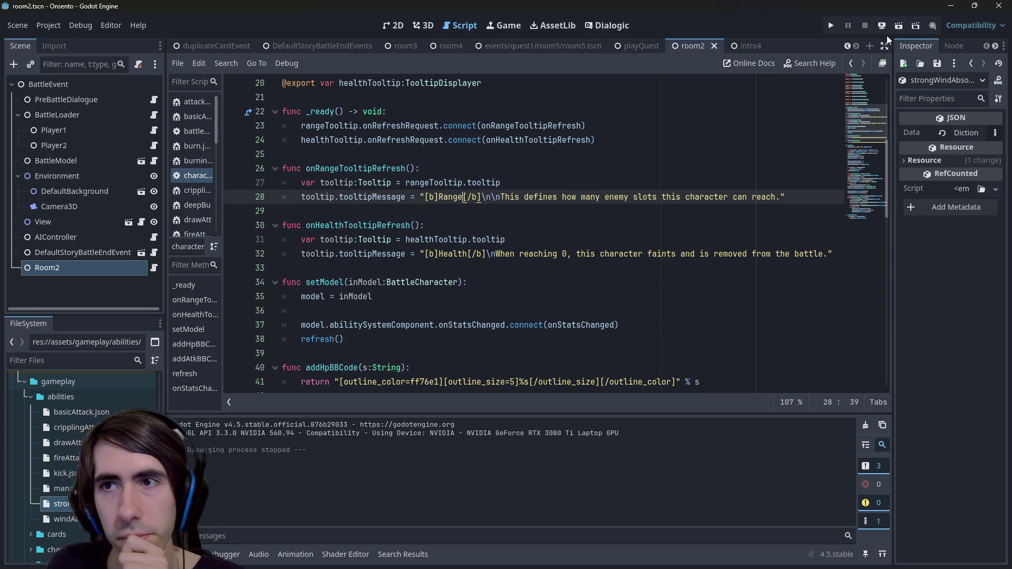
click(899, 26)
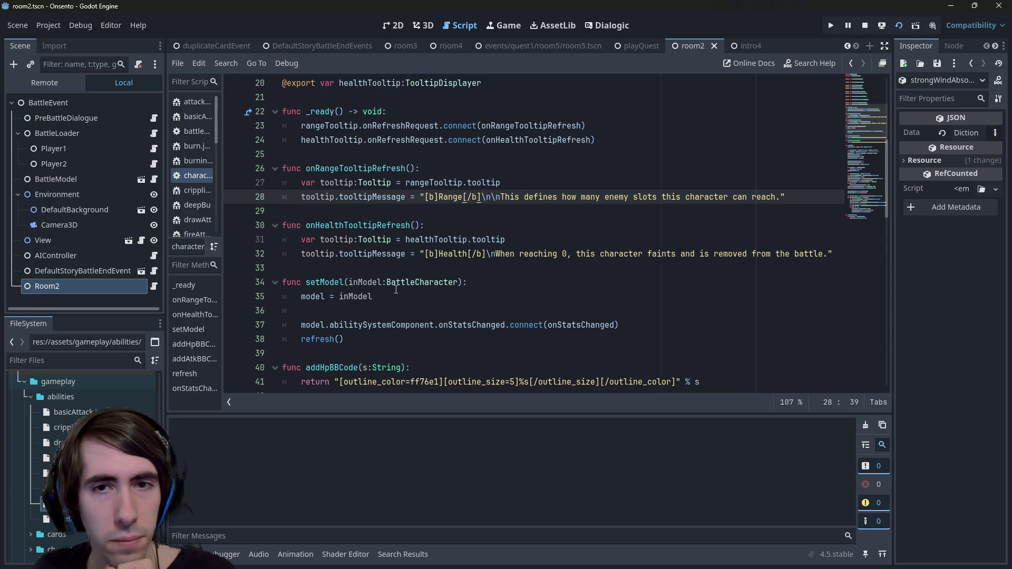
key(F5)
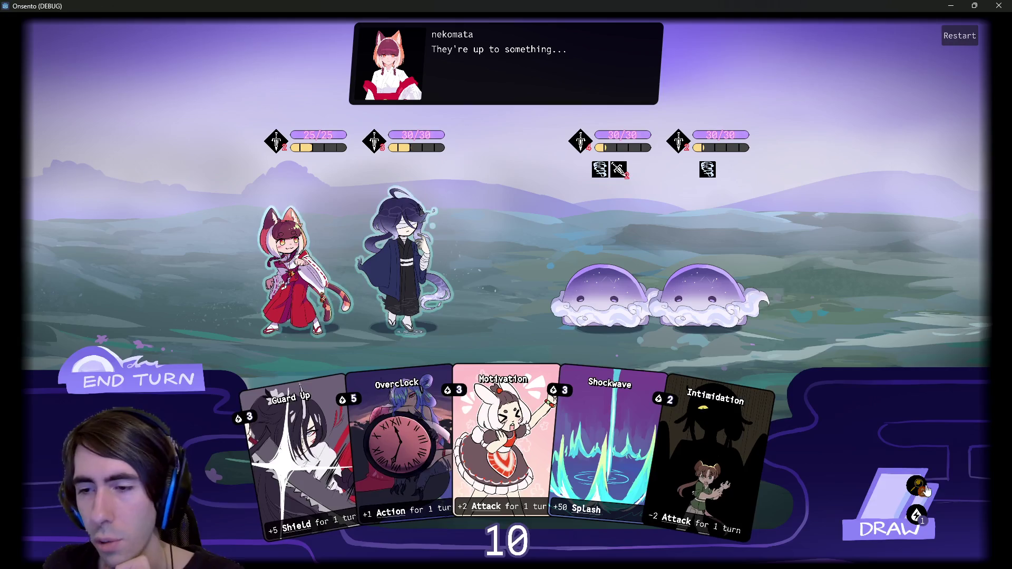
View the draw pile's cards, return from the pile view, then quit the running game.
click(924, 490)
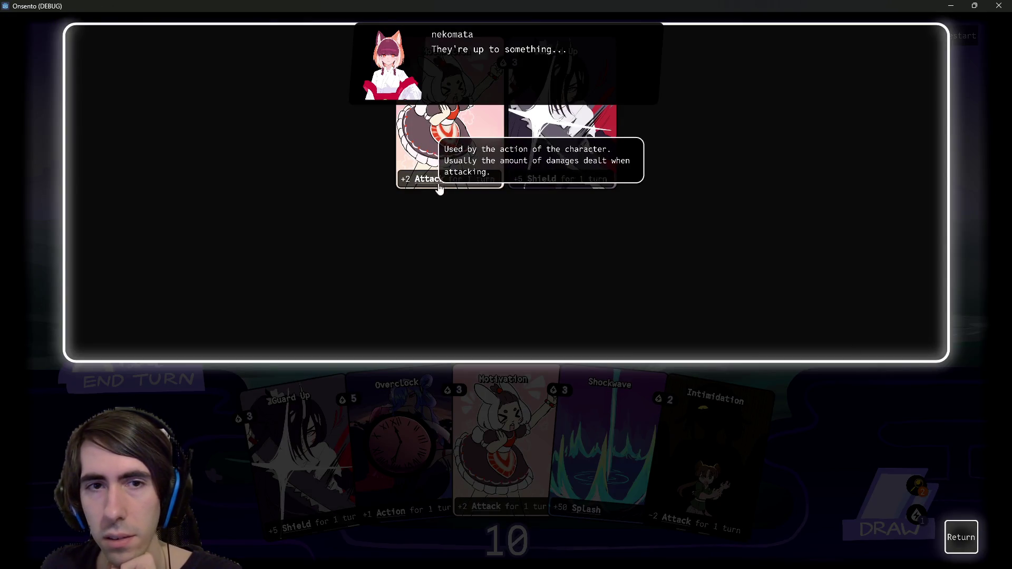
mouse_move(541, 179)
mouse_move(429, 179)
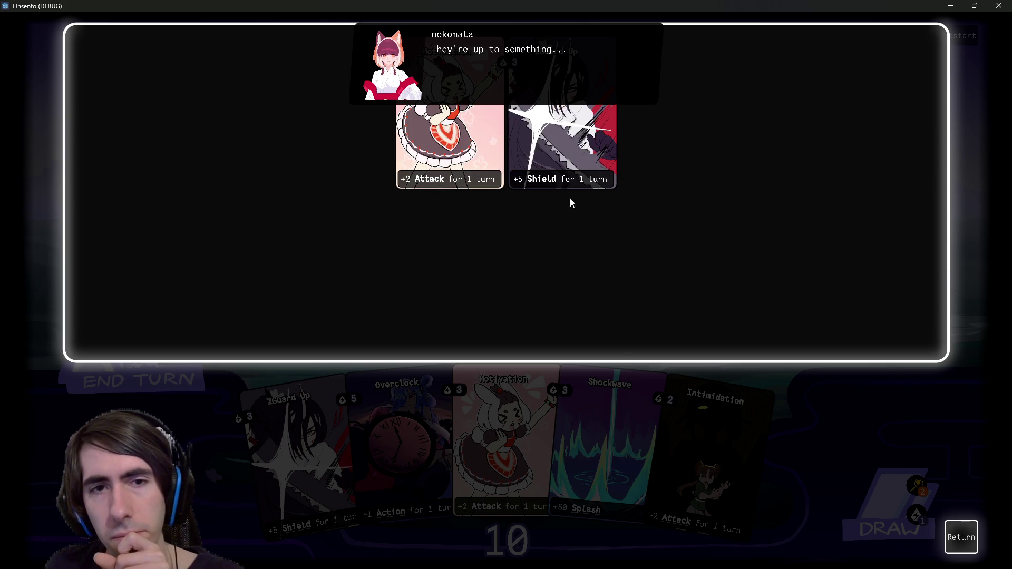
click(960, 536)
key(F8)
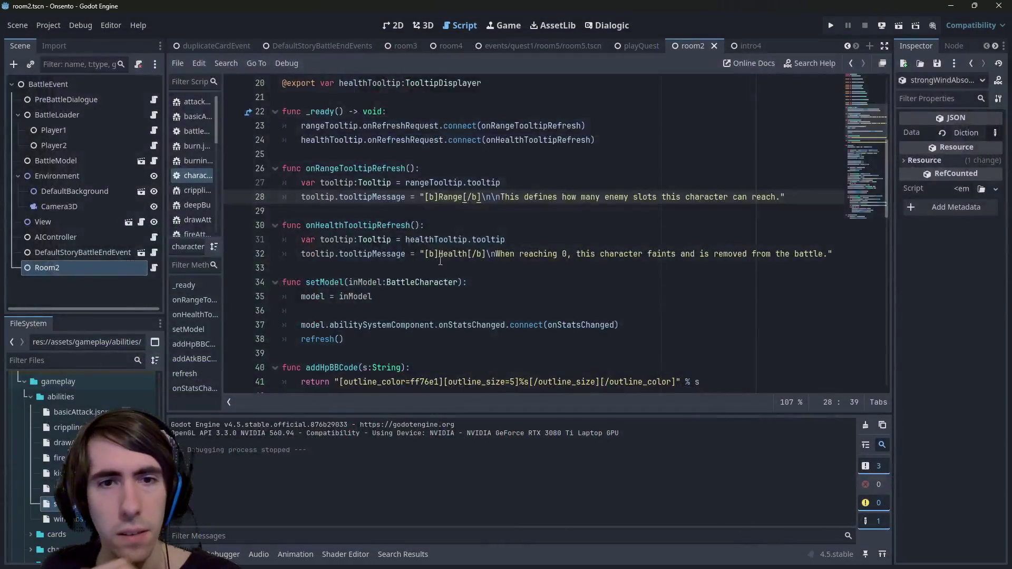
scroll(452, 259, down, 3)
scroll(451, 258, down, 8)
Find the attack tag description in tooltipTagsDatabase.gd and give it a bold [b]Attack[/b] title.
click(452, 258)
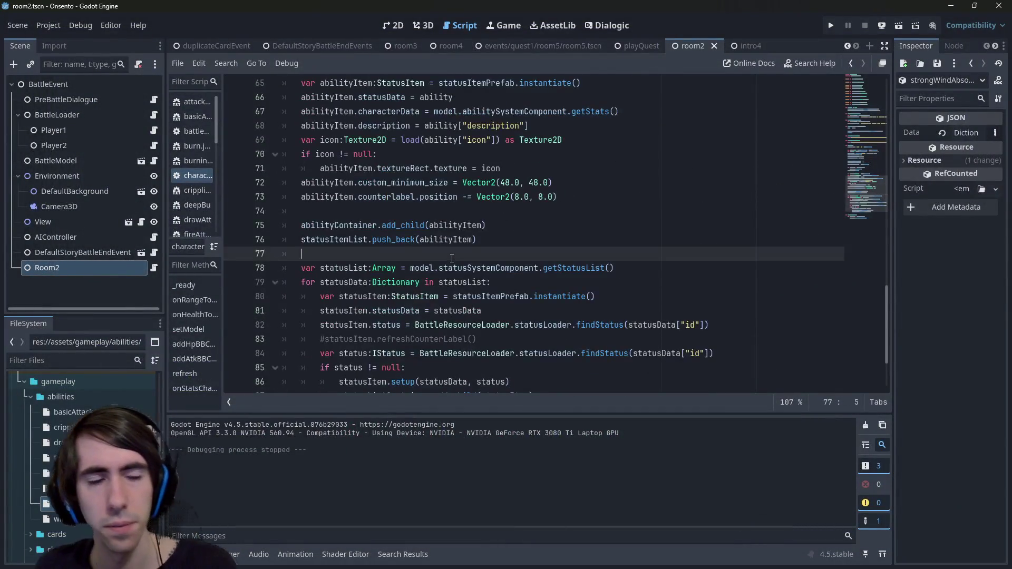
key(ctrl+shift+f)
text(used)
text( action)
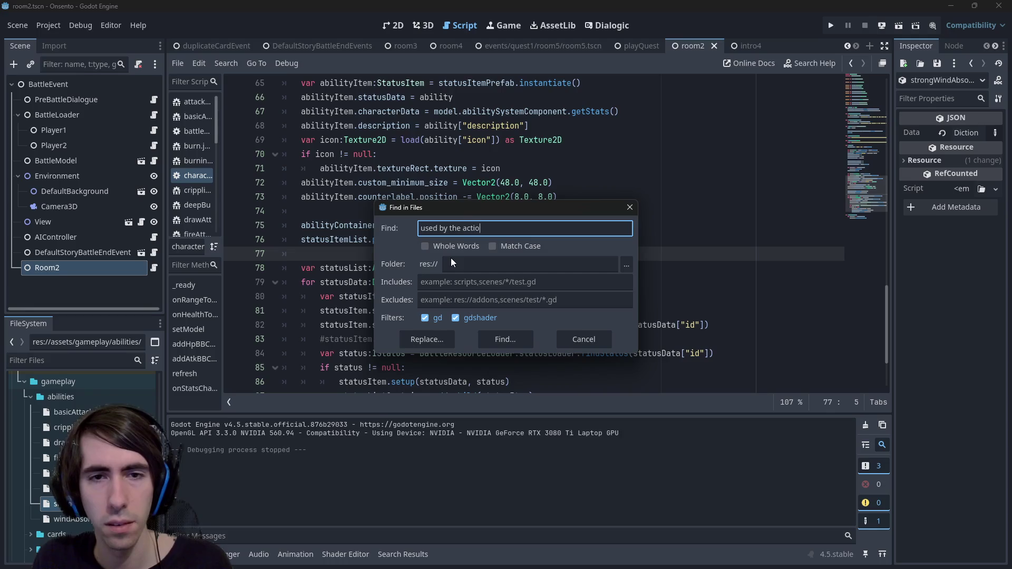
key(Return)
click(378, 465)
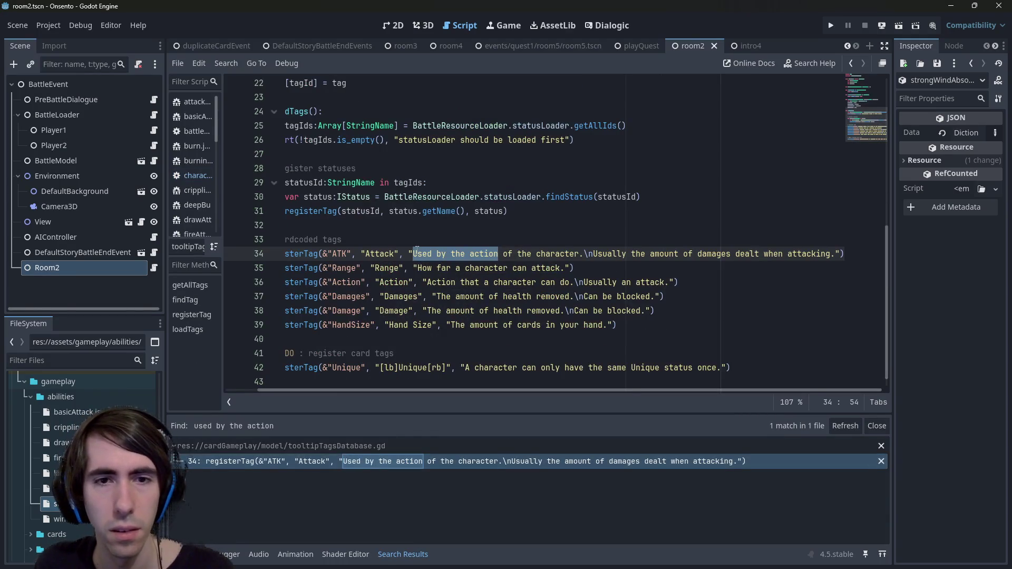
click(412, 253)
text([b]Health[/b]\n)
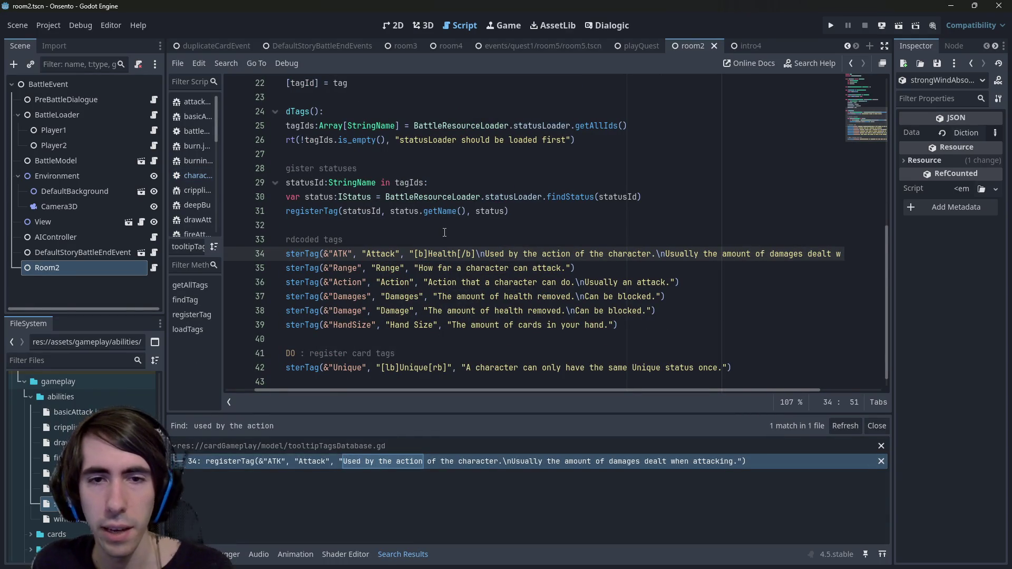
key(ctrl+BackSpace)
text(Attack)
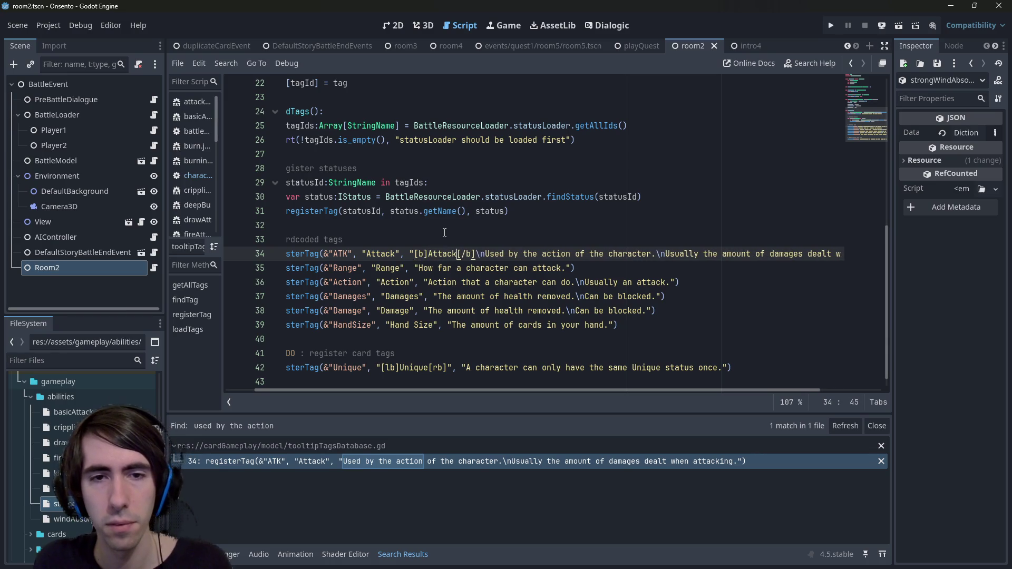
scroll(486, 237, down, 1)
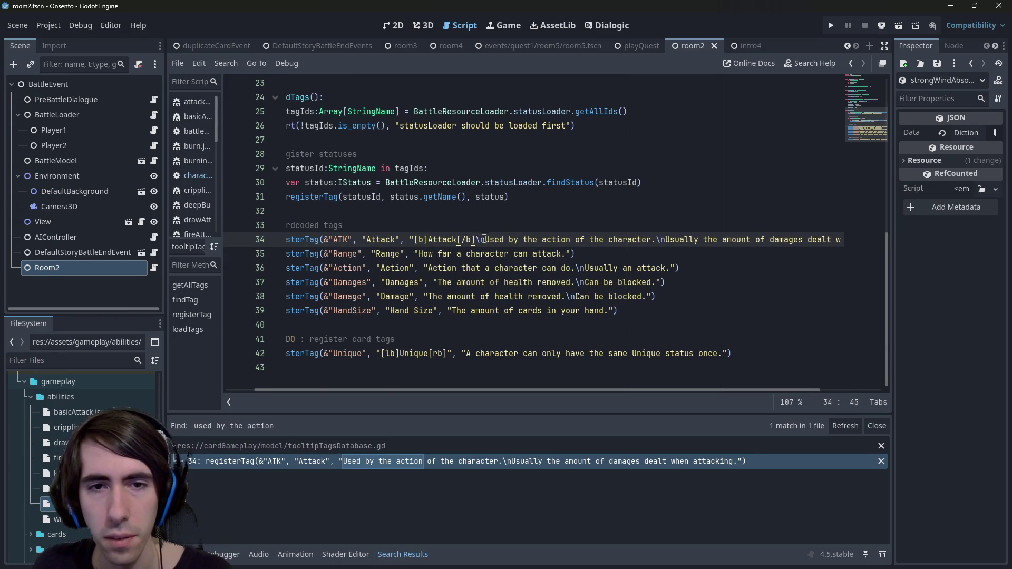
Copy the bold title into the Range tag, rename it Range, and save.
drag(484, 239, 440, 238)
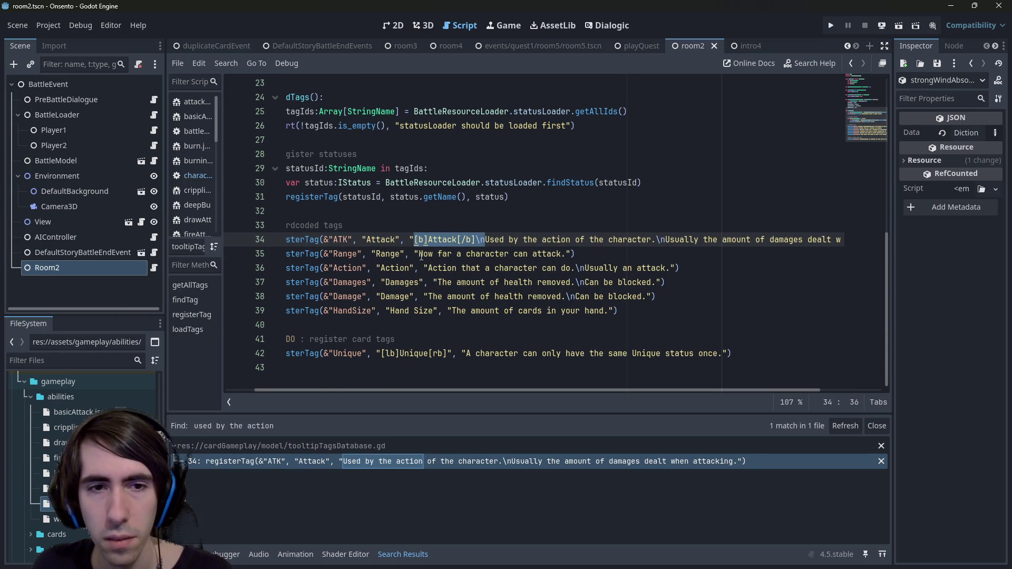
click(418, 254)
text([b]Attack[/b]\n)
double_click(449, 254)
text(Range)
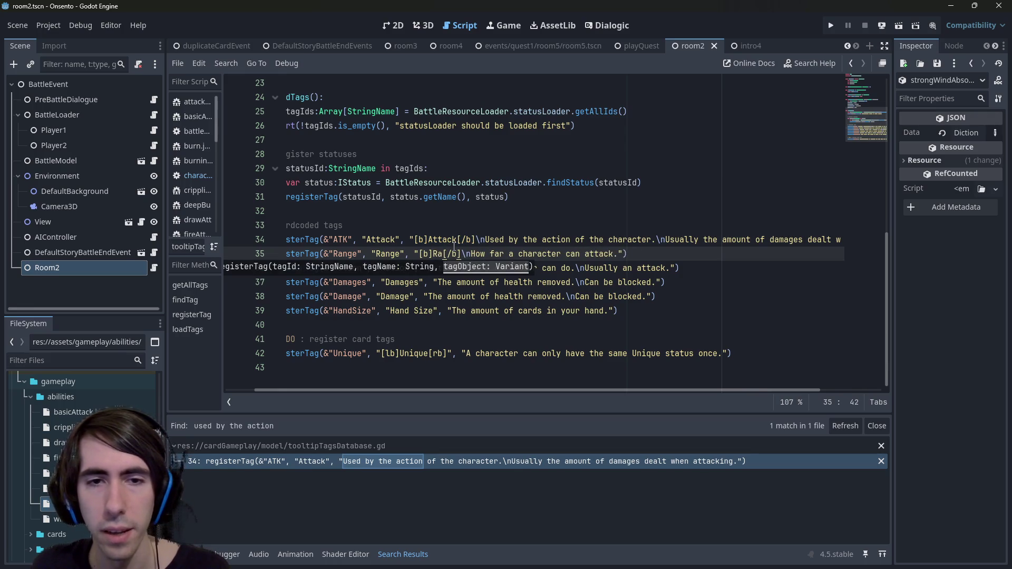
key(ctrl+s)
Copy the bold title into the Action tag and rename it Action.
drag(482, 254, 429, 254)
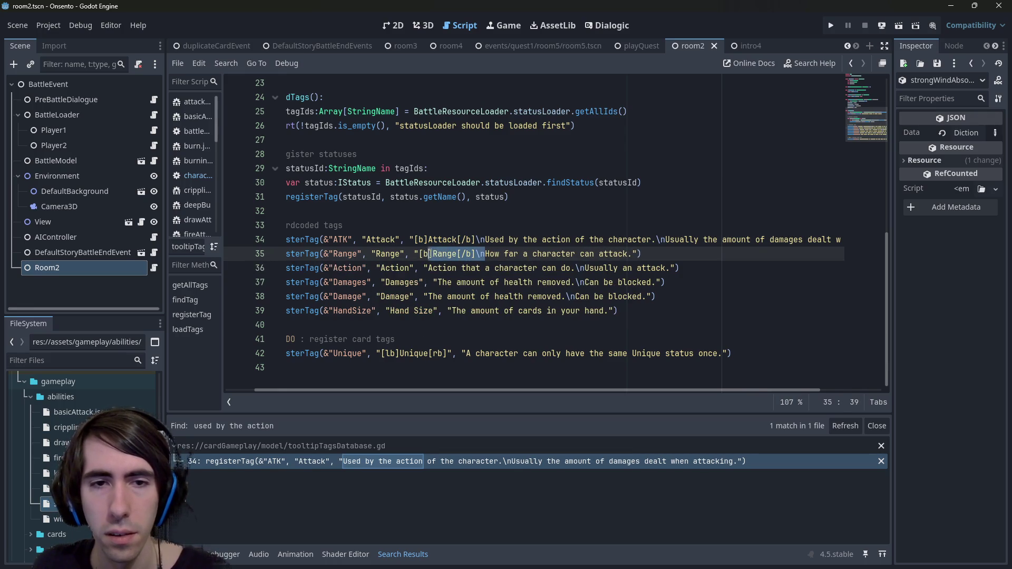
click(428, 268)
text([b]Range[/b]\n)
double_click(463, 268)
text(Action)
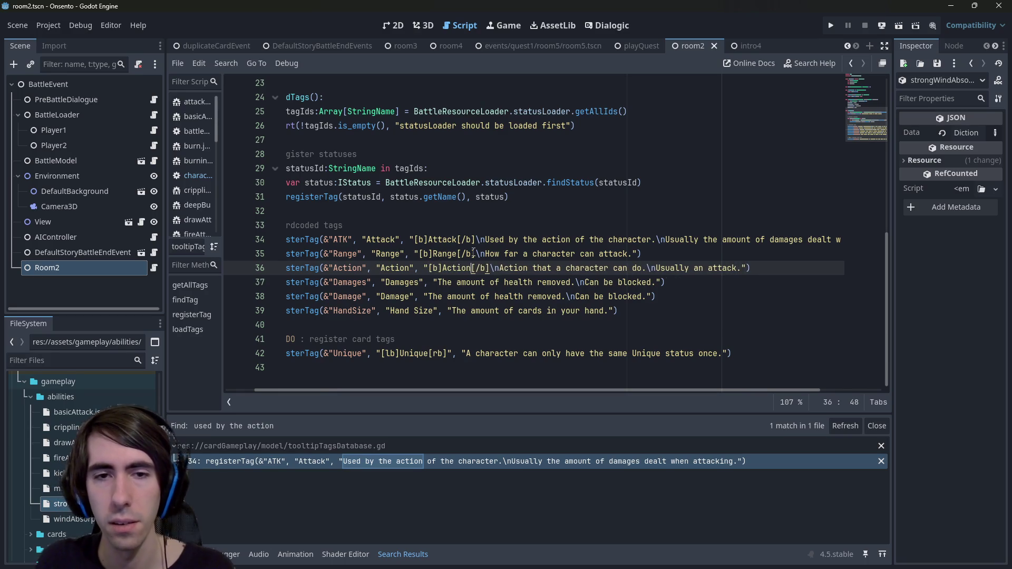
key(Escape)
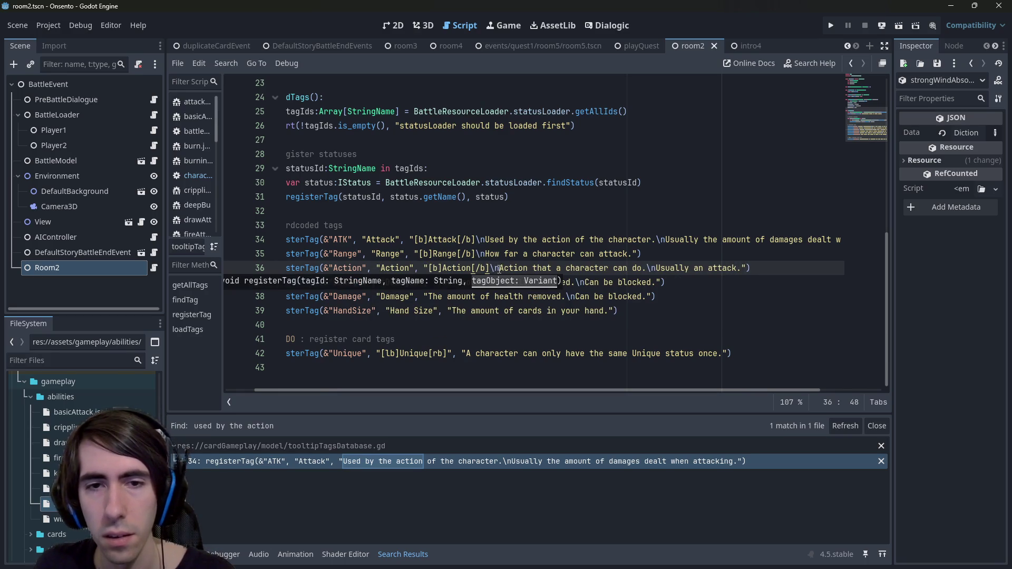
drag(499, 269, 476, 270)
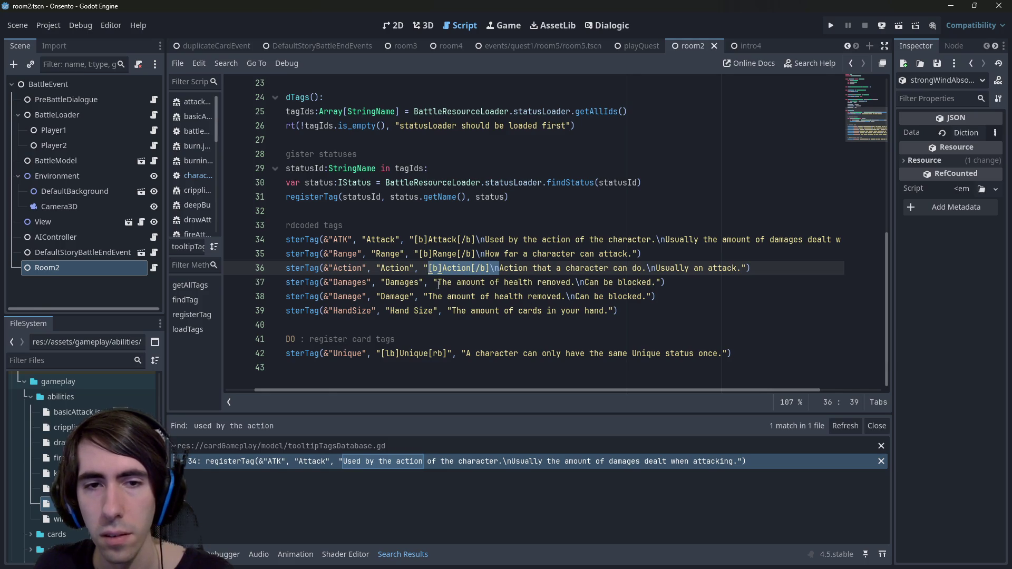
click(437, 283)
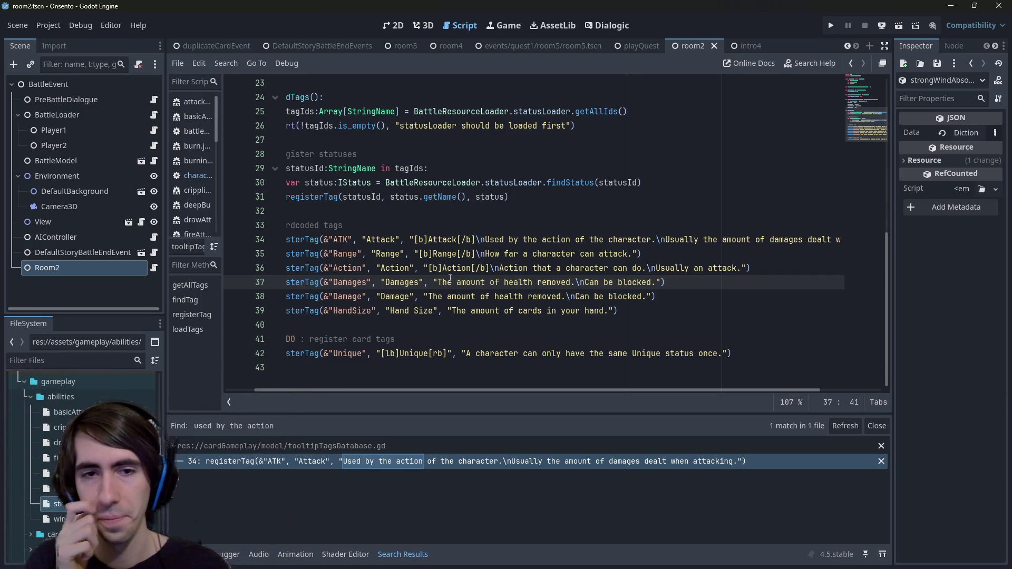
Add bold [b]Damages[/b] and [b]Damage[/b] titles to the Damages and Damage tag descriptions.
text([b]Action[/b]\n)
double_click(449, 282)
text(Damages)
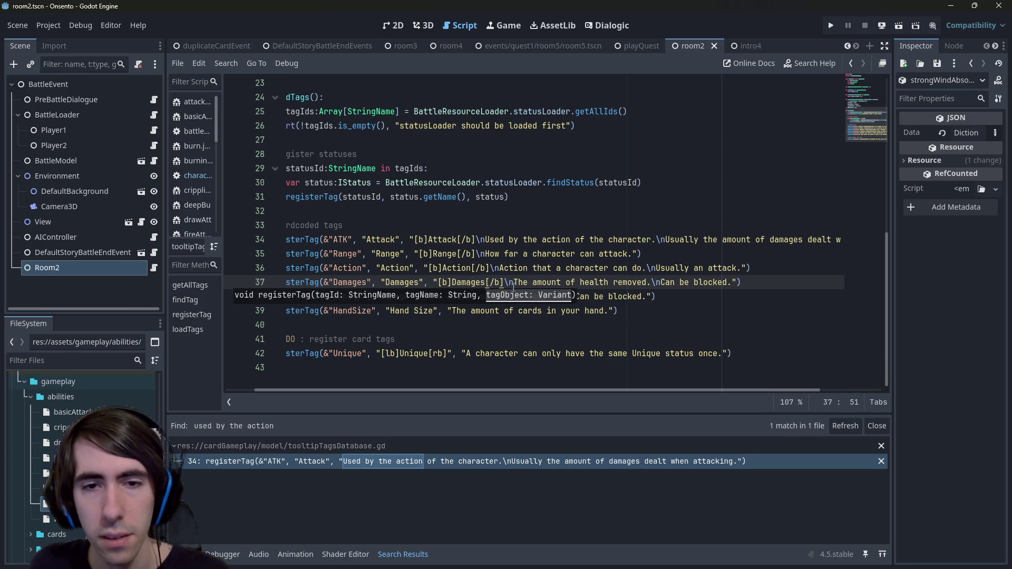
key(BackSpace)
click(498, 283)
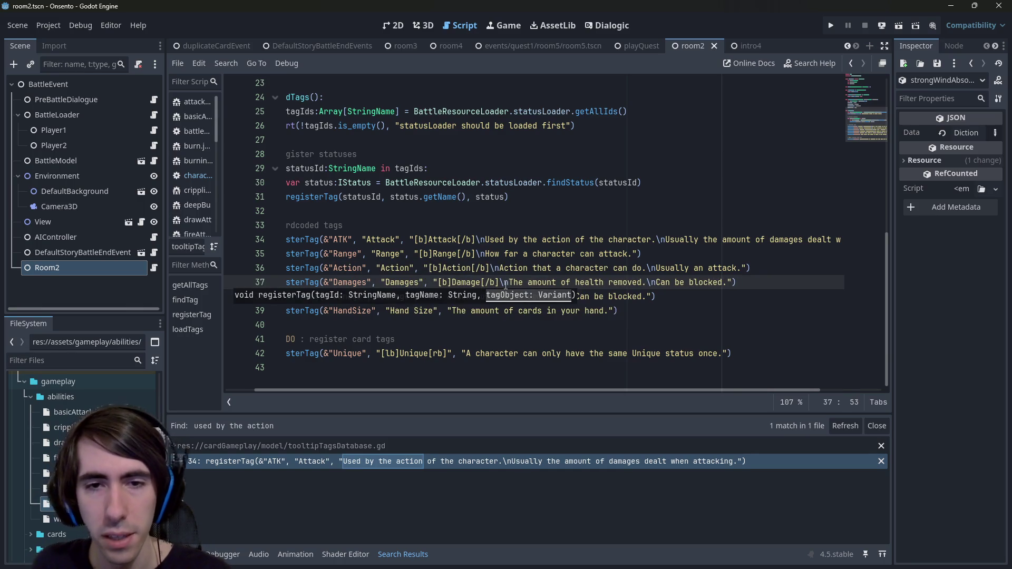
drag(509, 282, 435, 282)
key(ctrl+c)
click(427, 296)
key(ctrl+v)
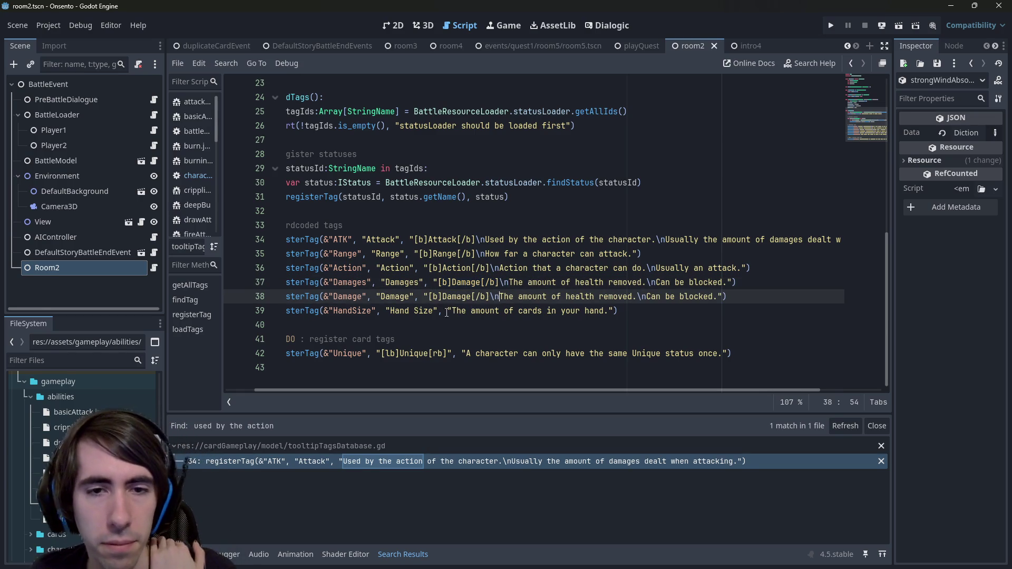
Add bold Hand Size and Unique titles to their tag descriptions, then run the current scene.
click(451, 311)
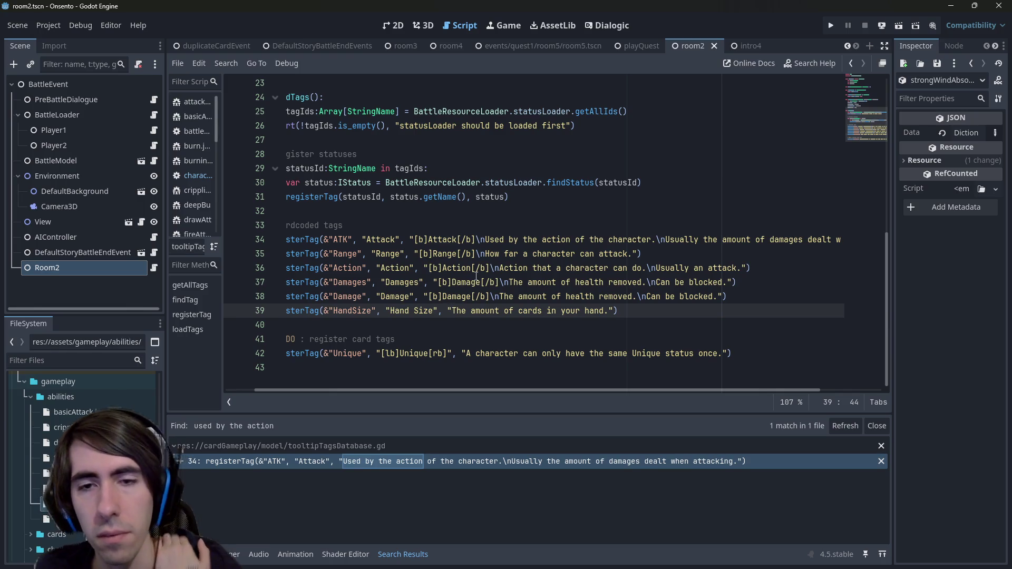
key(ctrl+v)
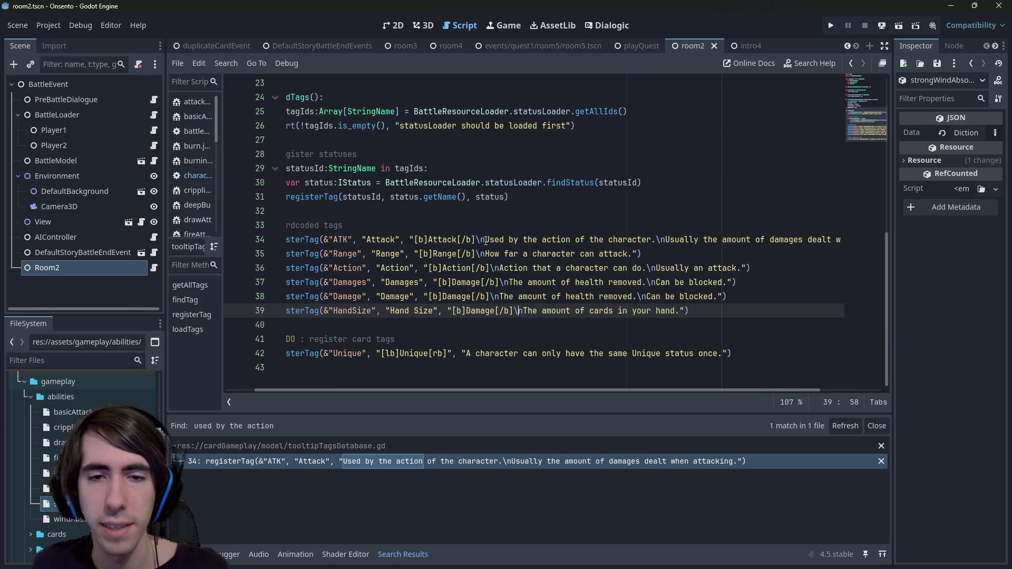
key(ctrl+shift+Left)
text(Hand Size)
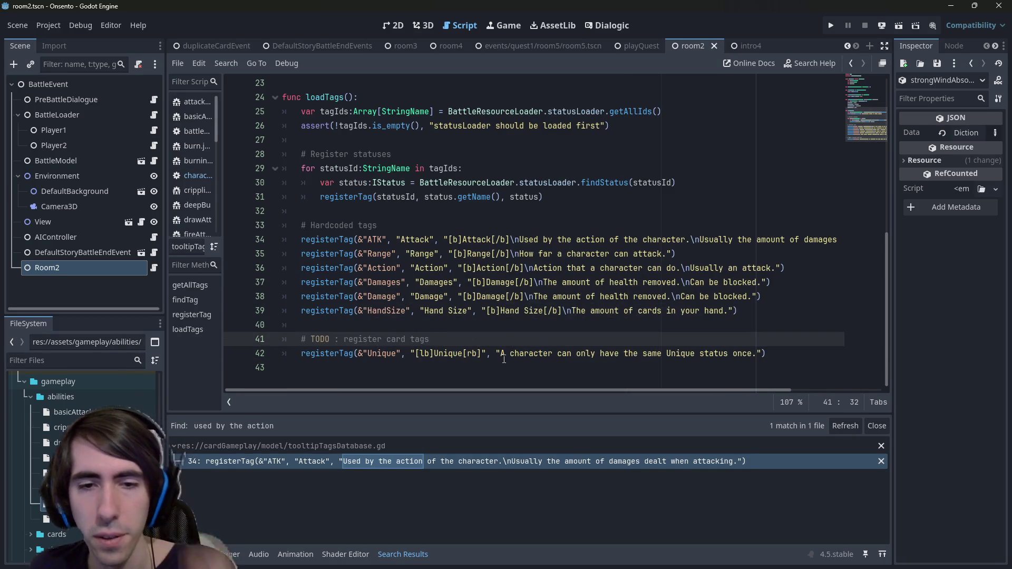
click(501, 353)
key(ctrl+v)
double_click(526, 354)
text(Unique)
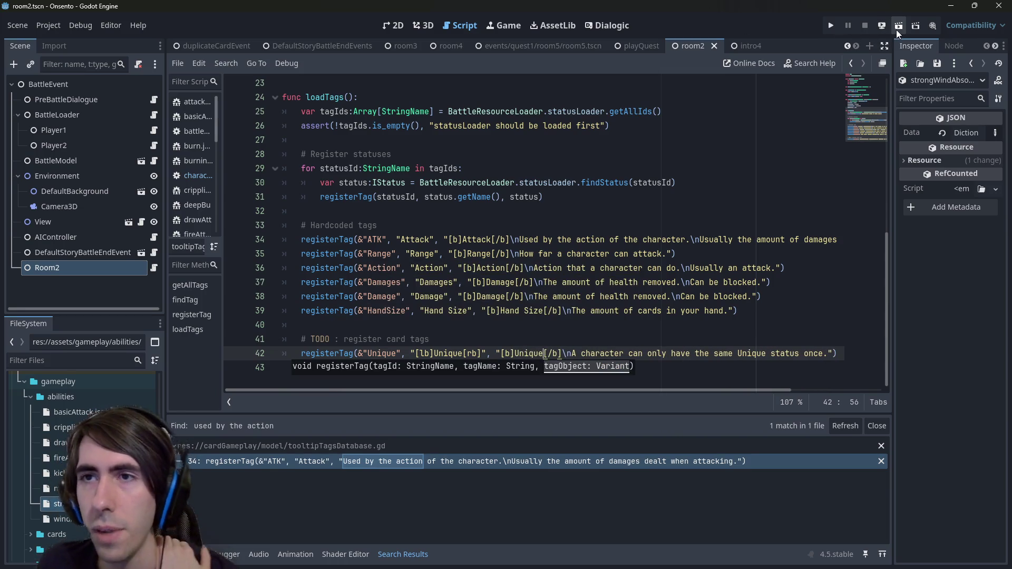
click(894, 32)
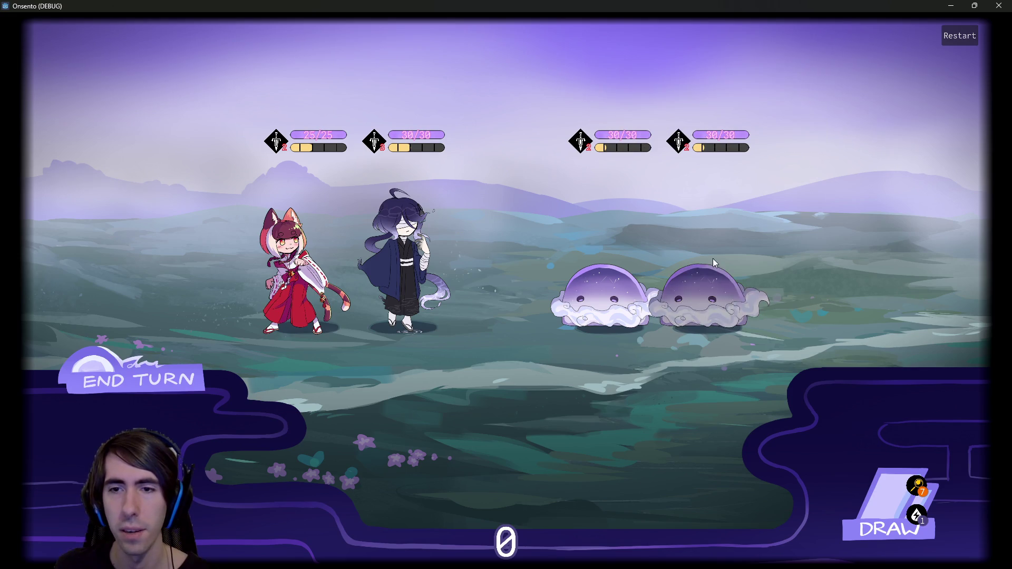
Begin the battle, draw two extra cards to inspect their tooltips, then close the test game.
click(147, 368)
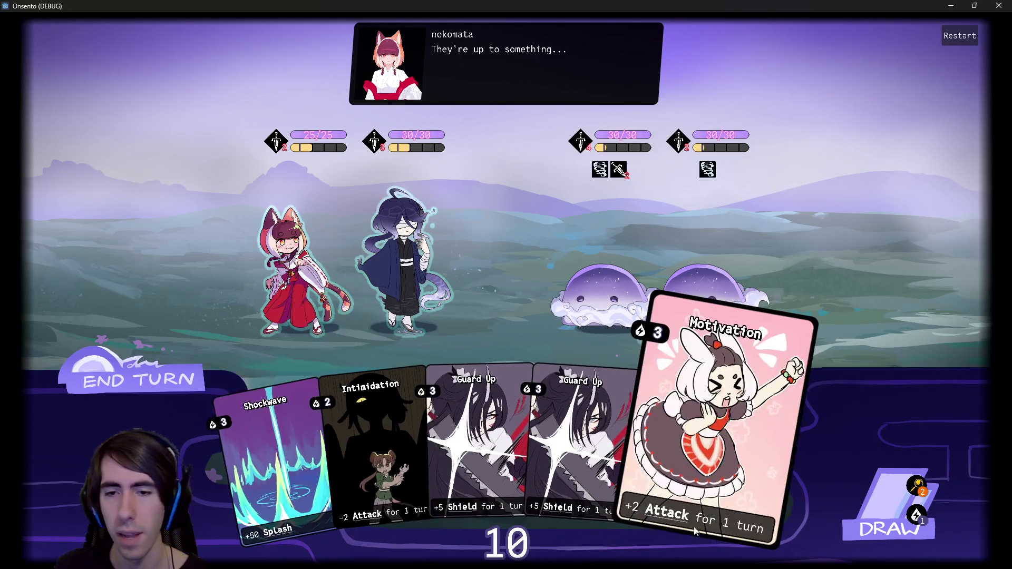
key(space)
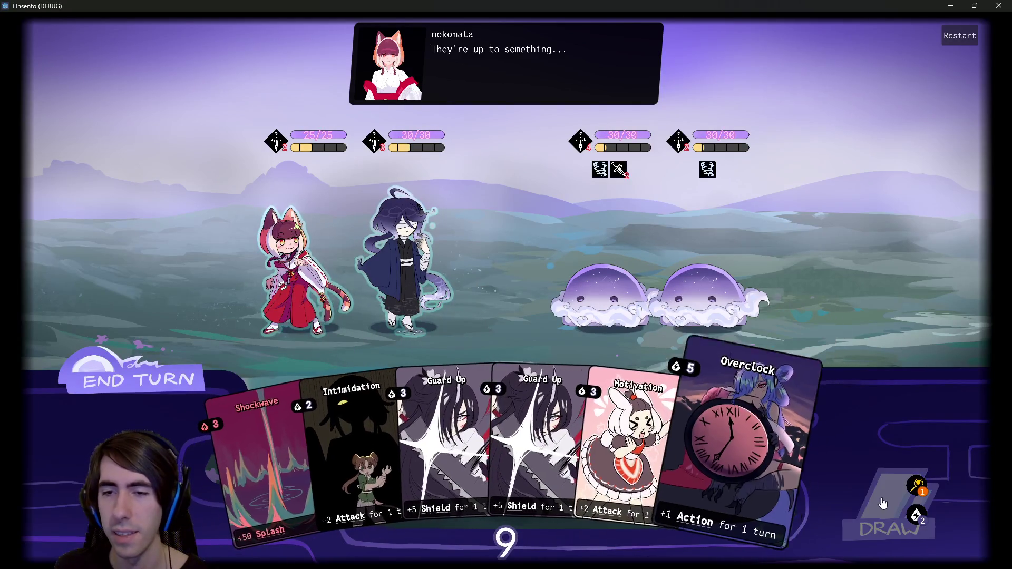
key(space)
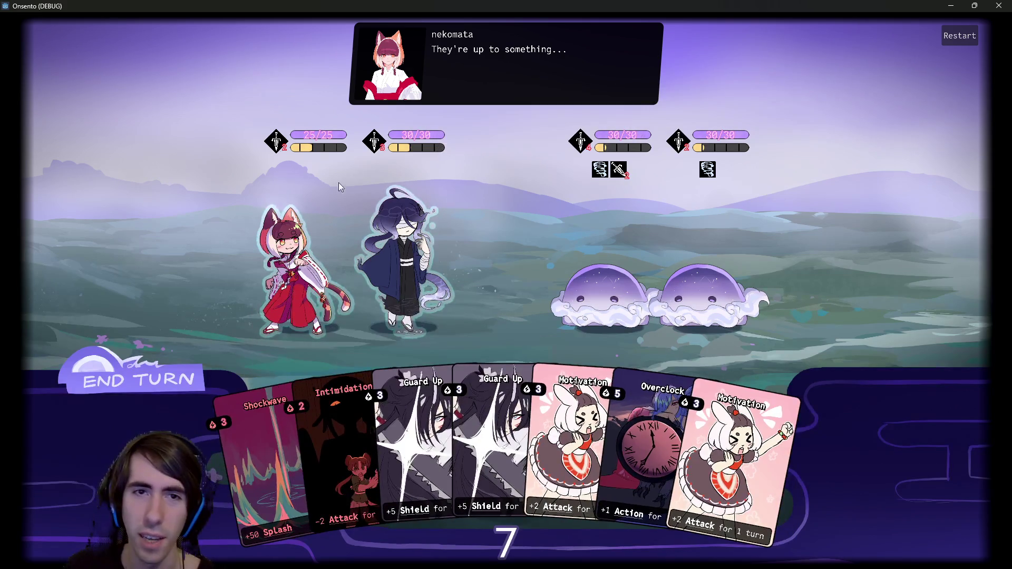
click(998, 6)
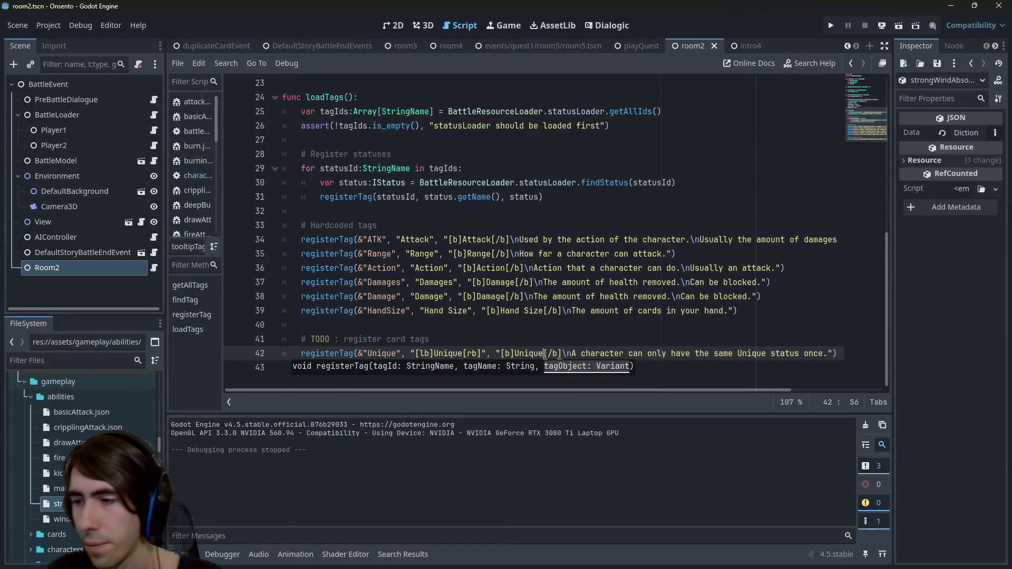
Switch to PowerShell, run git status, and stage all modified JSON files.
key(alt+Tab)
text(guit)
key(BackSpace)
key(BackSpace)
key(BackSpace)
text(it status)
key(Return)
text(git ad)
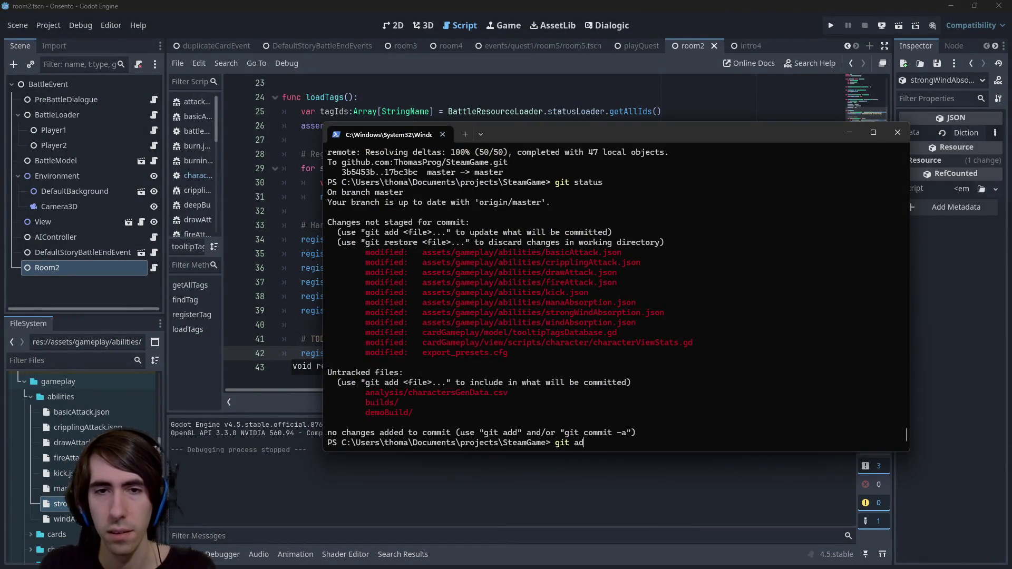
text(d )
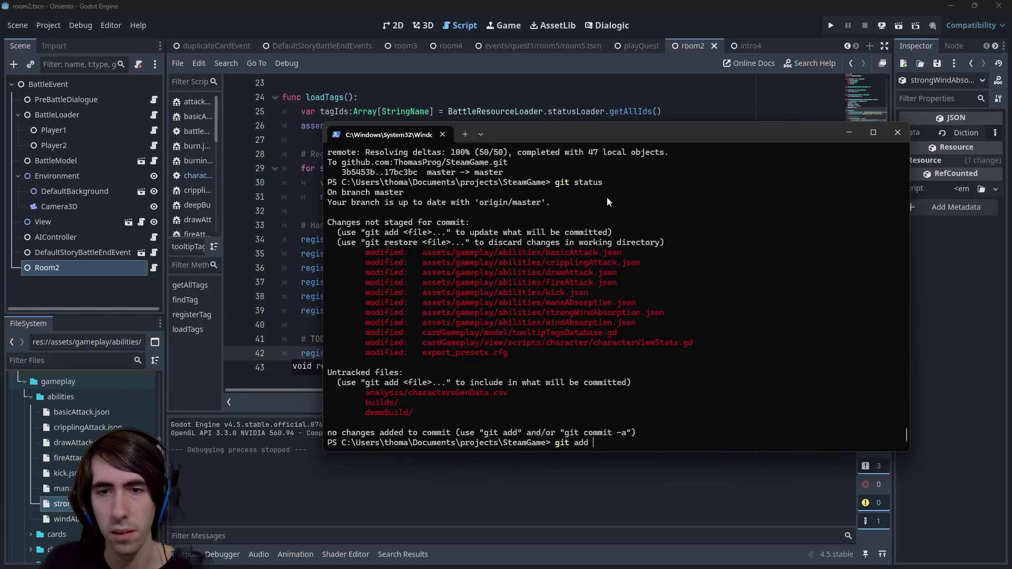
text(*.json)
key(Return)
text(git add)
Stage characterViewStats.gd by pasting its path from the status output into git add.
drag(422, 332, 692, 333)
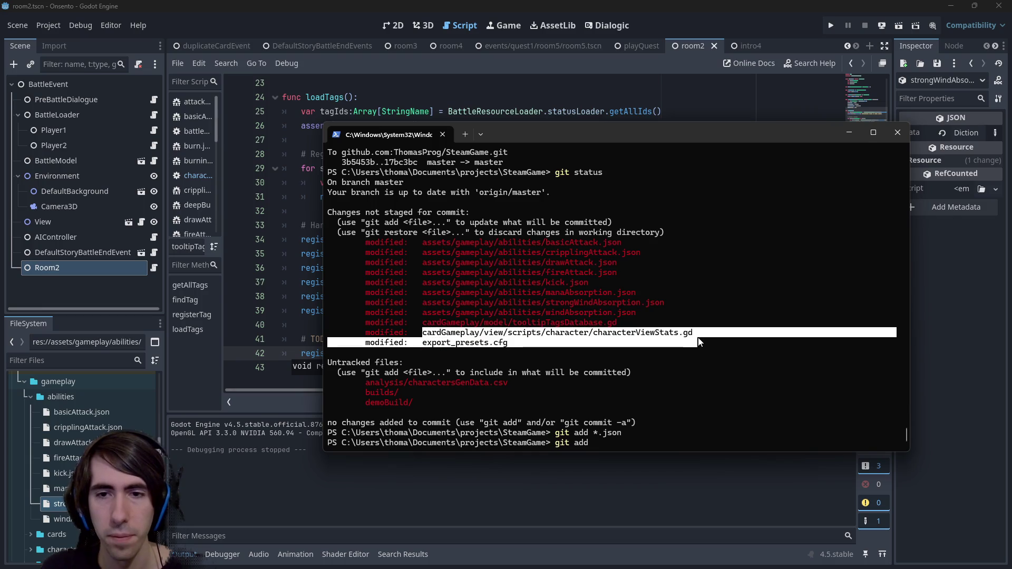
right_click(692, 333)
right_click(906, 433)
key(Return)
text(git commit -m "[)
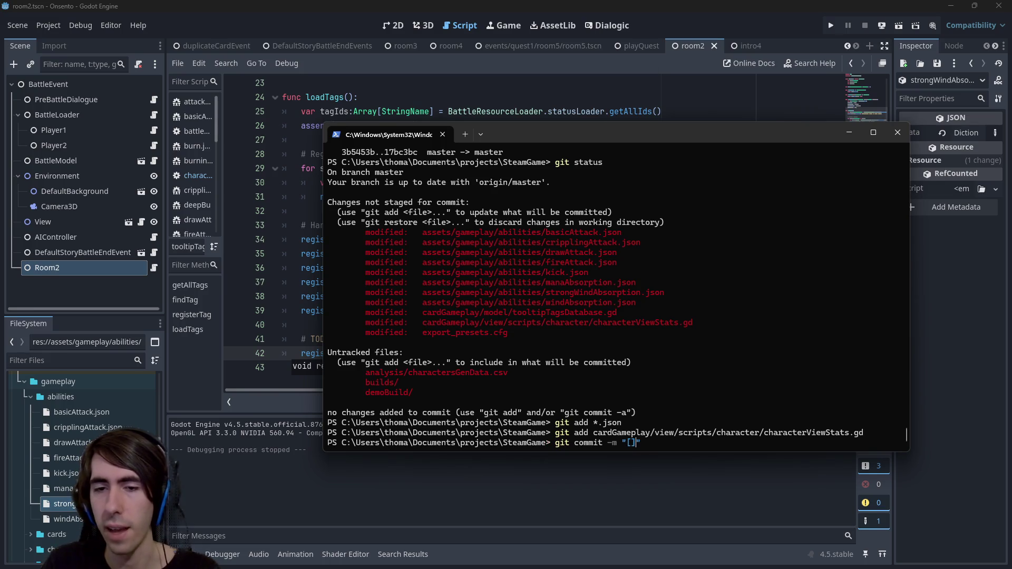
text(fix] de)
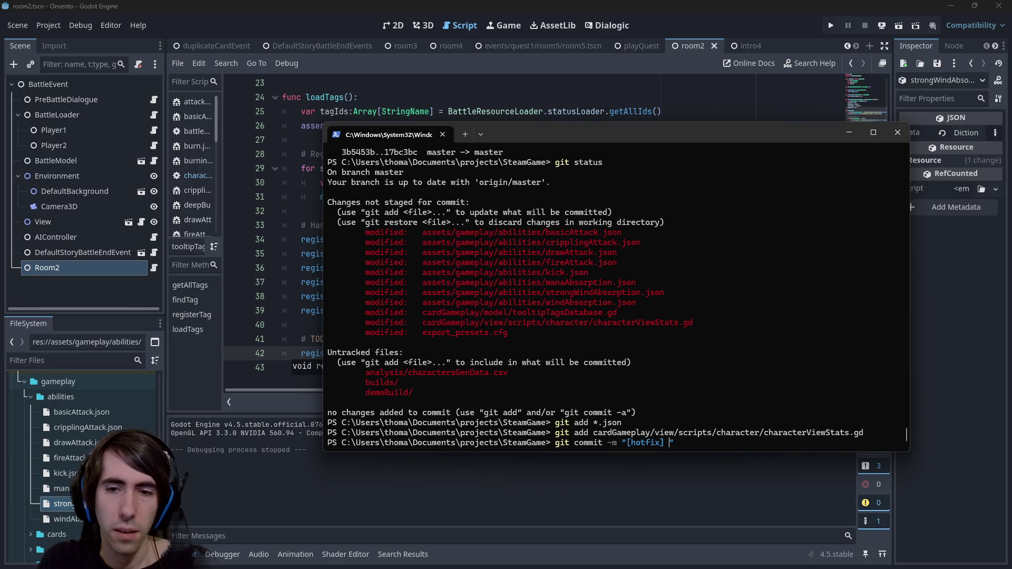
text(scriptions improved)
Commit as "[hotfix] descriptions improved", push to the remote, and close the terminal.
key(ctrl+Left)
key(ctrl+Left)
text(S)
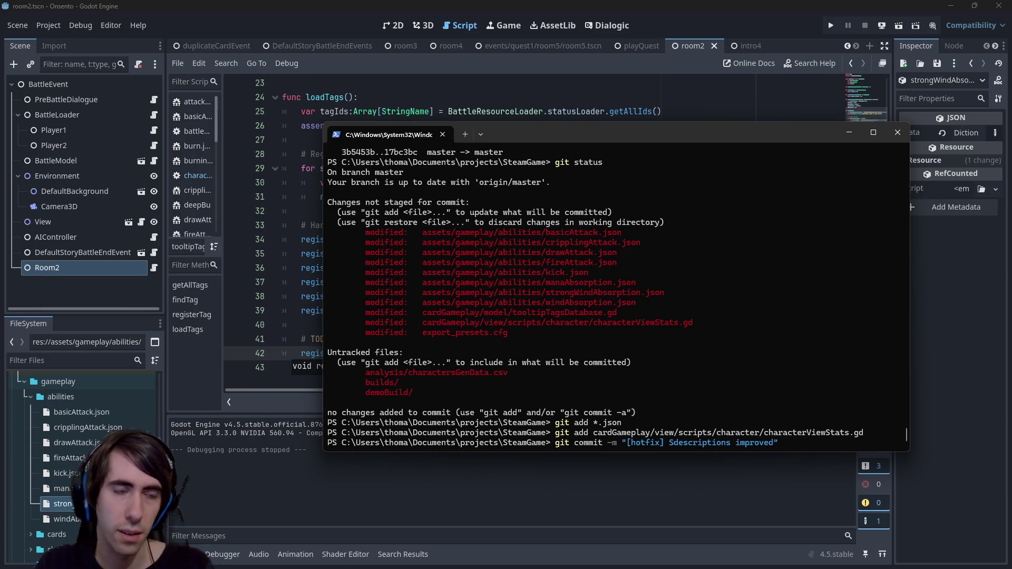
key(BackSpace)
key(Return)
text(git pus)
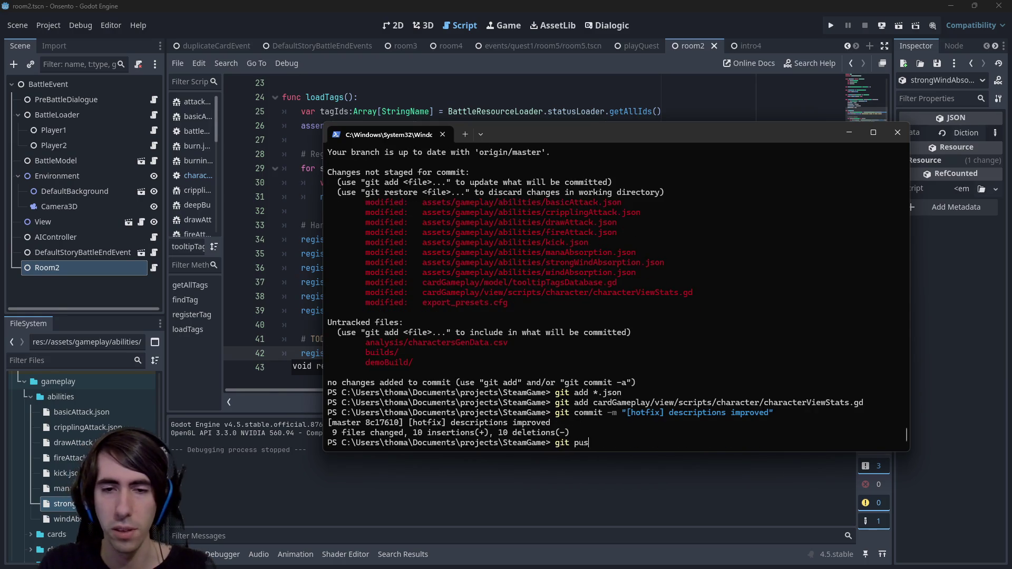
text(h)
key(Return)
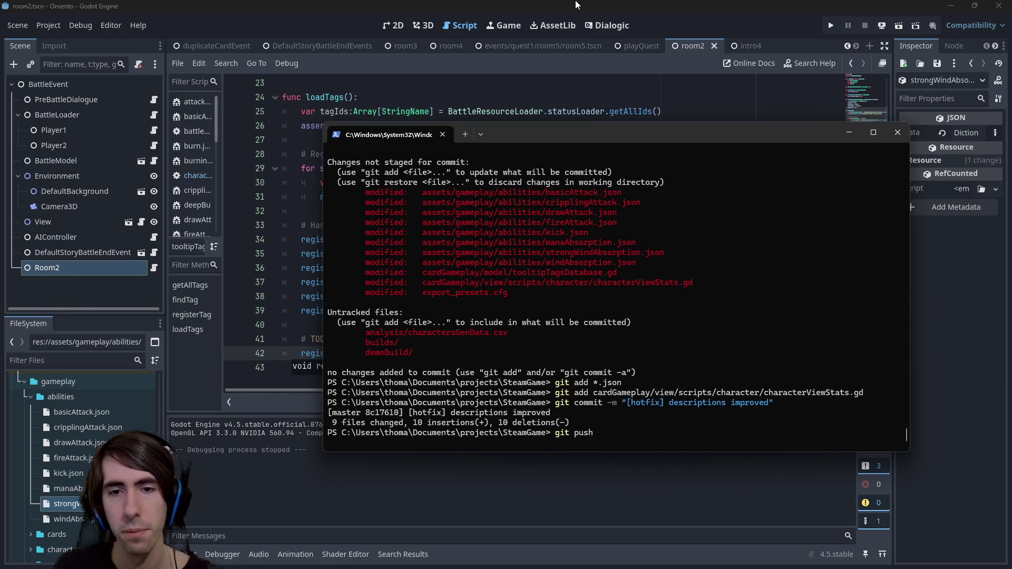
click(576, 5)
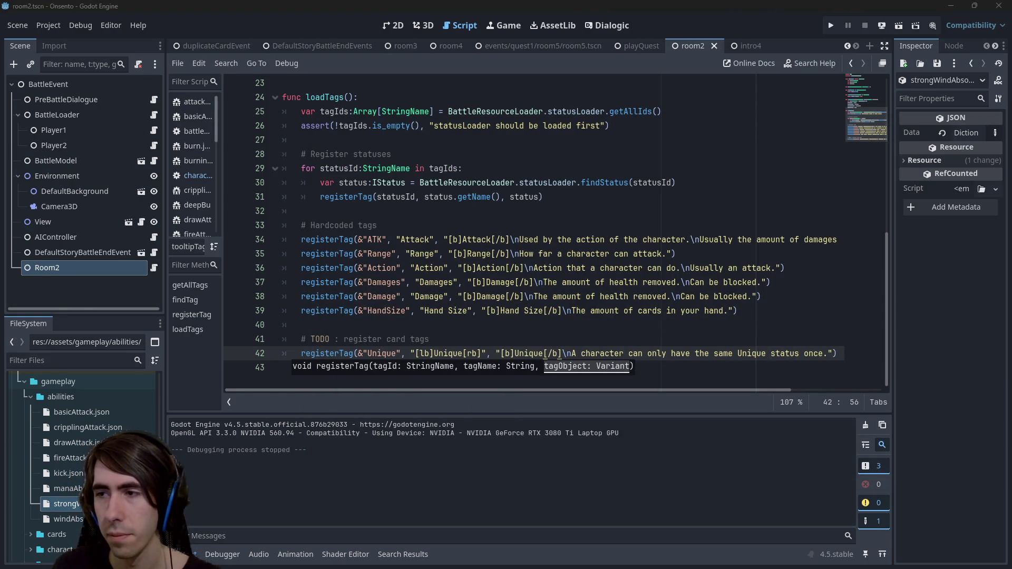
Switch to the todo.md task list in VS Code and select the retreat task line.
key(alt+Tab)
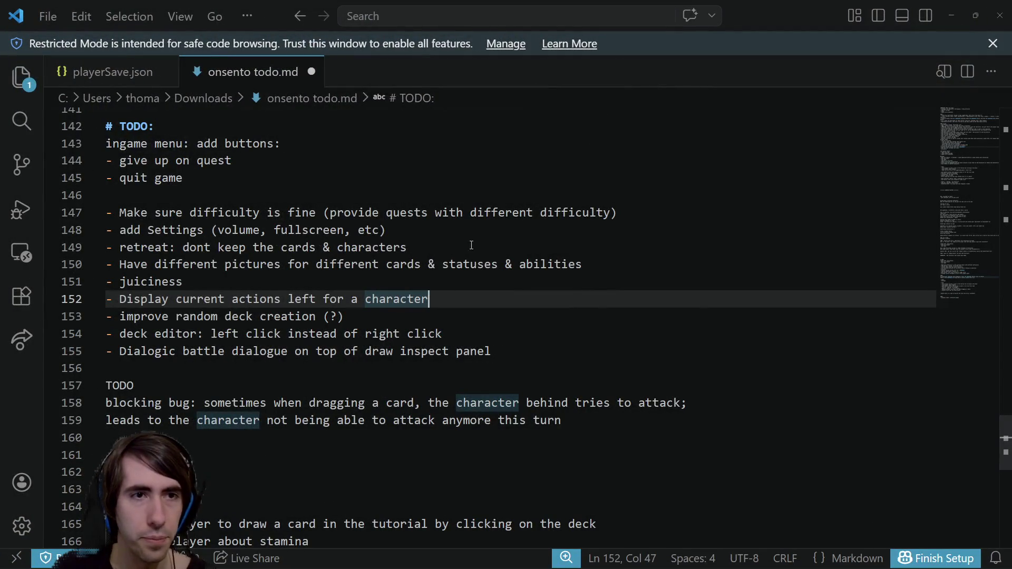
click(342, 181)
click(288, 212)
click(211, 229)
click(280, 212)
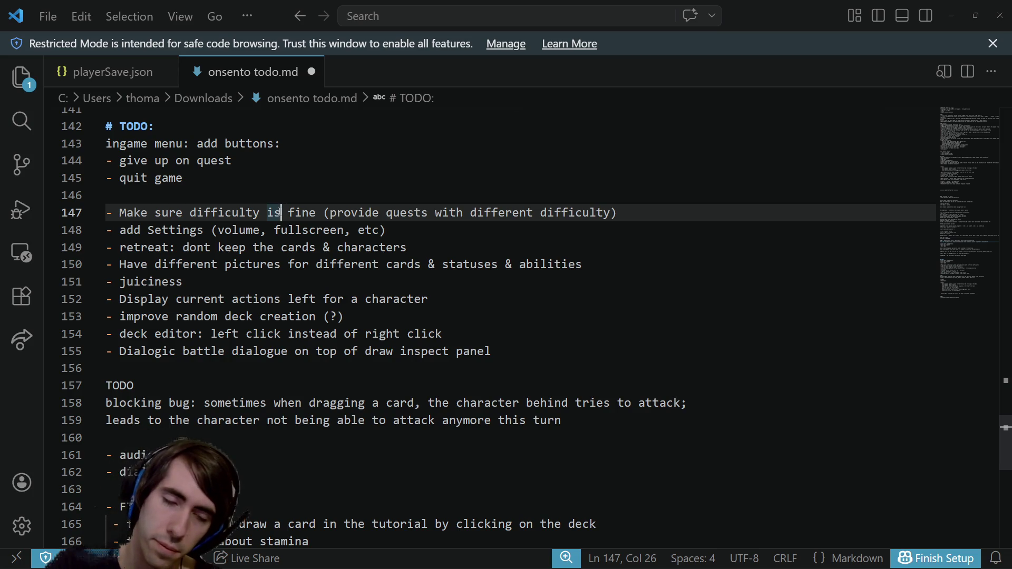
click(436, 245)
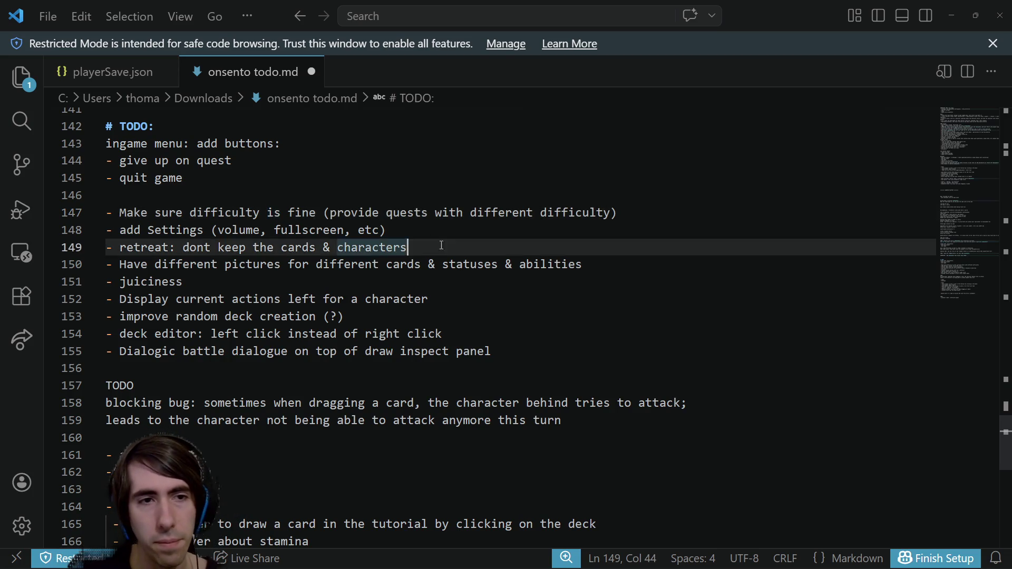
key(shift+Home)
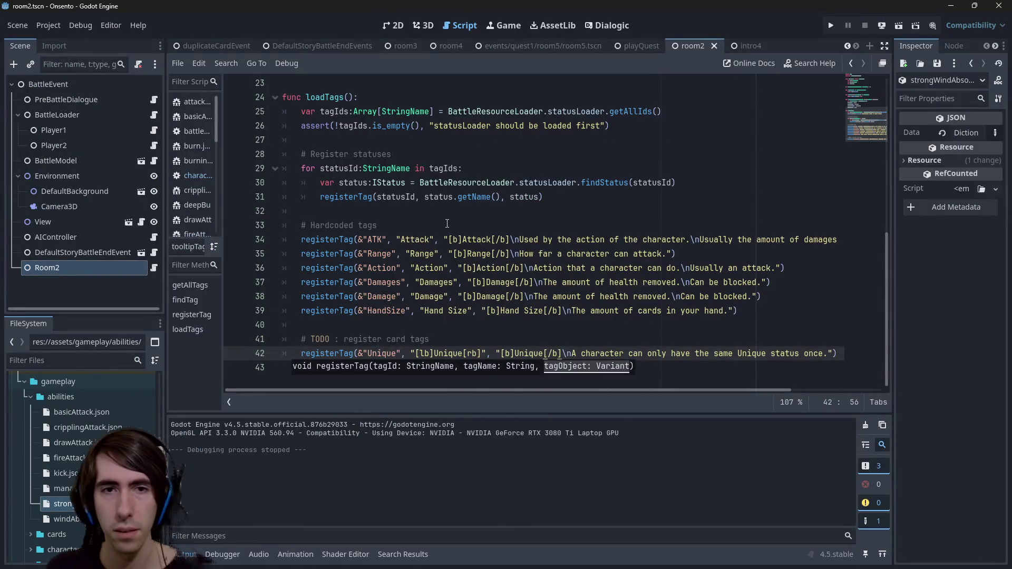
Quick-open the playerView2D scene and show it in the 2D view.
click(447, 225)
key(shift+alt+o)
text(retreat)
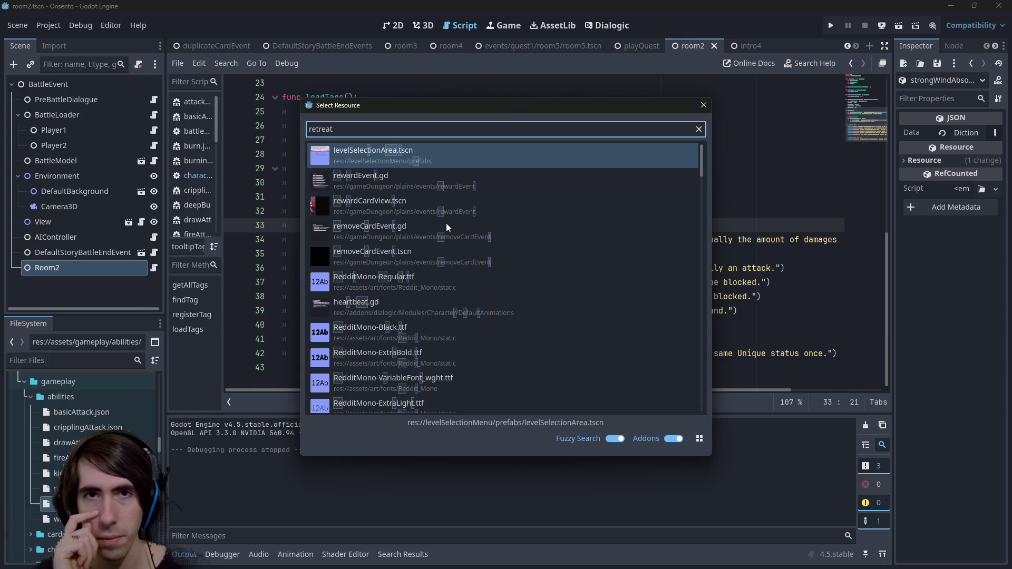
key(Escape)
key(shift+alt+o)
text(playerview)
key(Down)
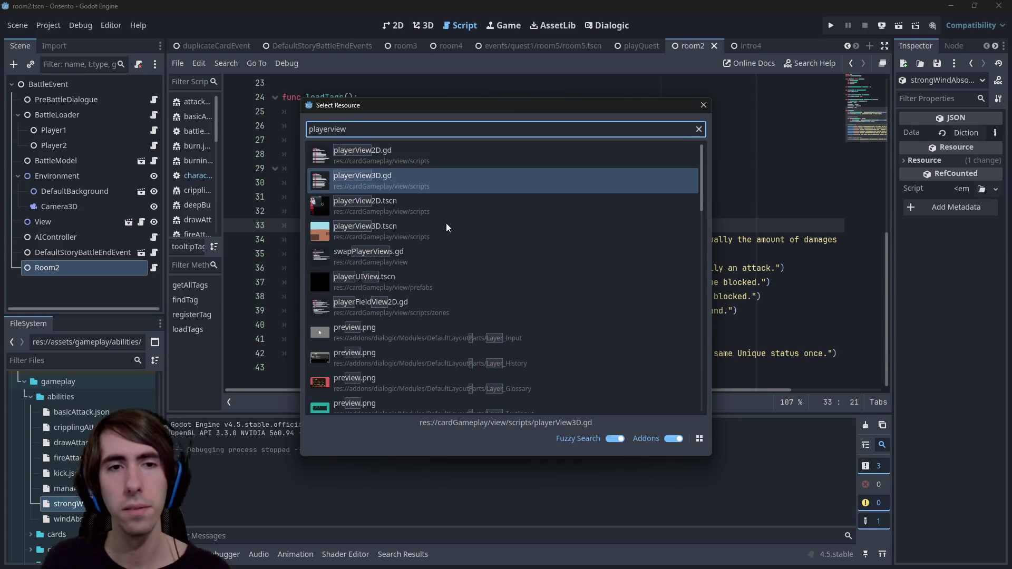
key(Down)
key(Return)
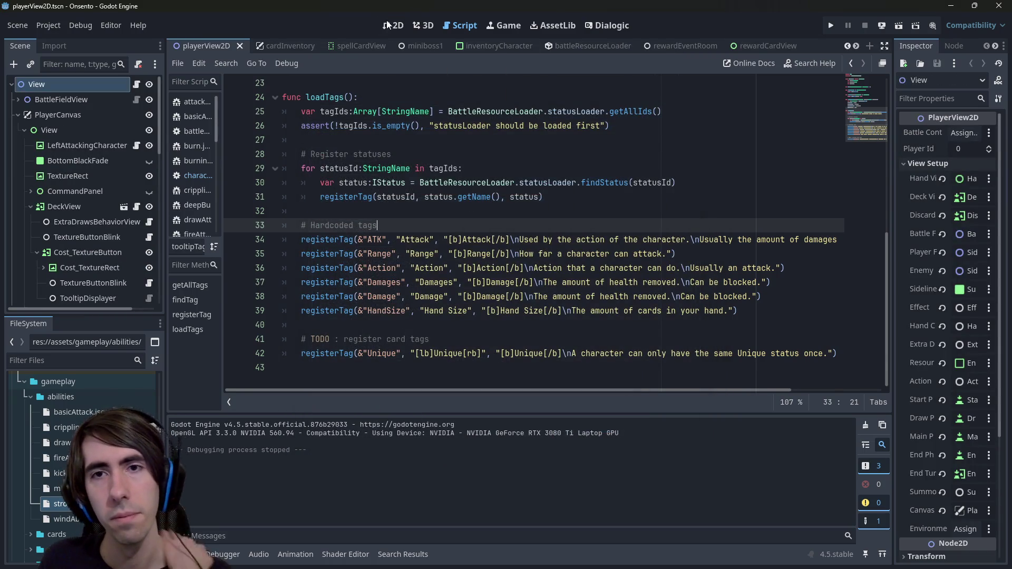
click(393, 24)
scroll(670, 142, up, 2)
scroll(669, 142, up, 4)
From RetreatButton's battleToolbar.gd script, follow the retreat call to onRetreat in battleContext.gd.
click(653, 137)
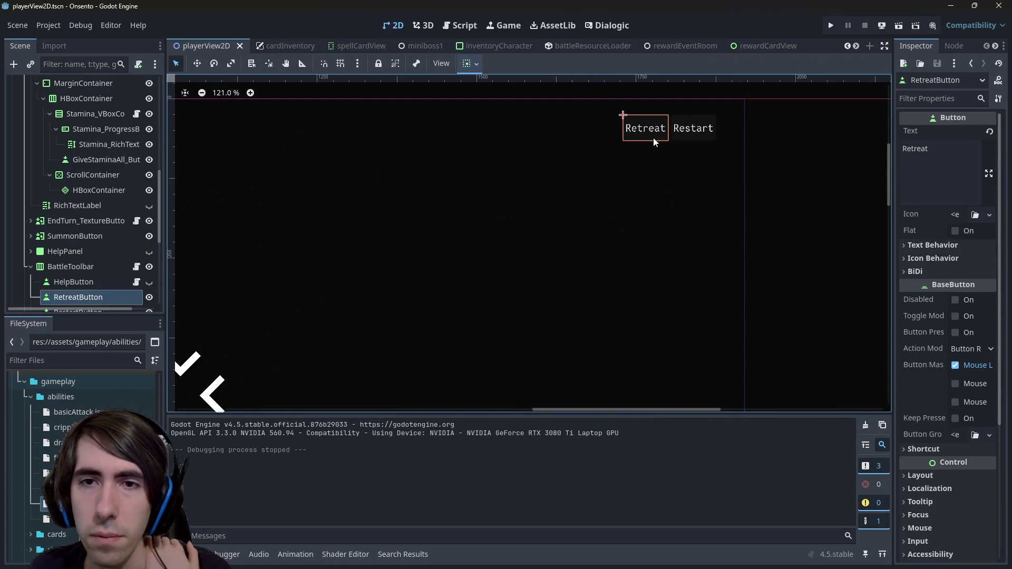
scroll(95, 254, down, 2)
click(136, 238)
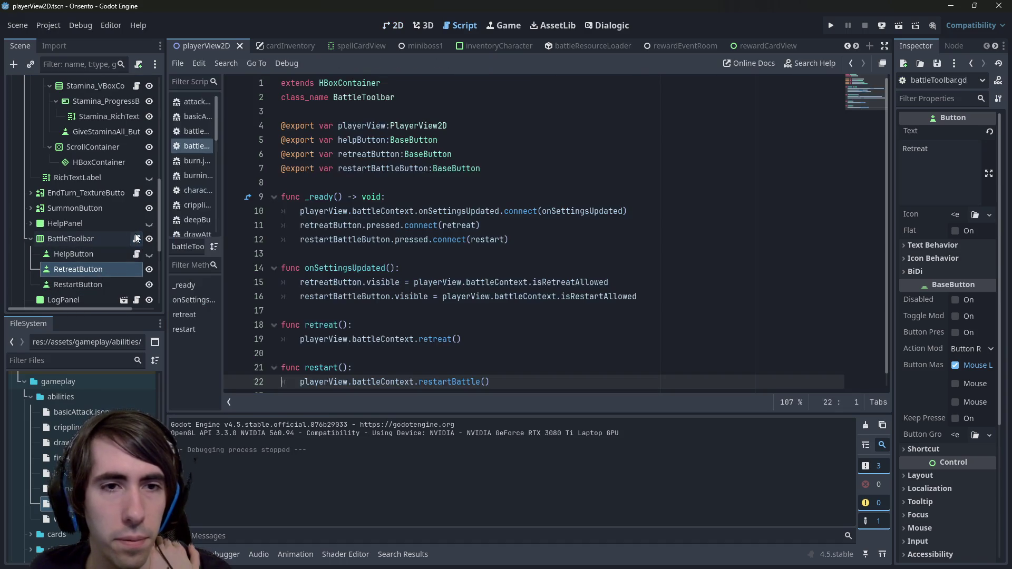
scroll(474, 261, down, 1)
click(465, 336)
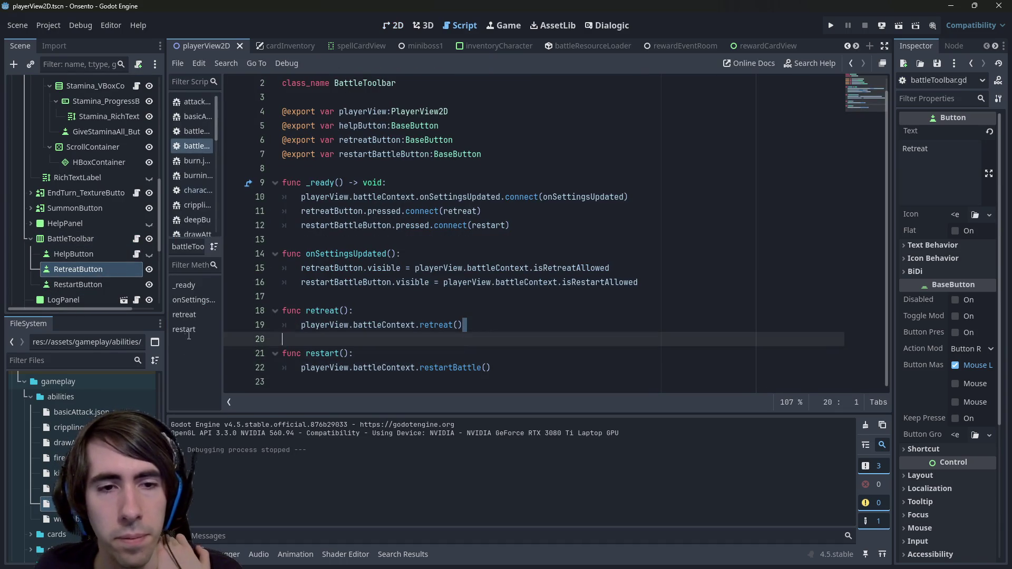
key(Up)
double_click(383, 324)
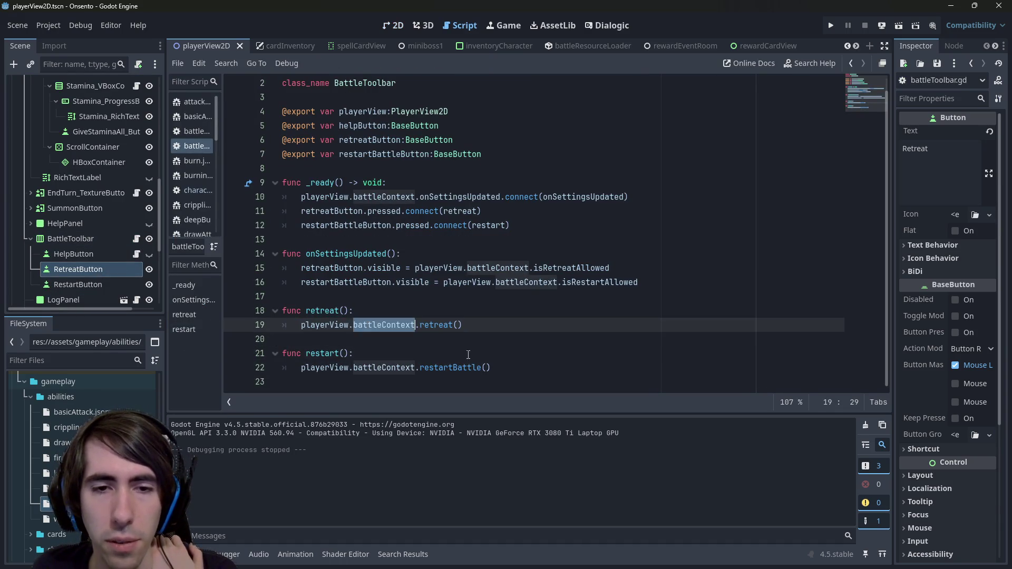
ctrl+click(434, 324)
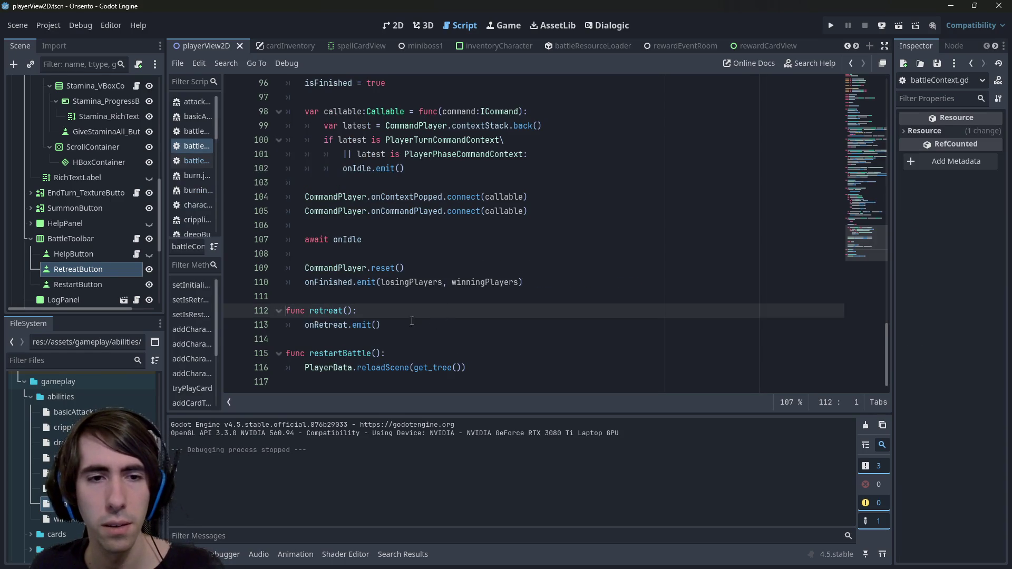
click(411, 320)
double_click(332, 325)
scroll(353, 317, up, 5)
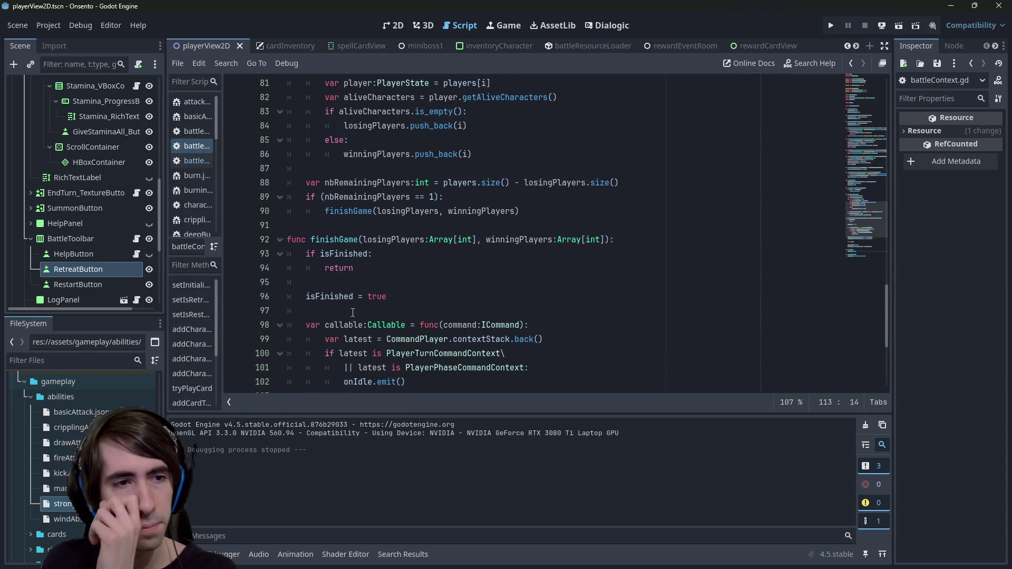
scroll(353, 313, up, 7)
scroll(353, 313, up, 7)
scroll(353, 313, up, 7)
scroll(352, 311, up, 6)
scroll(354, 305, down, 4)
scroll(354, 306, down, 10)
scroll(353, 300, down, 10)
scroll(354, 298, down, 7)
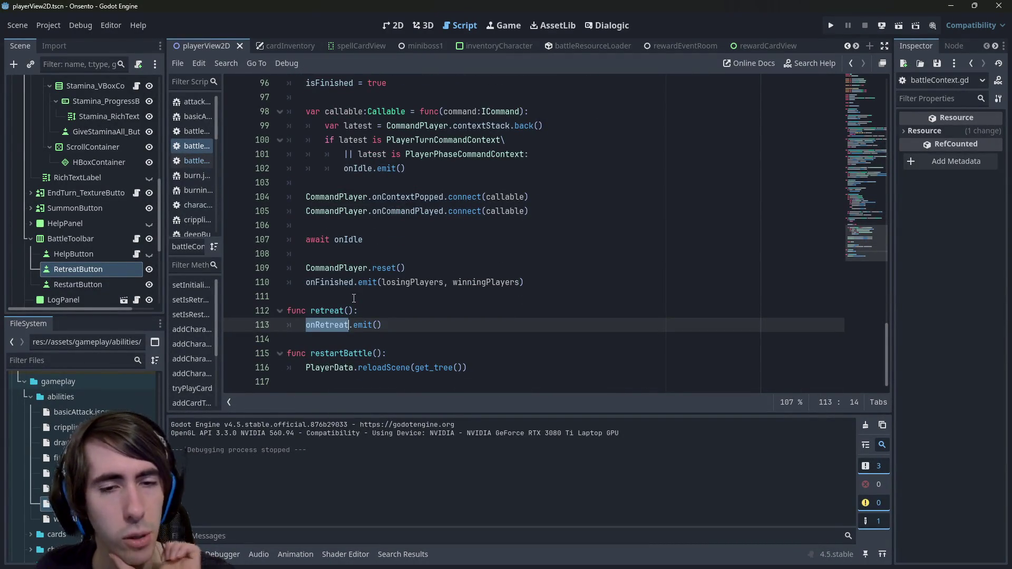
Inspect the HelpButton, BattleToolbar and RestartButton nodes, undoing an accidental visibility toggle.
click(414, 330)
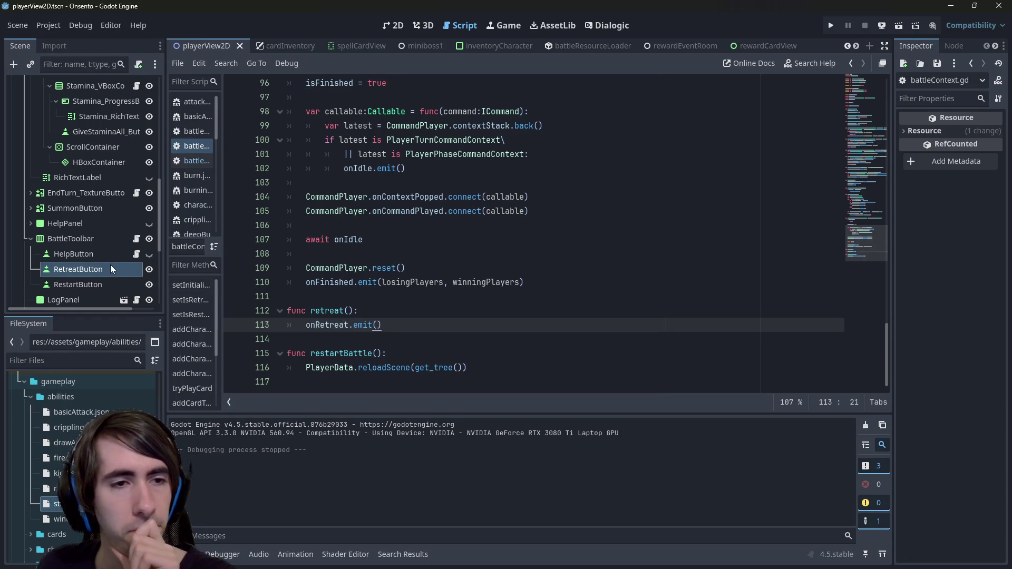
click(101, 254)
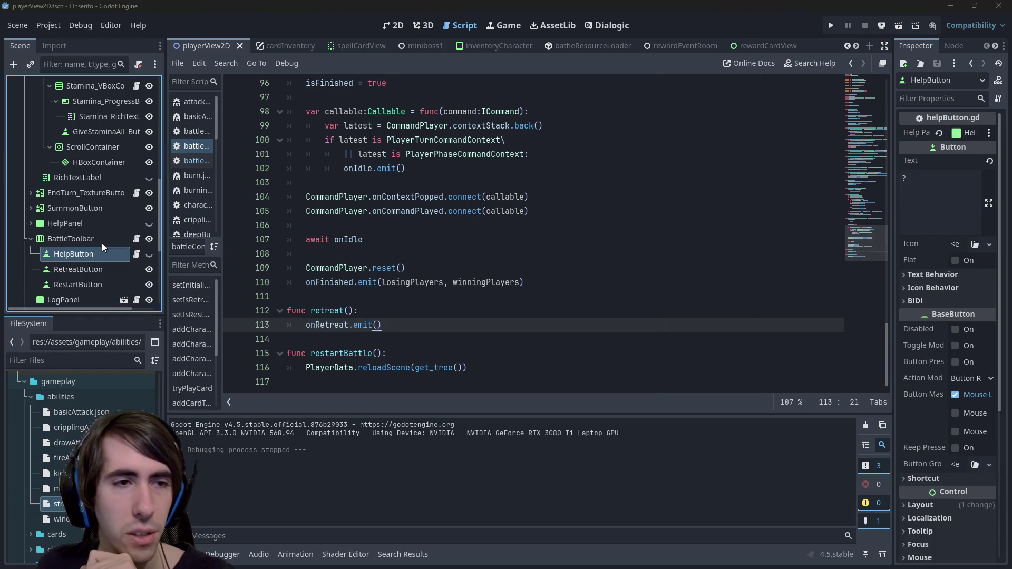
click(103, 239)
click(148, 238)
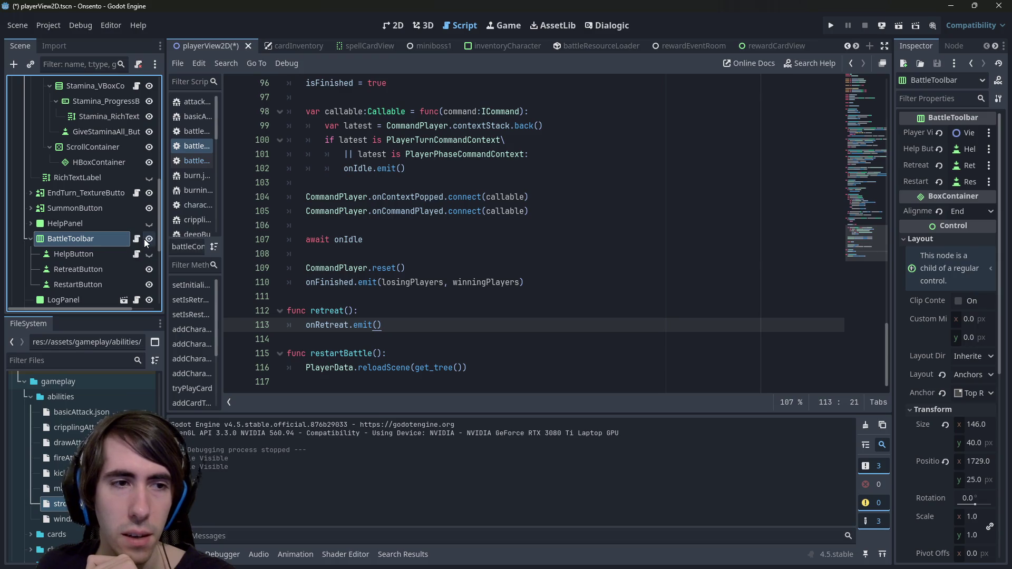
key(ctrl+z)
key(ctrl+z)
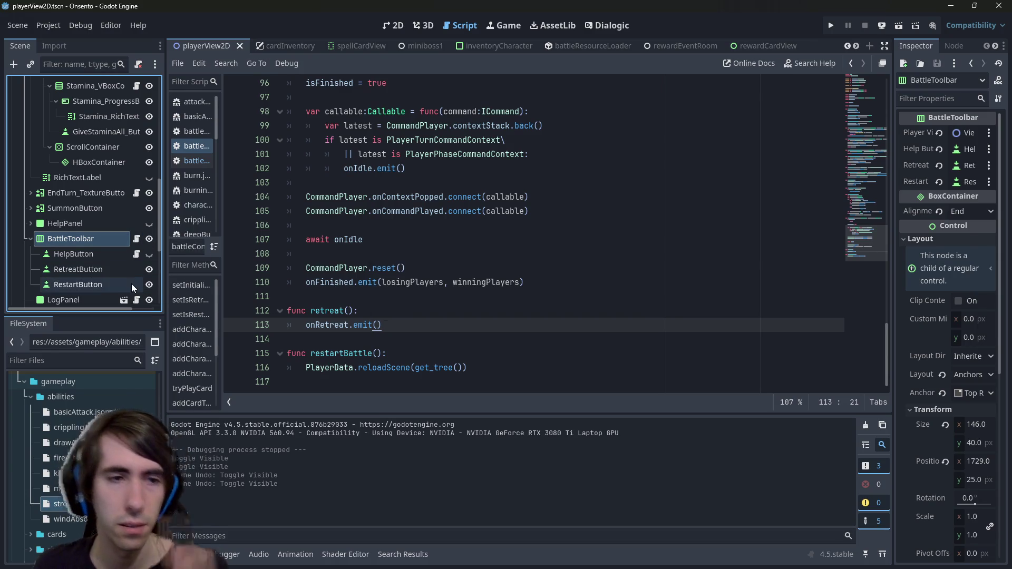
click(132, 283)
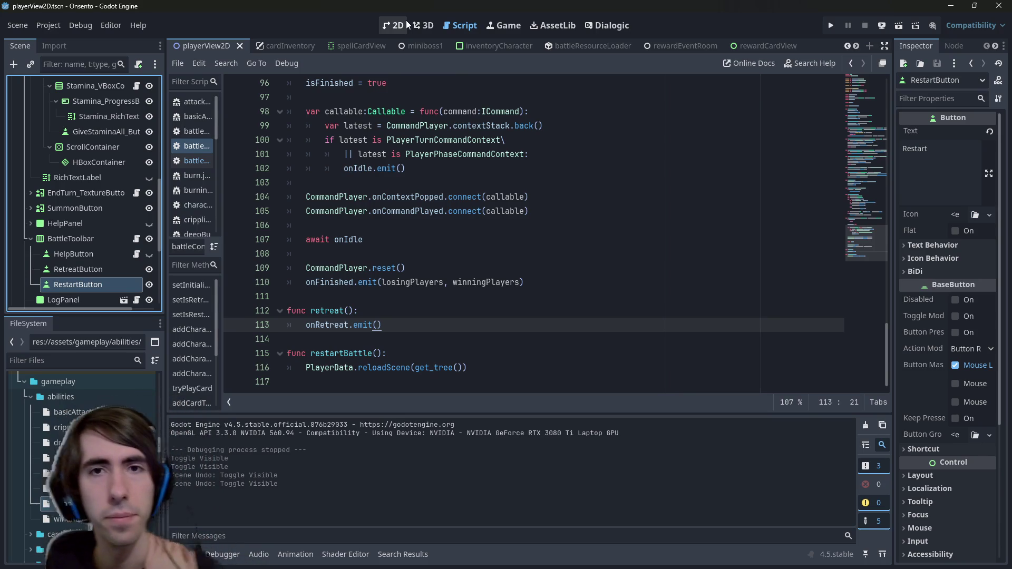
key(alt+shift+o)
text(ingamem)
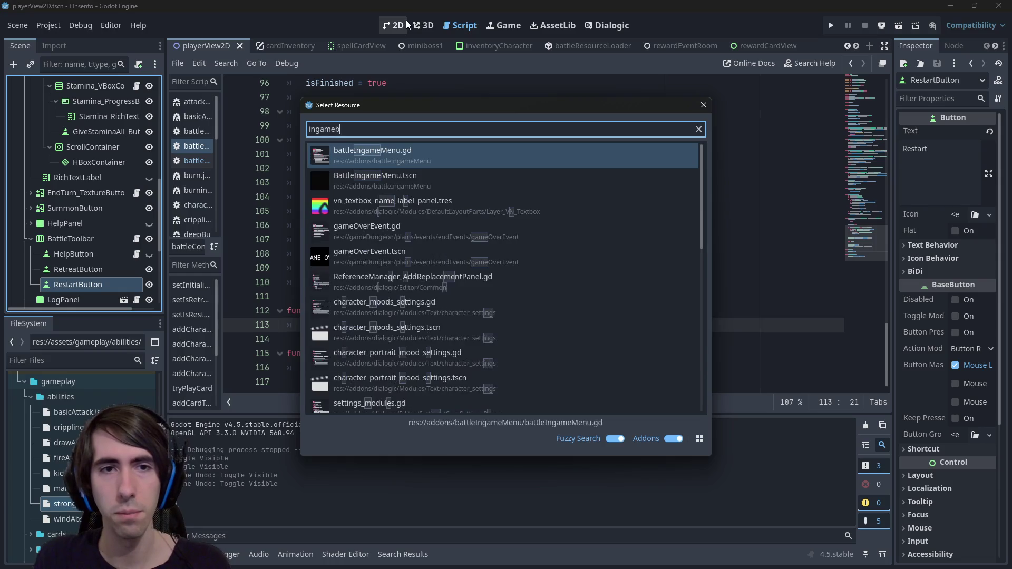
Open the BattleIngameMenu scene in 2D and run it as the current scene.
key(Return)
click(397, 25)
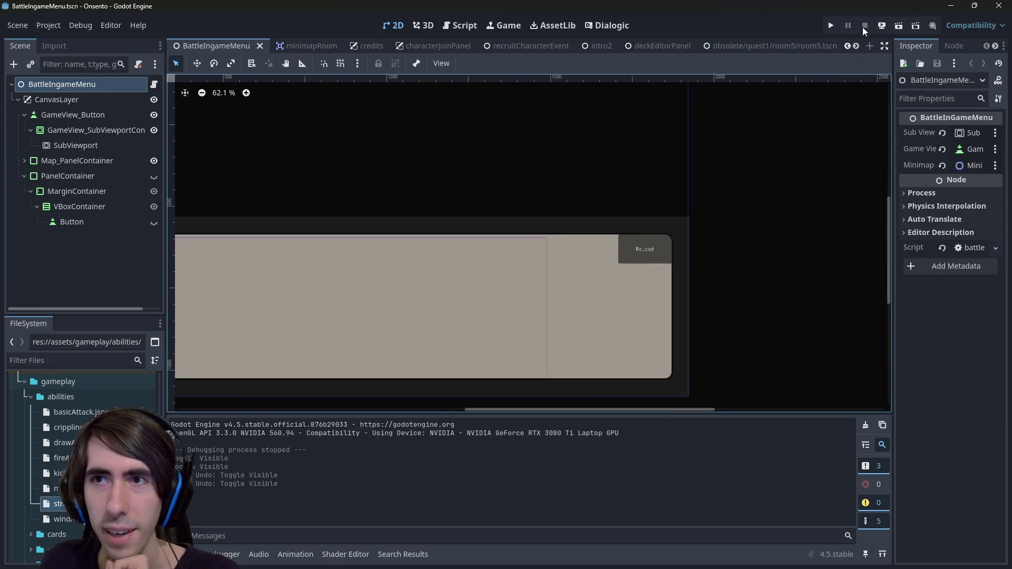
click(898, 25)
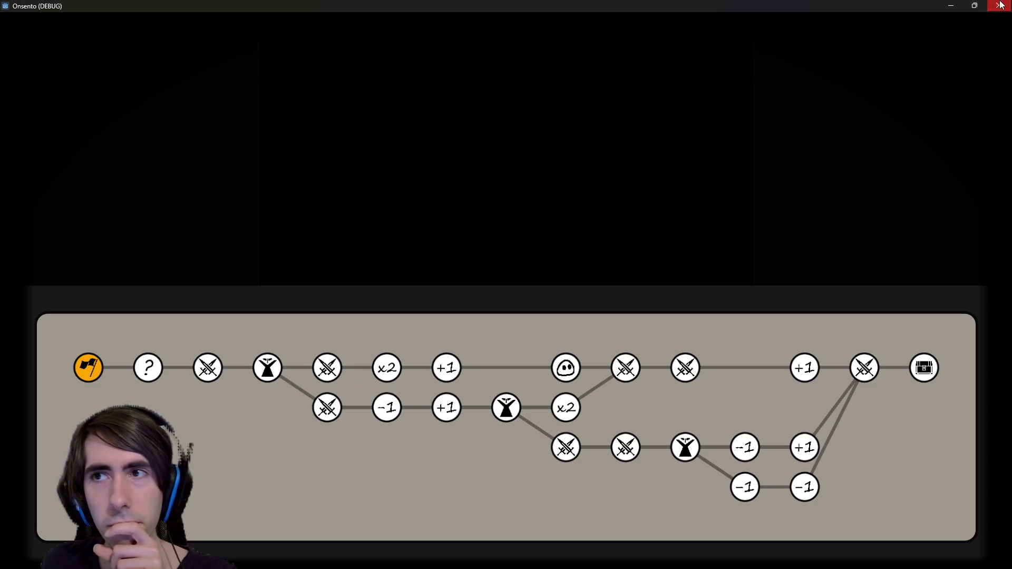
Close the game window and run the playQuest scene instead.
click(998, 6)
key(shift+alt+o)
text(playQuest)
key(Return)
click(915, 26)
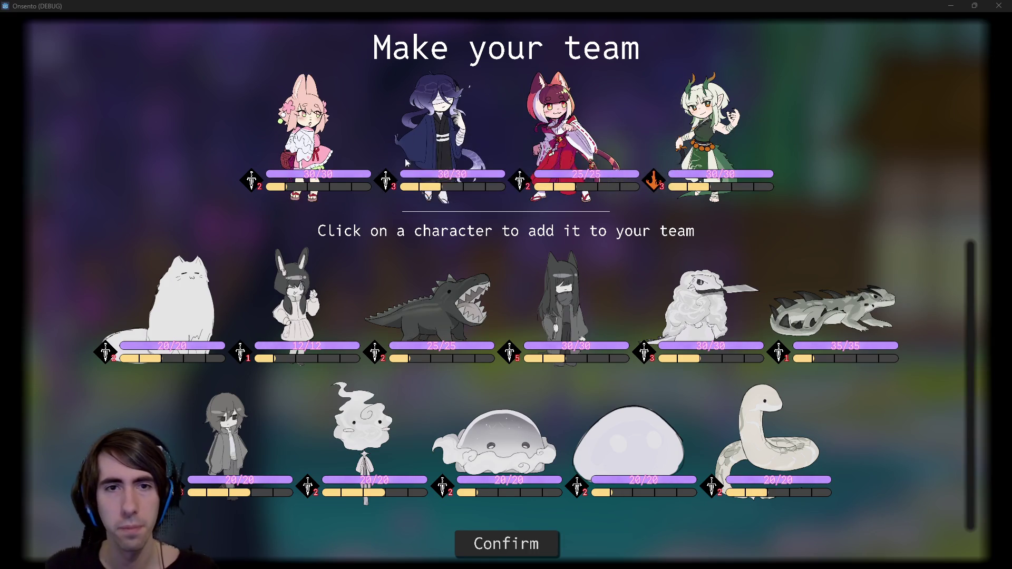
Confirm the team and fill the deck with the offered cards so the battle starts.
click(524, 545)
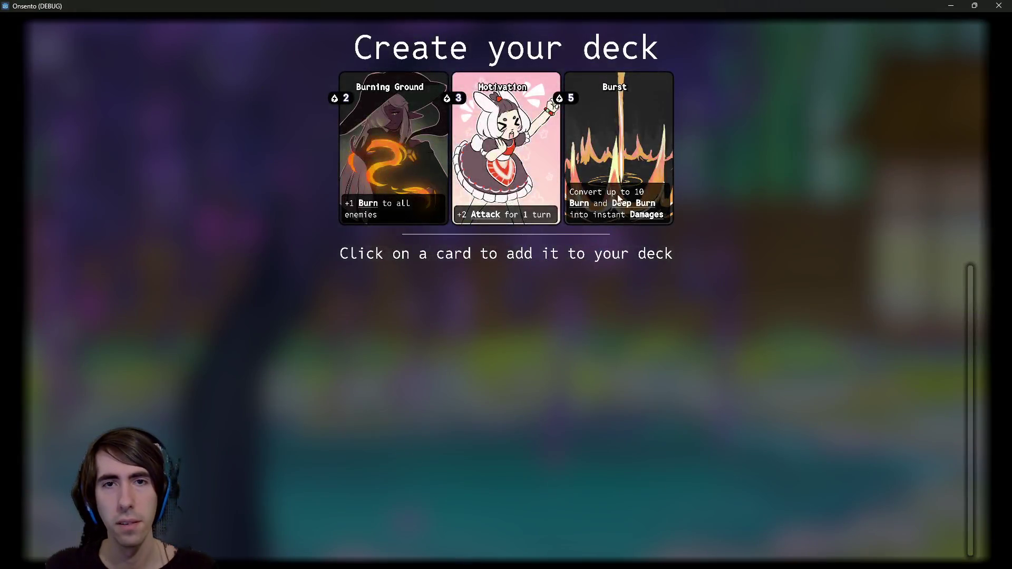
click(440, 159)
click(454, 173)
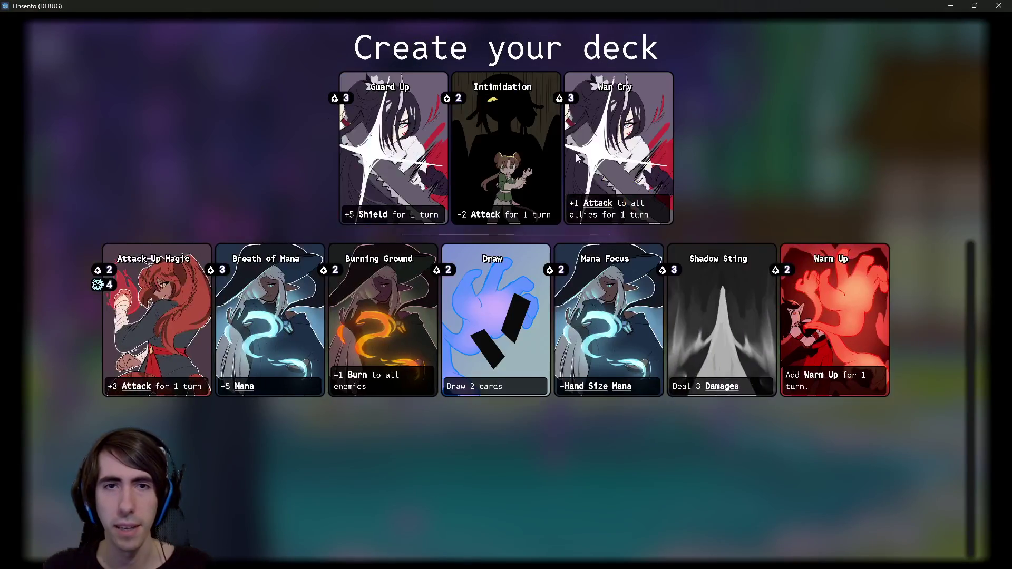
click(498, 154)
click(522, 143)
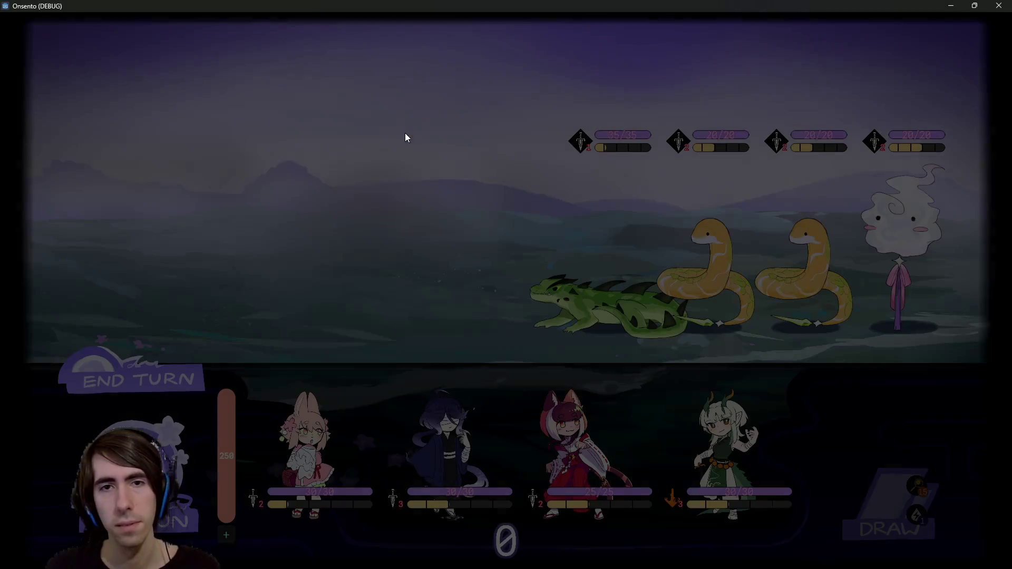
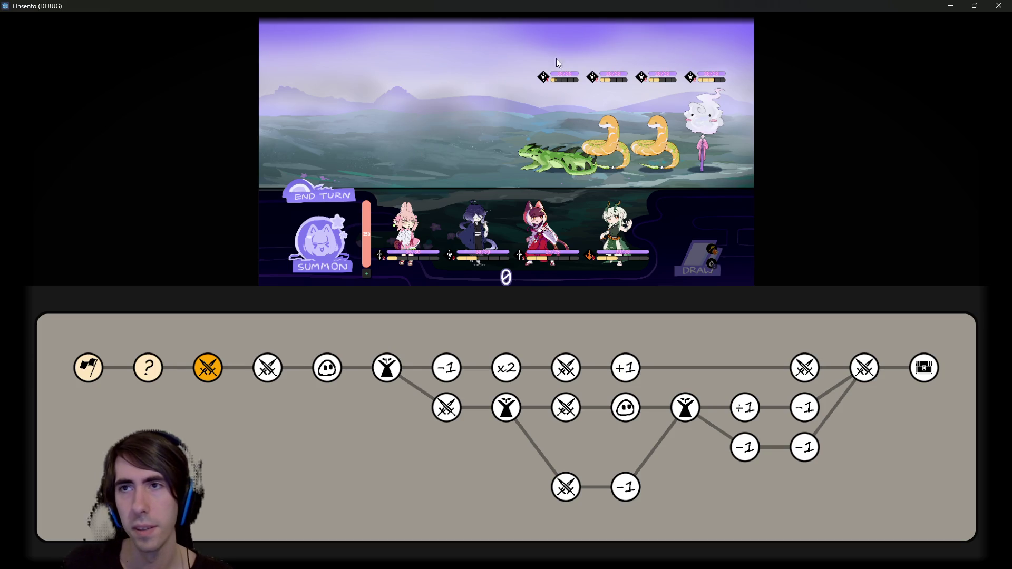
Close the running game and open BattleIngameMenu.tscn via Quick Open.
click(998, 7)
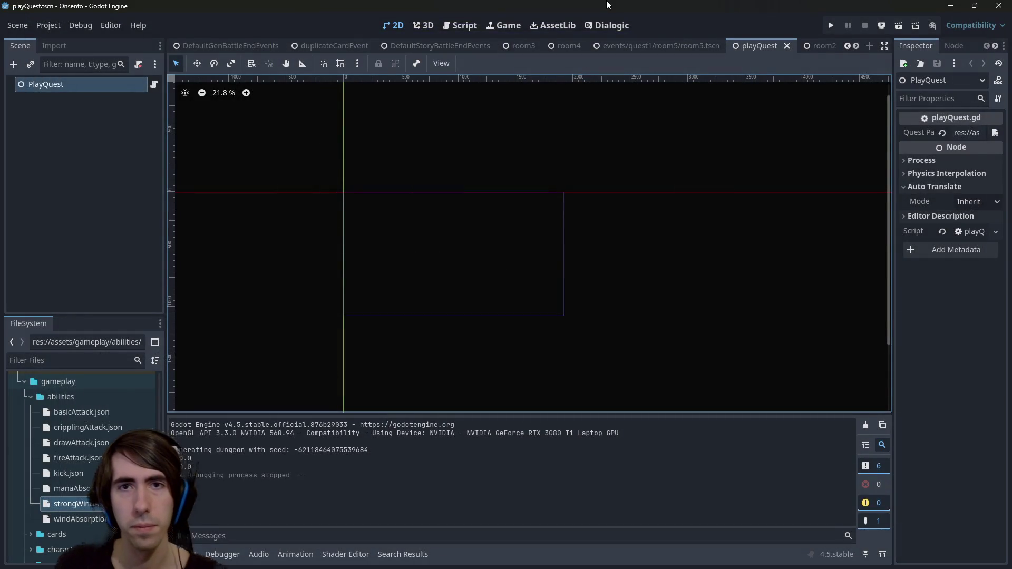
key(alt+shift+o)
text(ingamemenu)
key(Down)
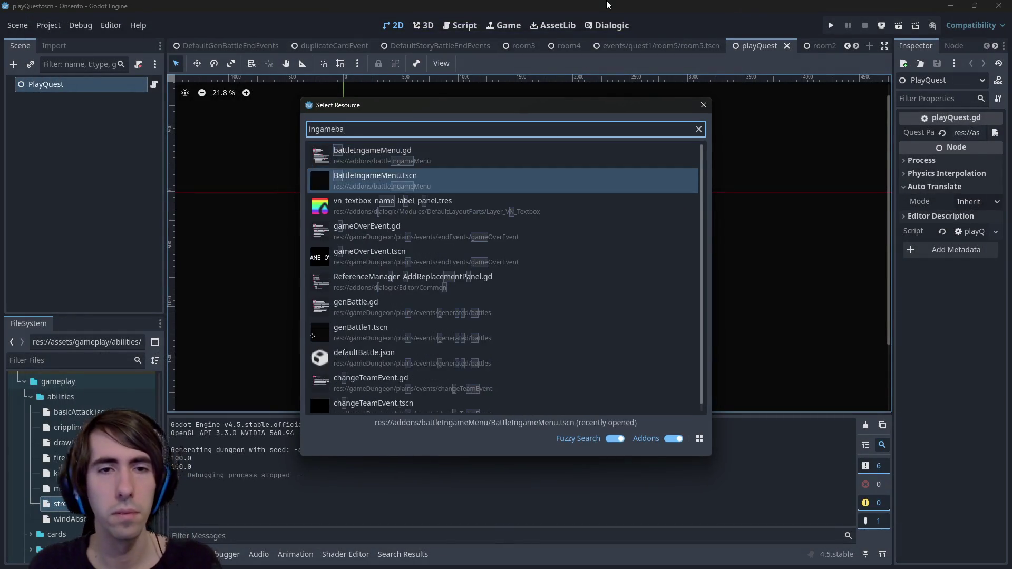
key(Return)
scroll(620, 234, up, 3)
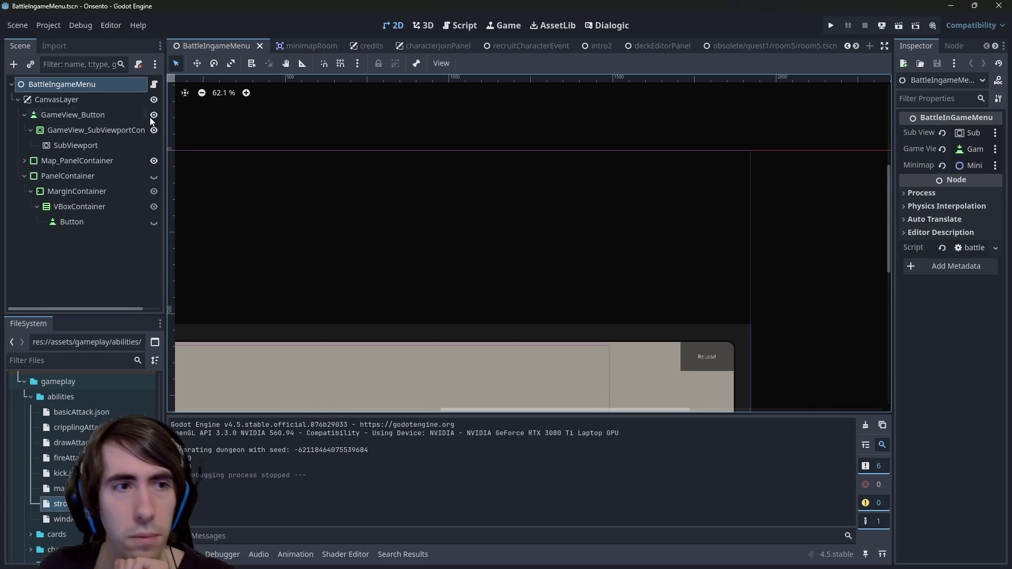
Inspect the scene tree nodes and bring up the CanvasLayer node's context menu.
click(53, 127)
click(25, 115)
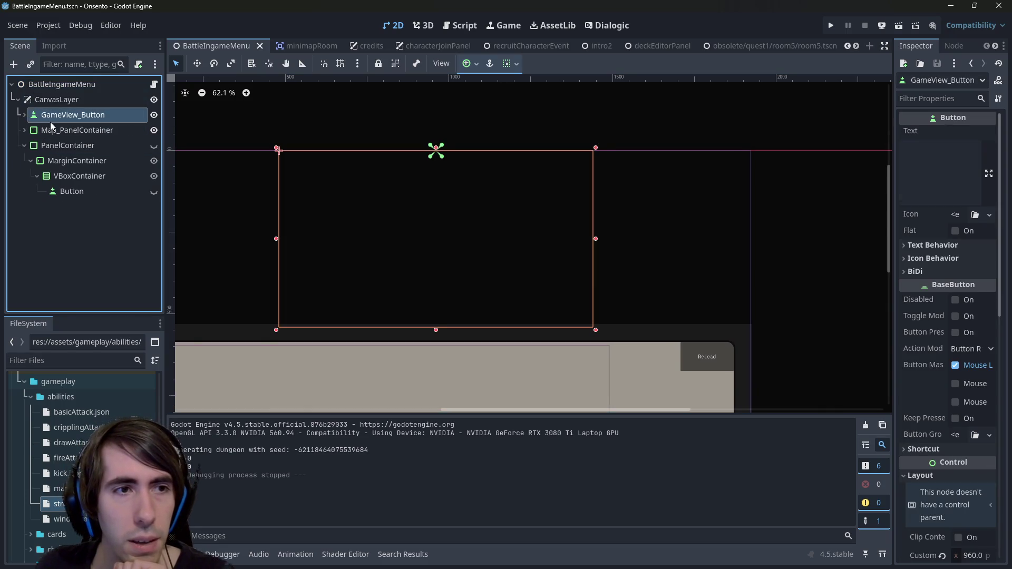
click(49, 130)
click(48, 116)
scroll(312, 249, up, 1)
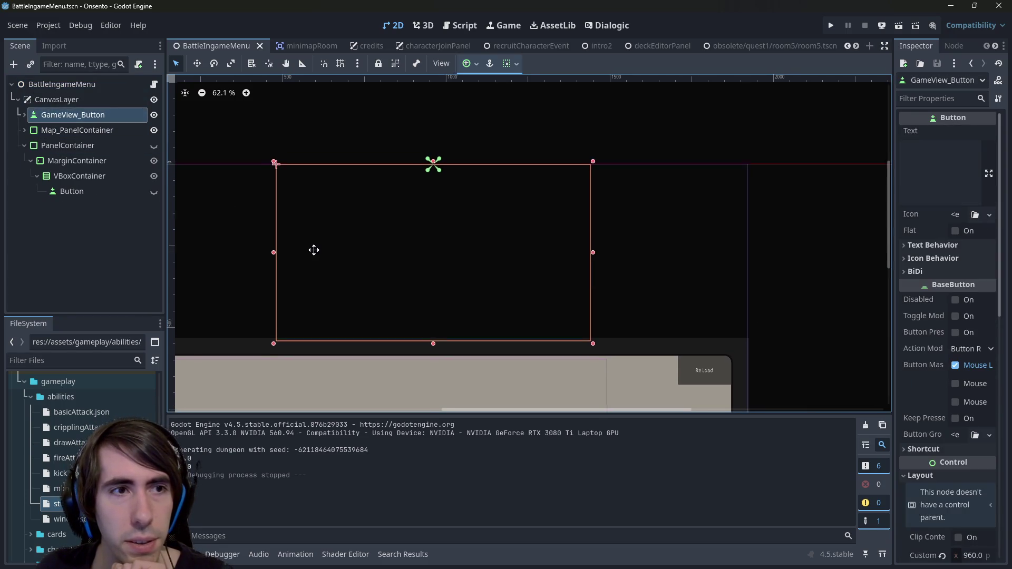
click(44, 101)
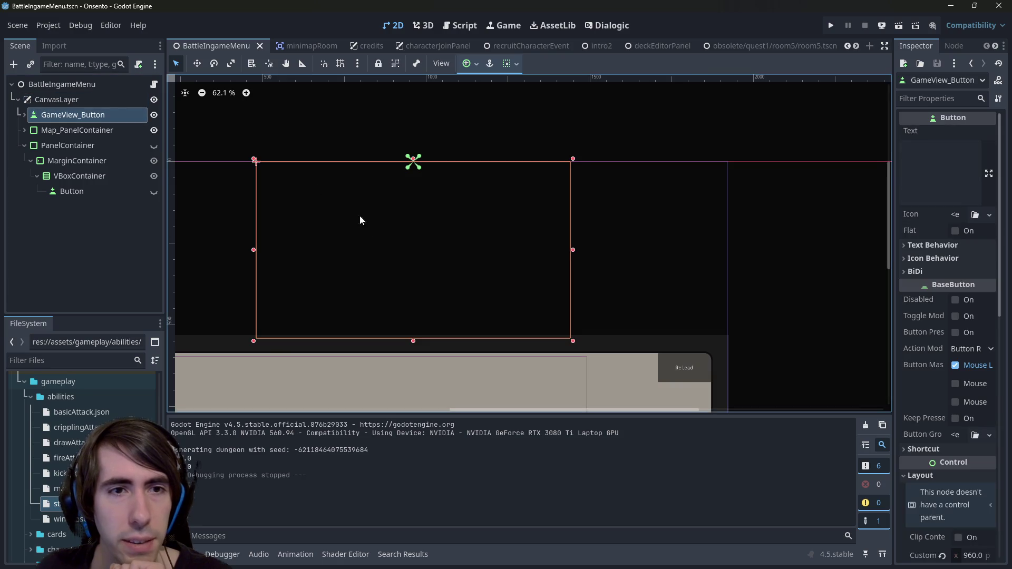
scroll(388, 257, down, 1)
right_click(58, 100)
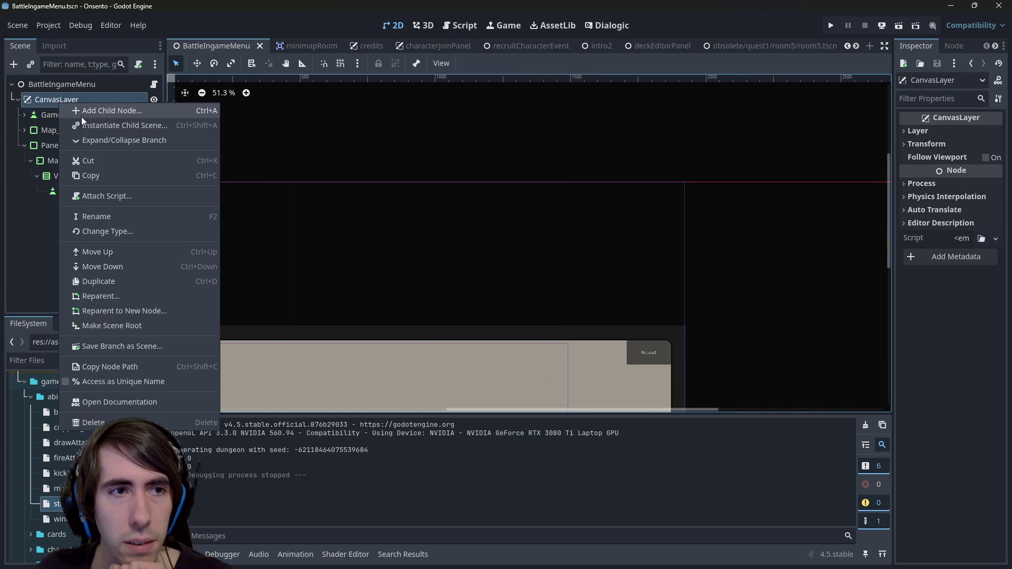
Add an HBoxContainer under CanvasLayer and reparent GameView_Button into it.
click(82, 116)
text(hb)
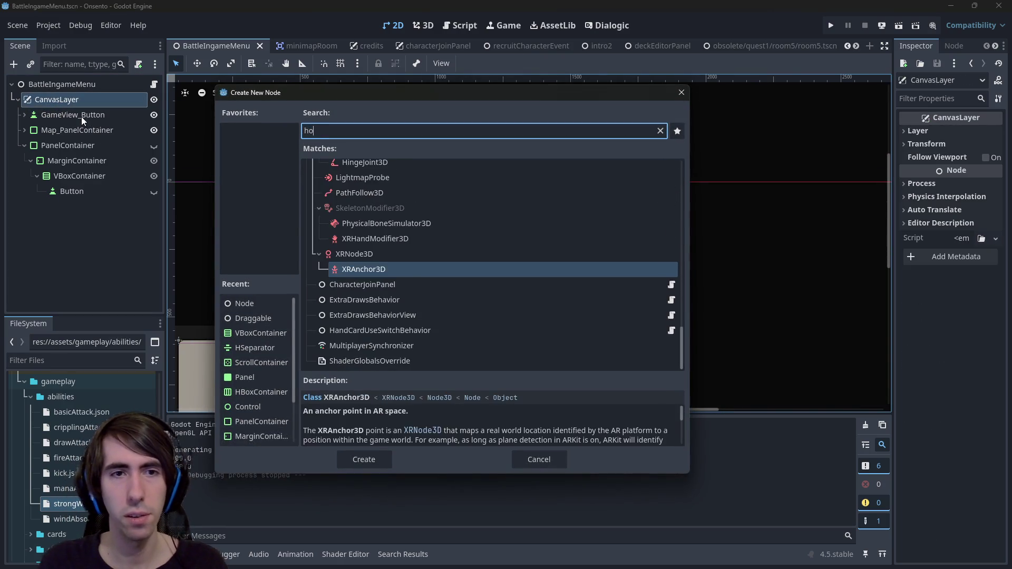
text(ox)
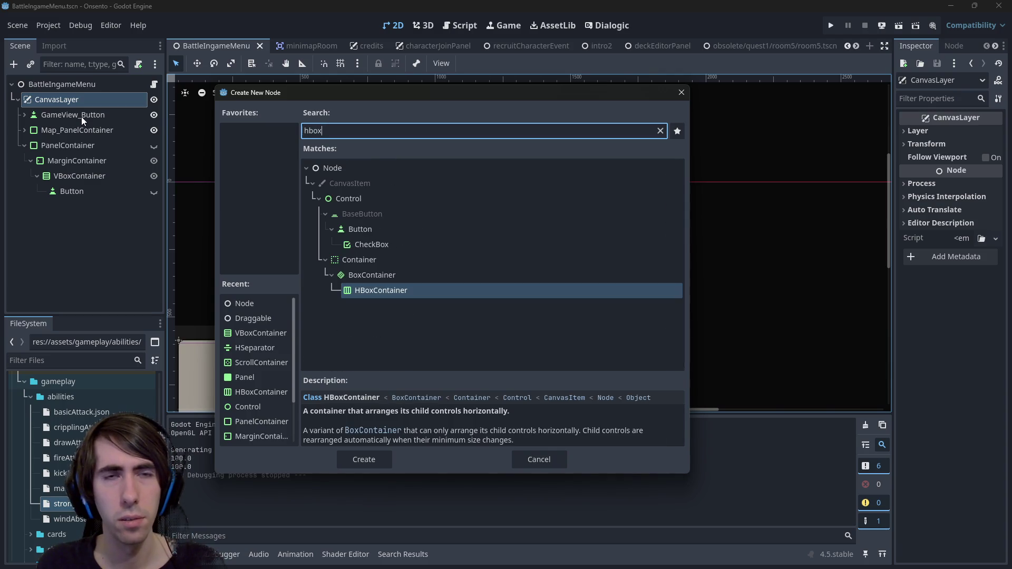
key(Return)
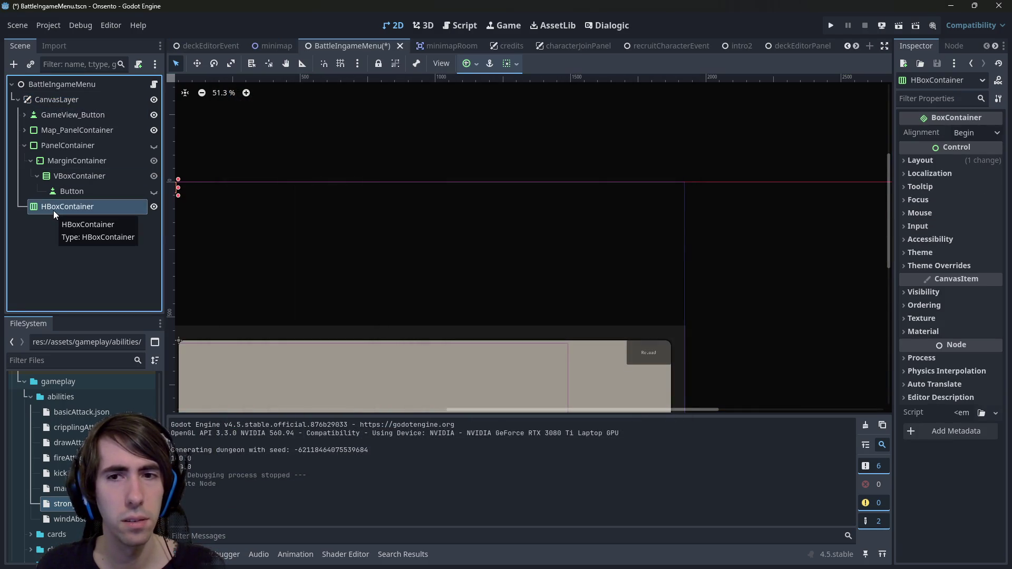
mouse_move(54, 211)
mouse_down()
mouse_move(65, 107)
mouse_move(70, 114)
mouse_up()
click(70, 126)
click(70, 113)
scroll(303, 261, down, 1)
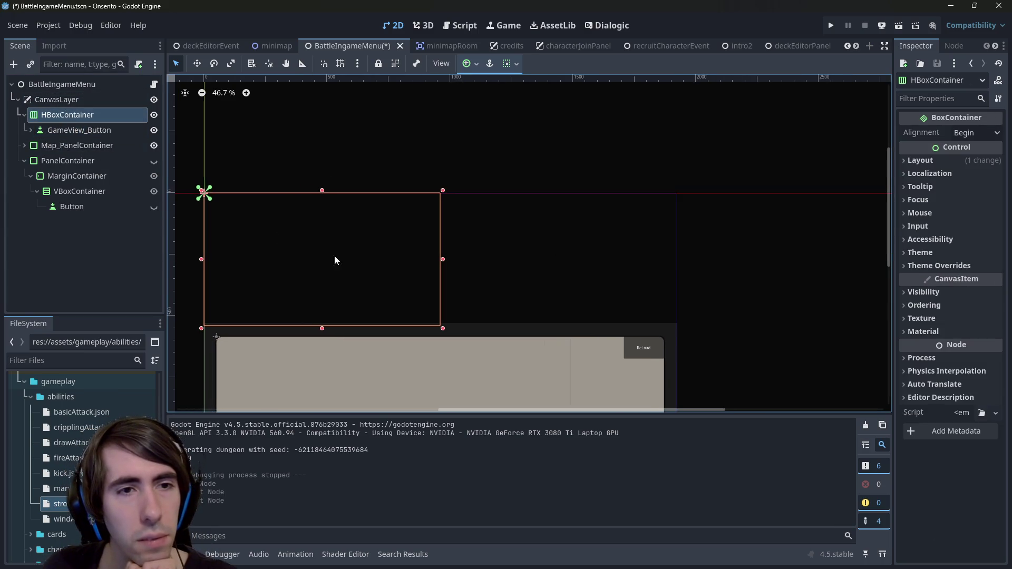
Set the HBoxContainer's size flags to Fill and Expand both horizontally and vertically.
click(506, 63)
click(570, 164)
click(566, 183)
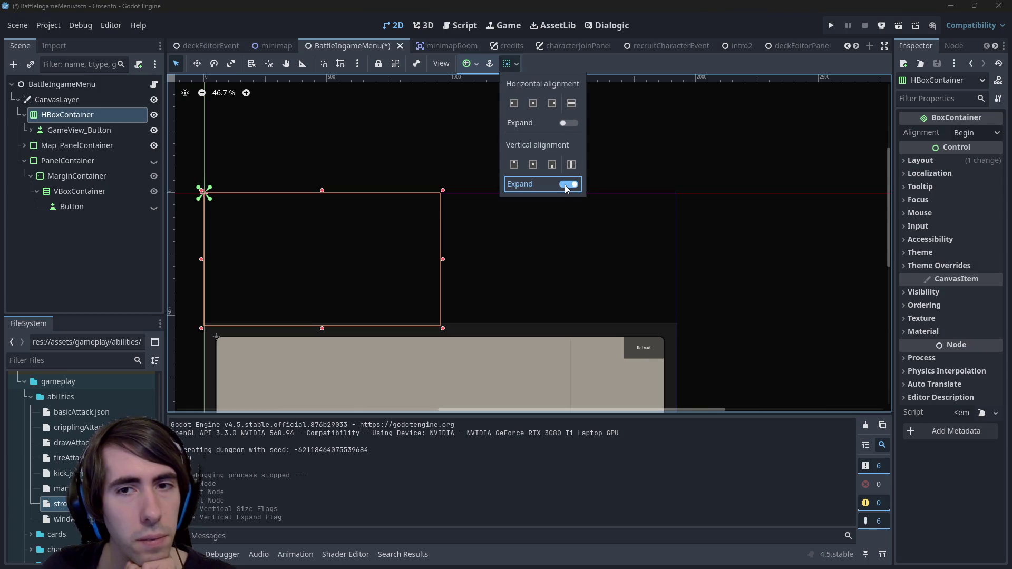
click(566, 123)
click(572, 103)
Adjust GameView_Button's container sizing, ending with Fill horizontally and vertically plus horizontal Expand.
click(79, 130)
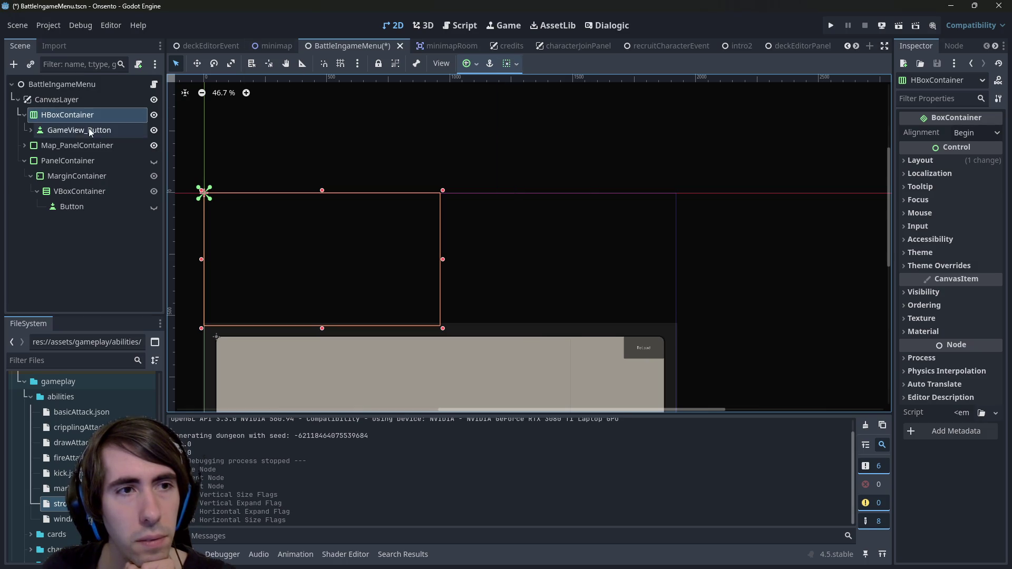
click(467, 64)
click(492, 104)
click(493, 164)
click(530, 165)
click(527, 122)
click(533, 108)
click(493, 104)
click(492, 164)
click(530, 165)
click(530, 104)
Anchor the HBoxContainer with the Full Rect preset so it fills the whole screen.
click(120, 104)
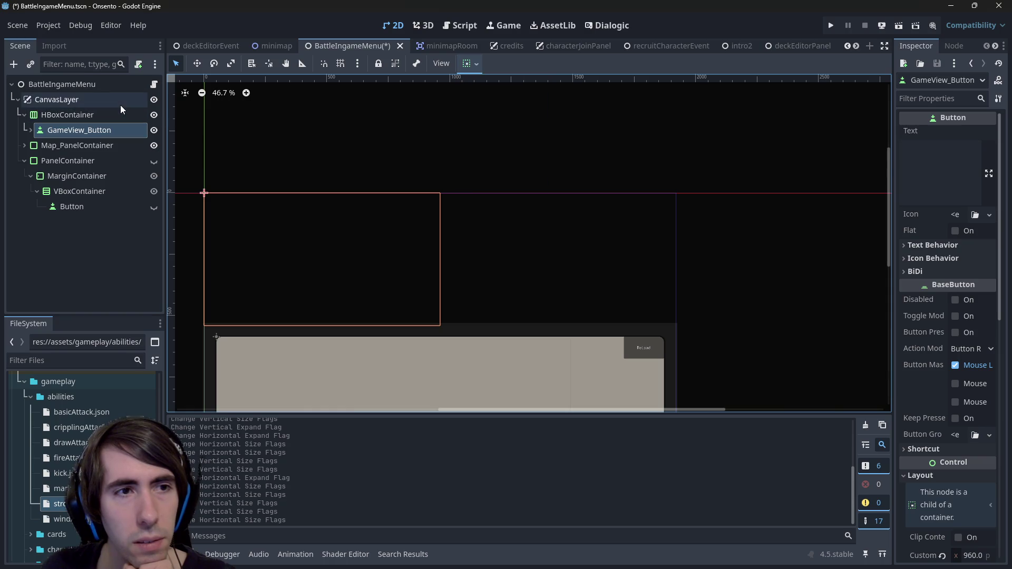
click(91, 113)
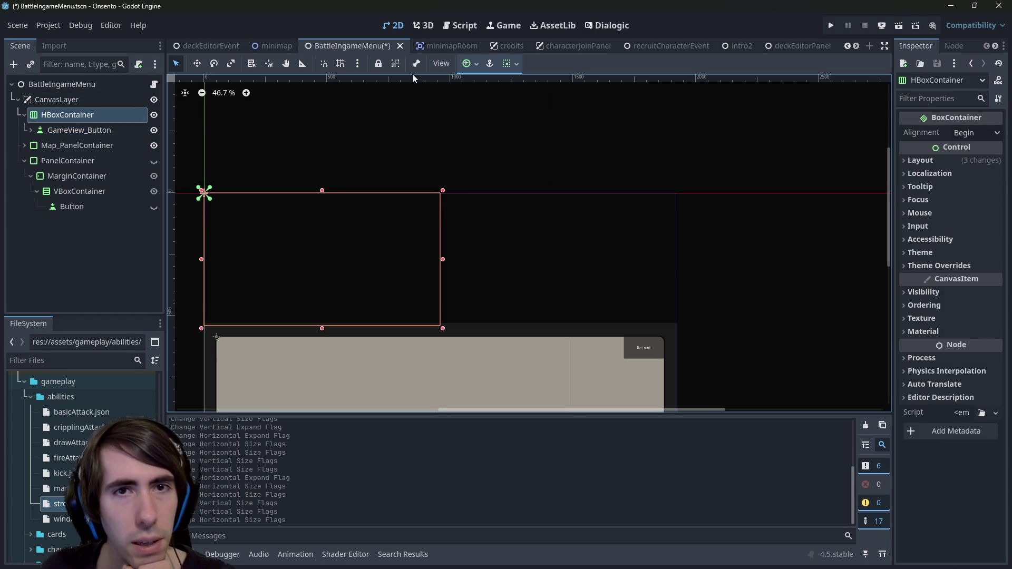
click(469, 64)
click(492, 122)
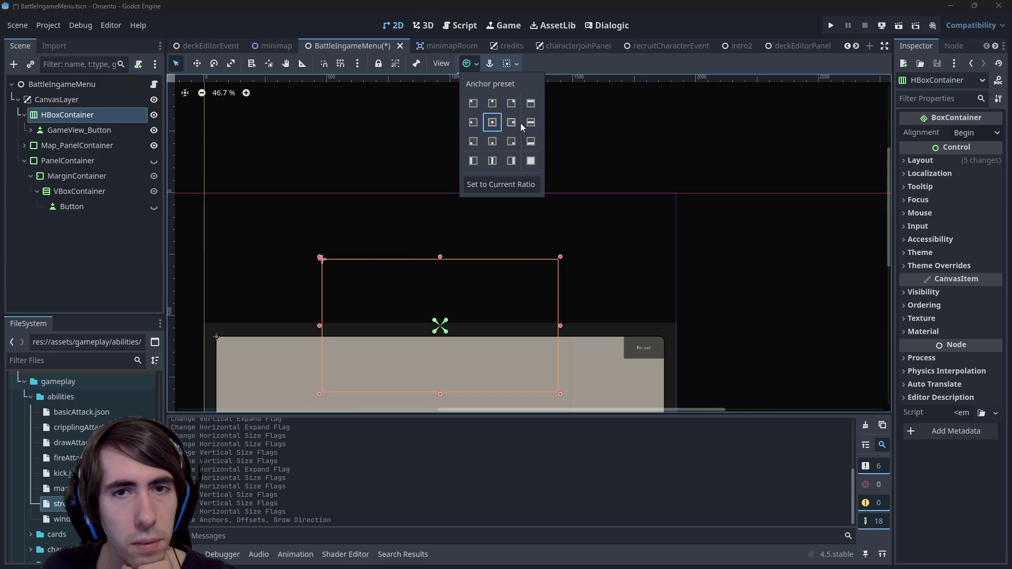
click(495, 106)
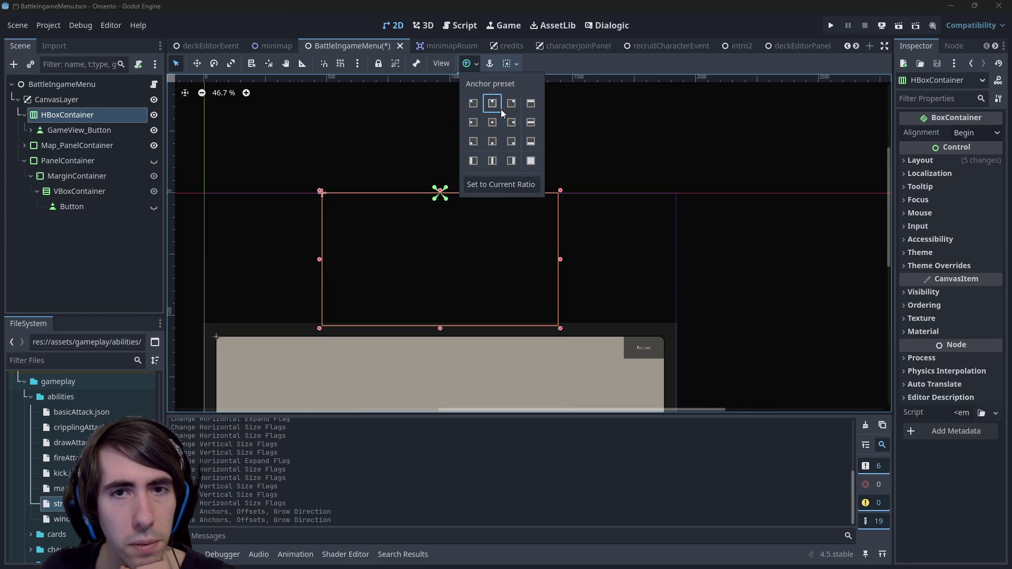
scroll(330, 271, down, 2)
scroll(330, 271, down, 1)
click(80, 130)
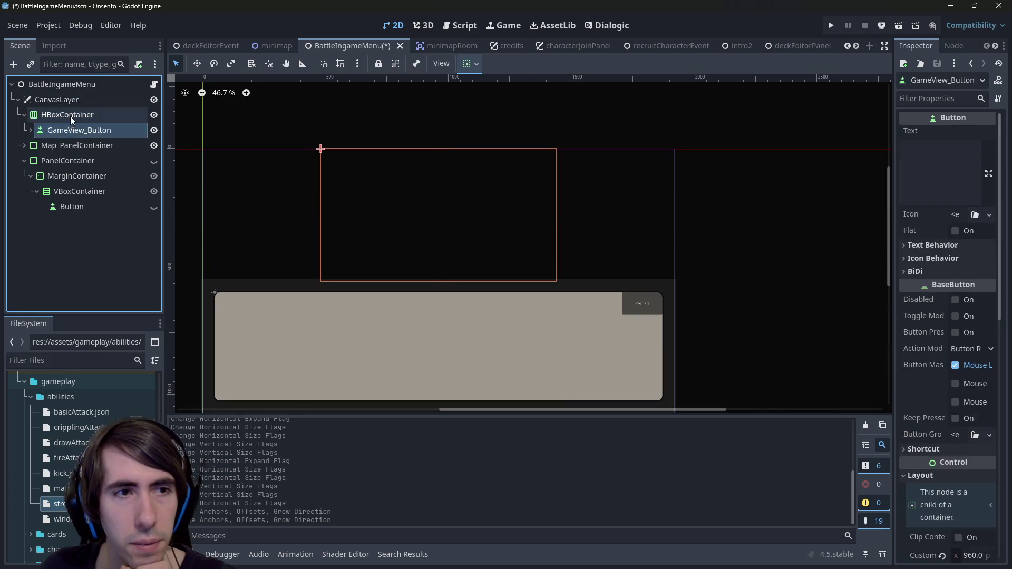
click(473, 66)
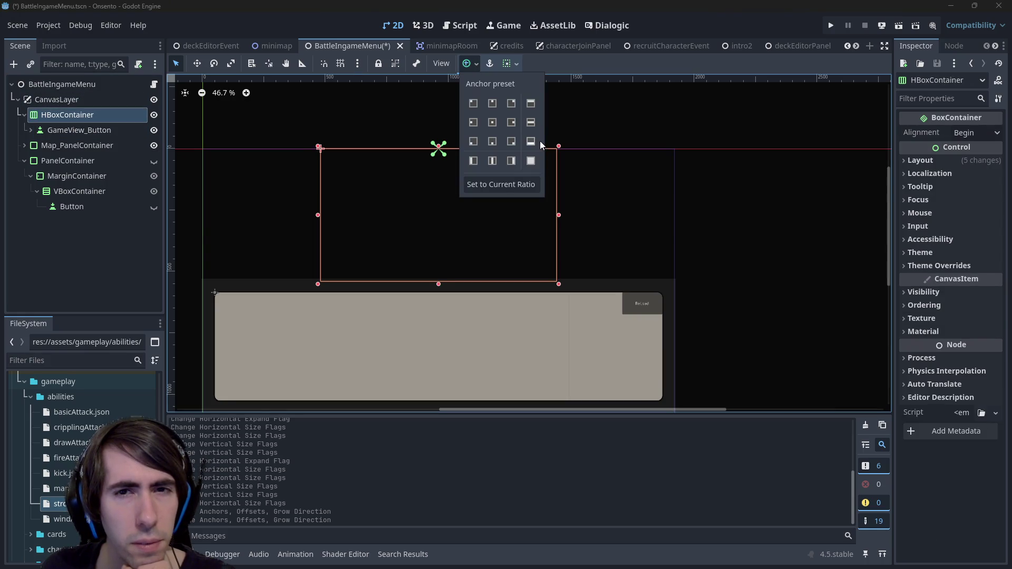
click(529, 161)
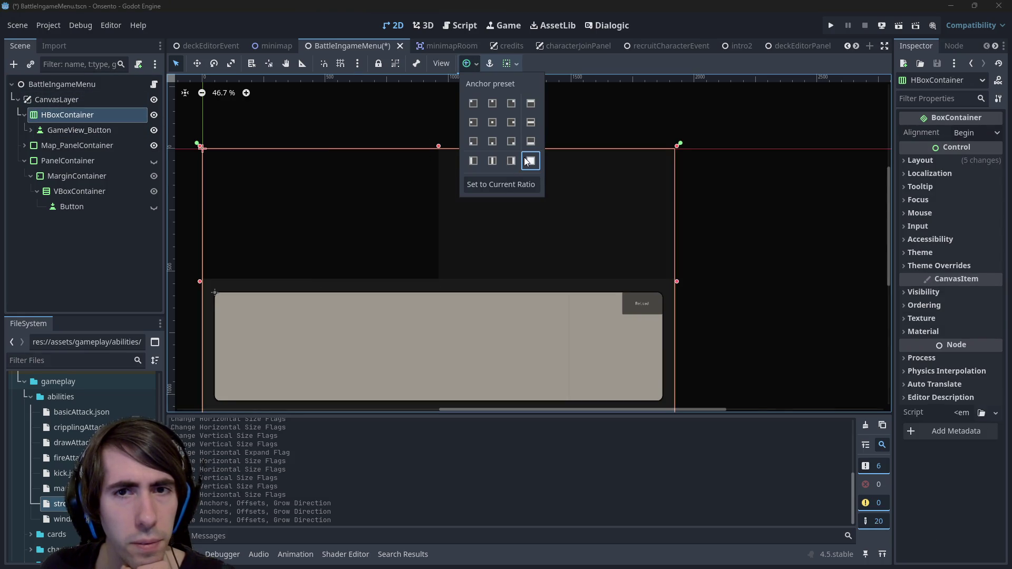
click(63, 98)
key(ctrl+a)
text(vbox)
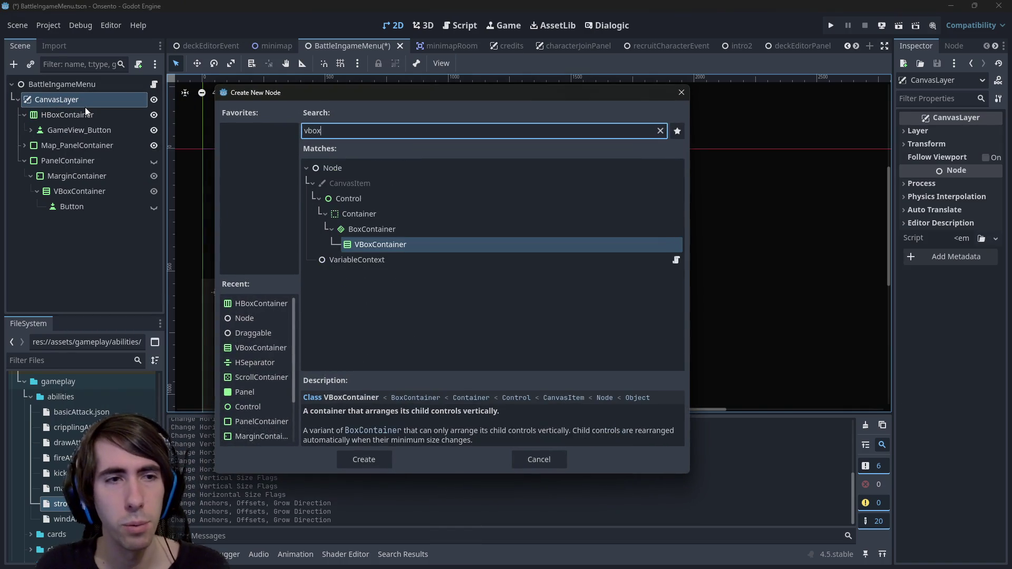
Add a VBoxContainer at the top of CanvasLayer and move HBoxContainer inside it.
key(Return)
drag(66, 222, 47, 109)
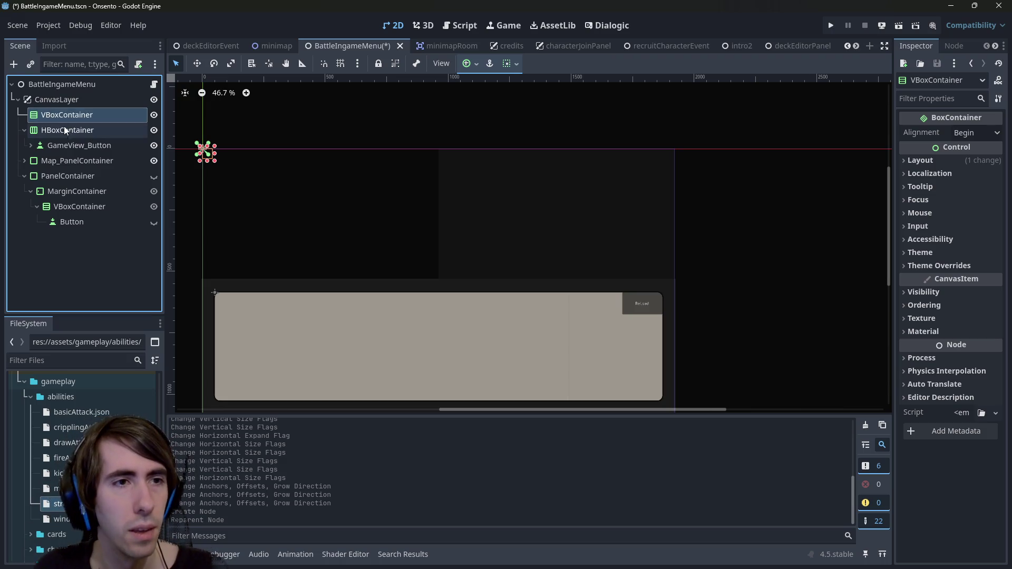
click(54, 130)
drag(53, 130, 59, 117)
Move Map_PanelContainer into the VBoxContainer below HBoxContainer and save the scene.
click(53, 162)
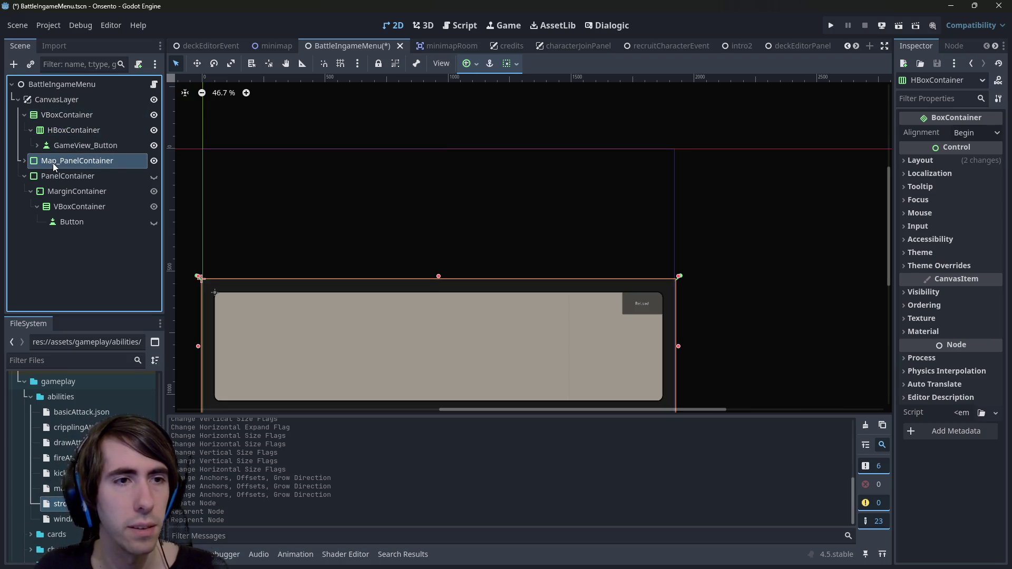
click(63, 175)
scroll(303, 286, down, 1)
scroll(432, 314, left, 3)
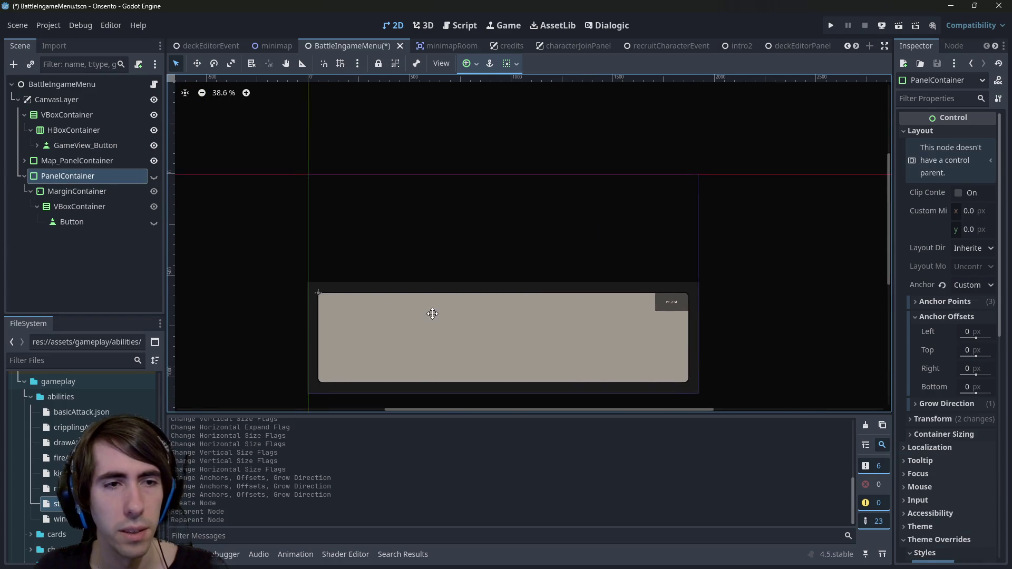
click(154, 176)
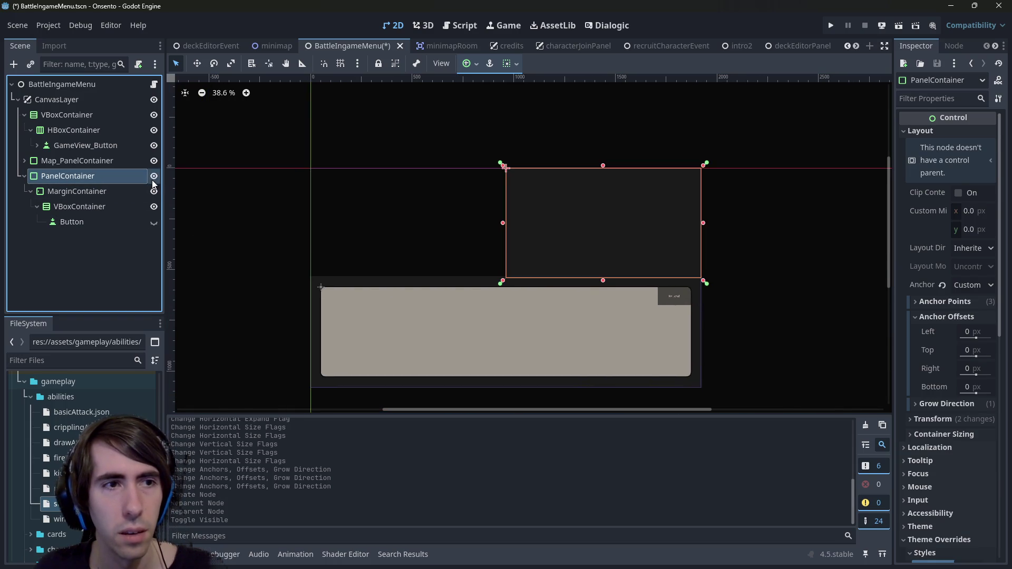
click(154, 175)
click(130, 162)
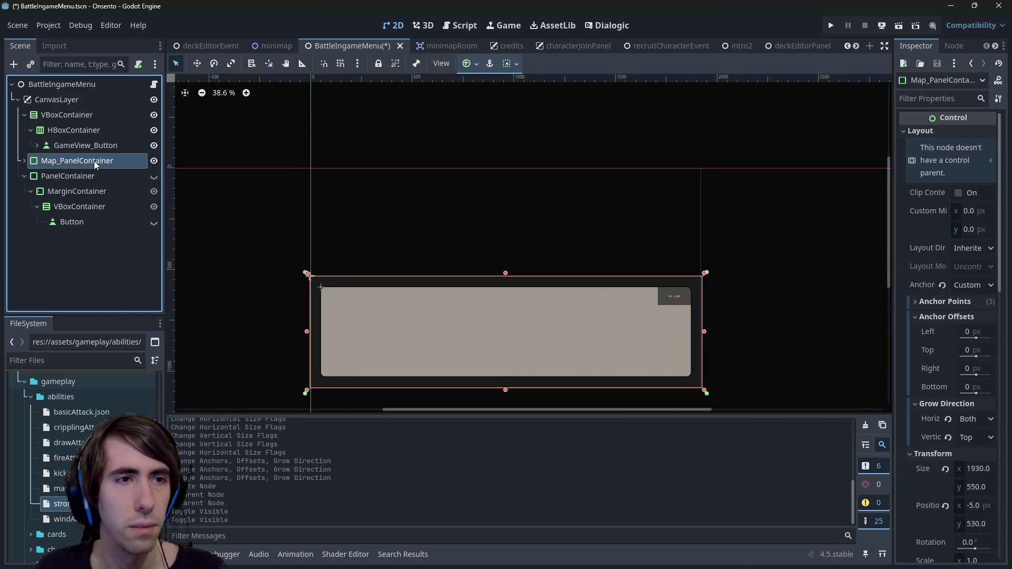
click(30, 130)
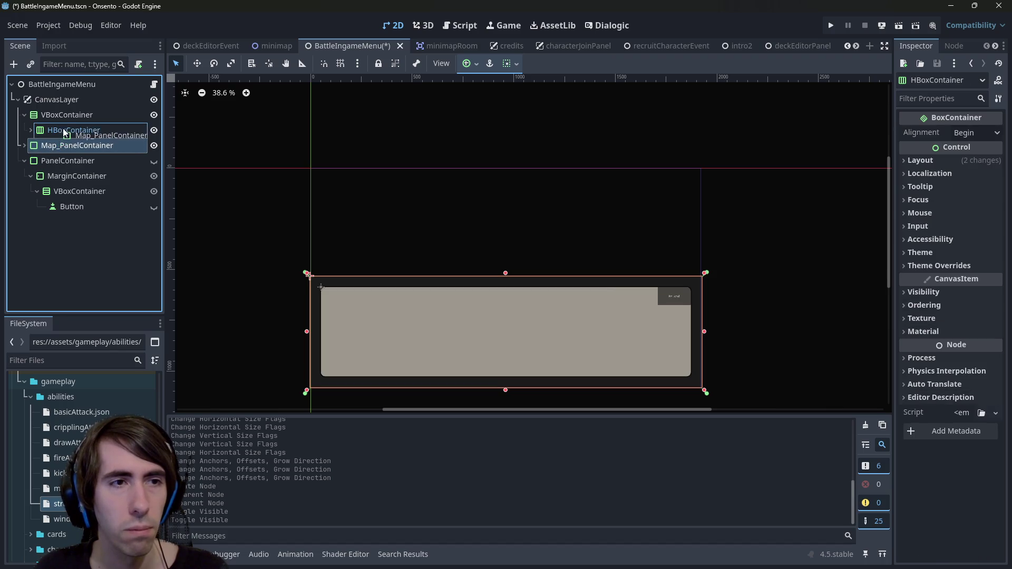
drag(56, 135, 59, 126)
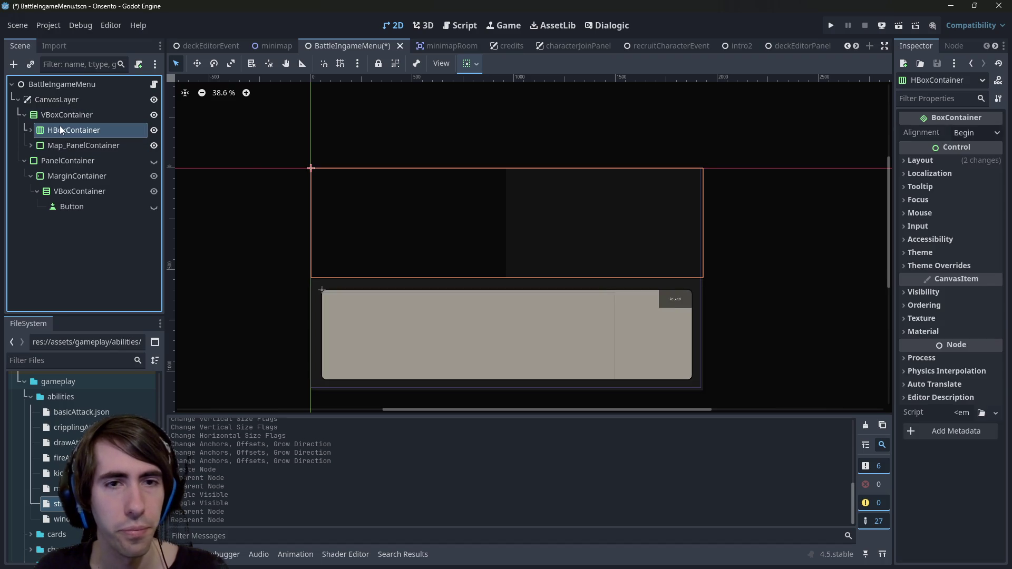
key(ctrl+s)
click(78, 116)
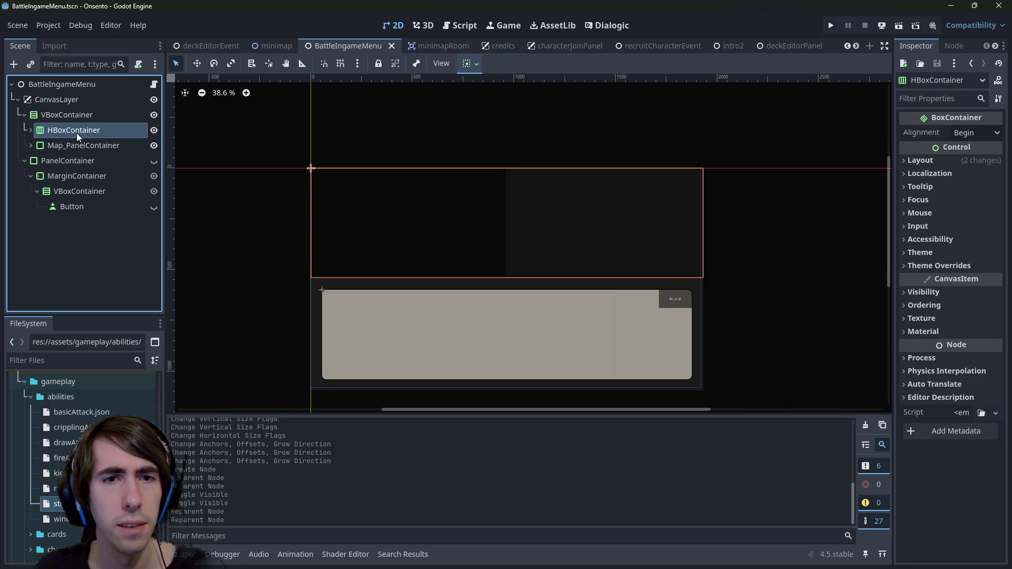
Put GameView_Button inside HBoxContainer with horizontal Expand enabled and save the scene.
click(30, 130)
drag(62, 146, 67, 133)
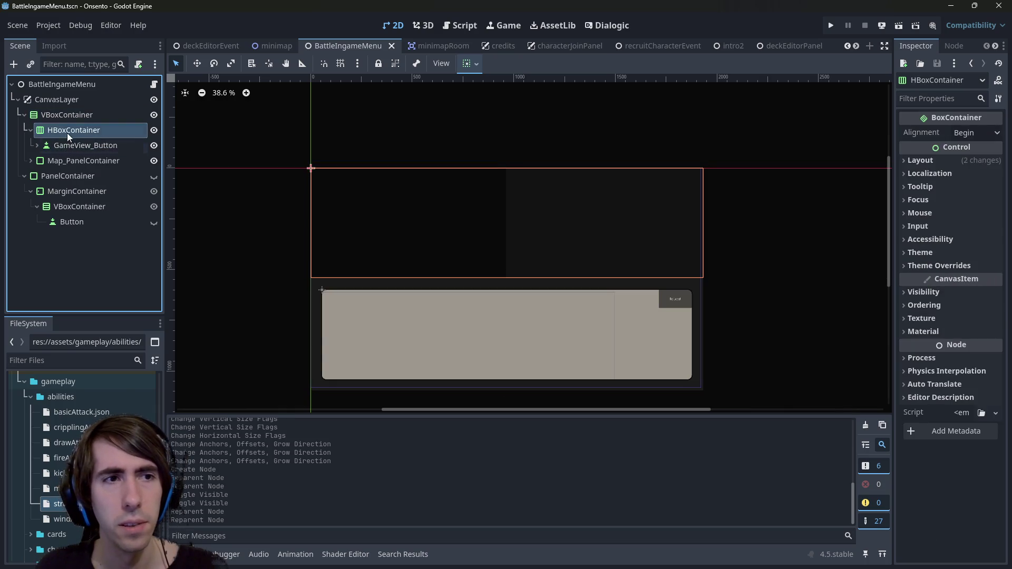
click(115, 144)
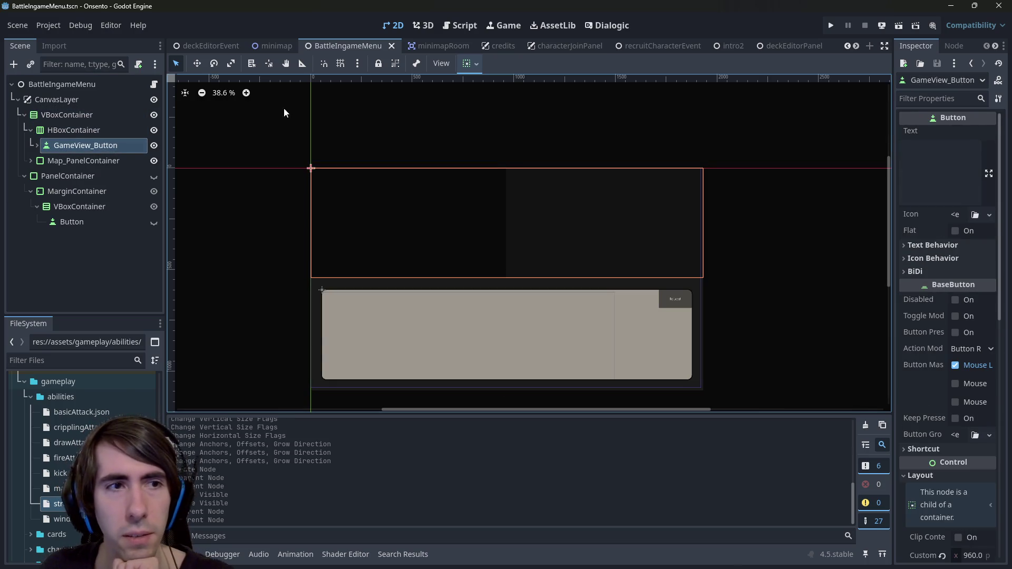
click(468, 63)
click(498, 102)
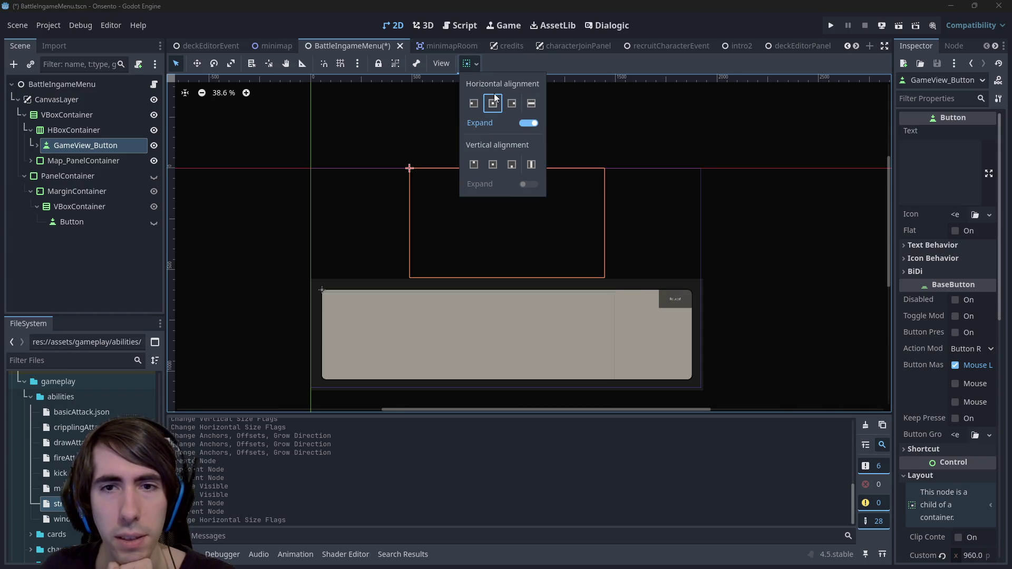
click(343, 93)
click(472, 64)
click(491, 164)
click(526, 121)
click(520, 122)
click(492, 103)
key(ctrl+s)
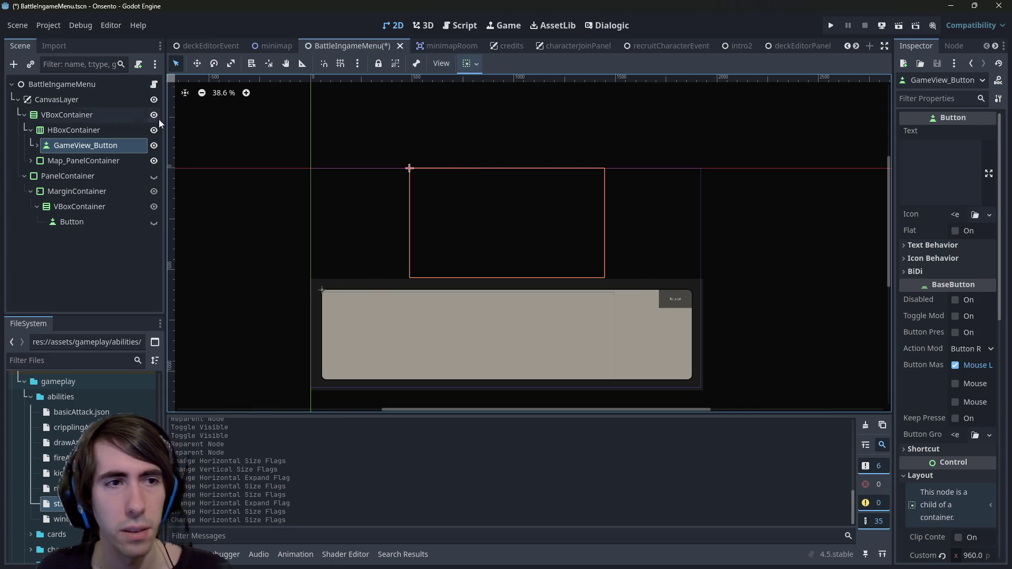
Move PanelContainer into HBoxContainer beside GameView_Button and make it visible.
click(67, 163)
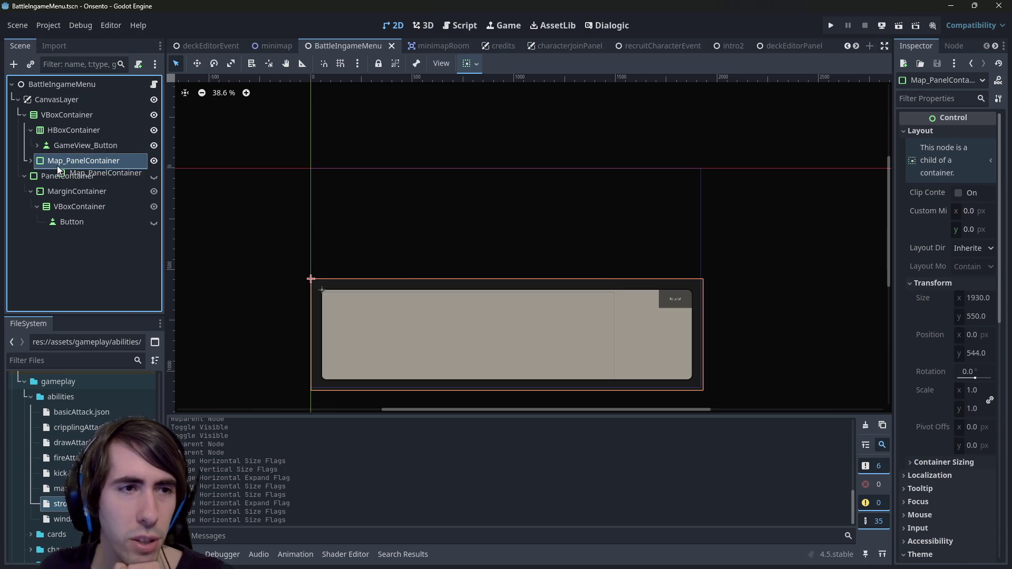
drag(59, 175, 57, 150)
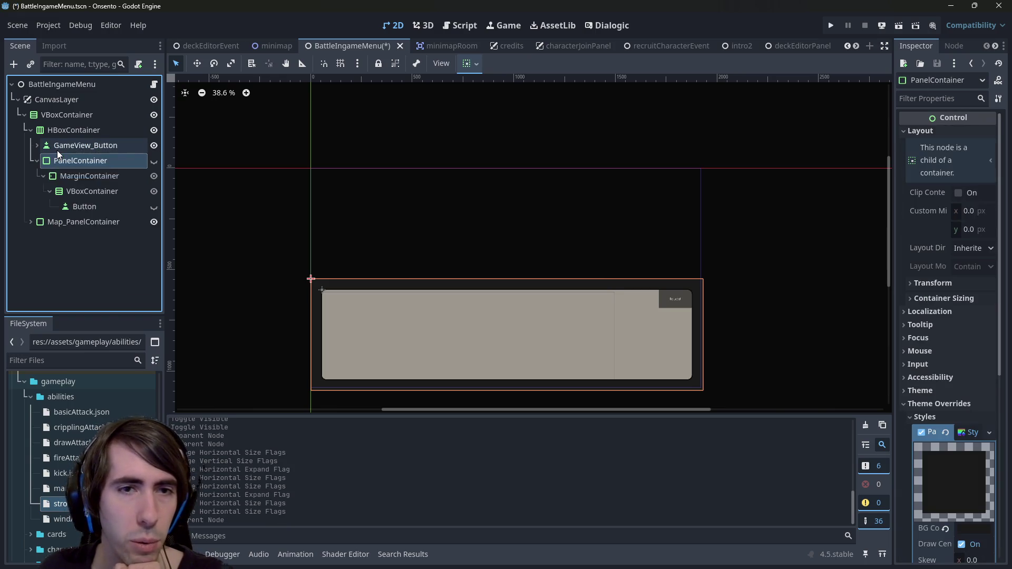
click(154, 161)
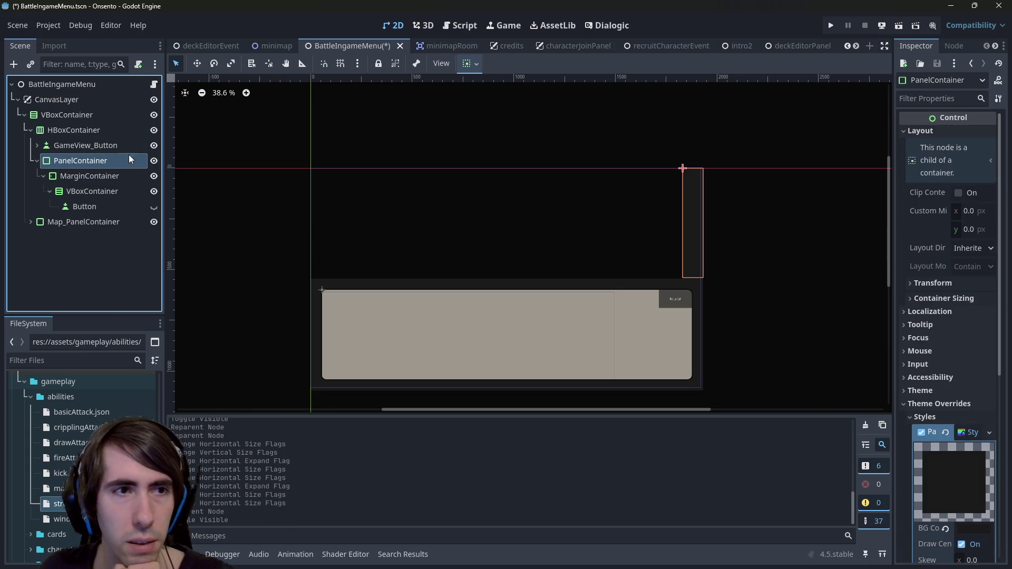
click(105, 148)
click(93, 160)
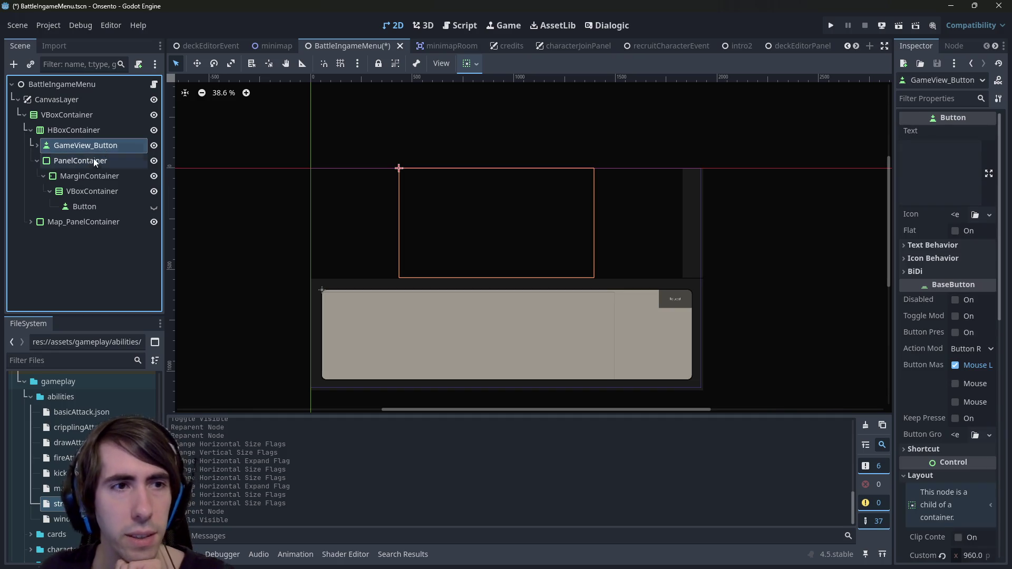
click(471, 63)
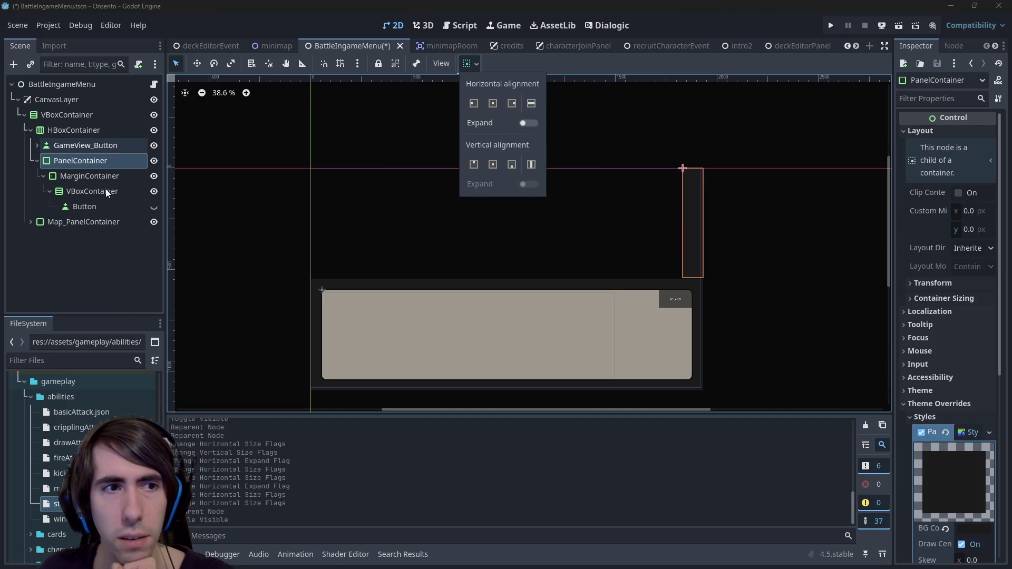
click(75, 168)
click(92, 180)
click(81, 159)
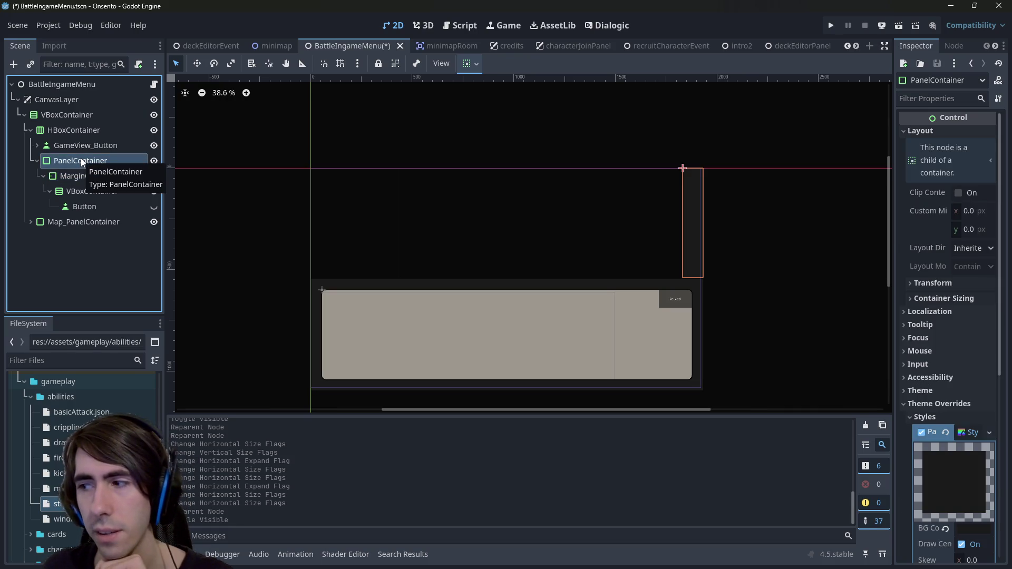
click(86, 148)
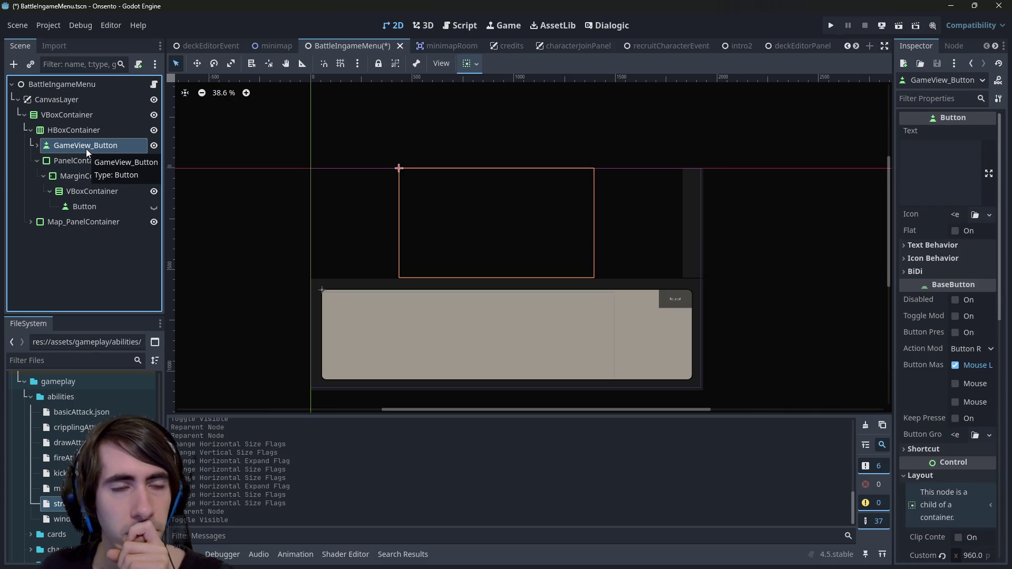
click(79, 158)
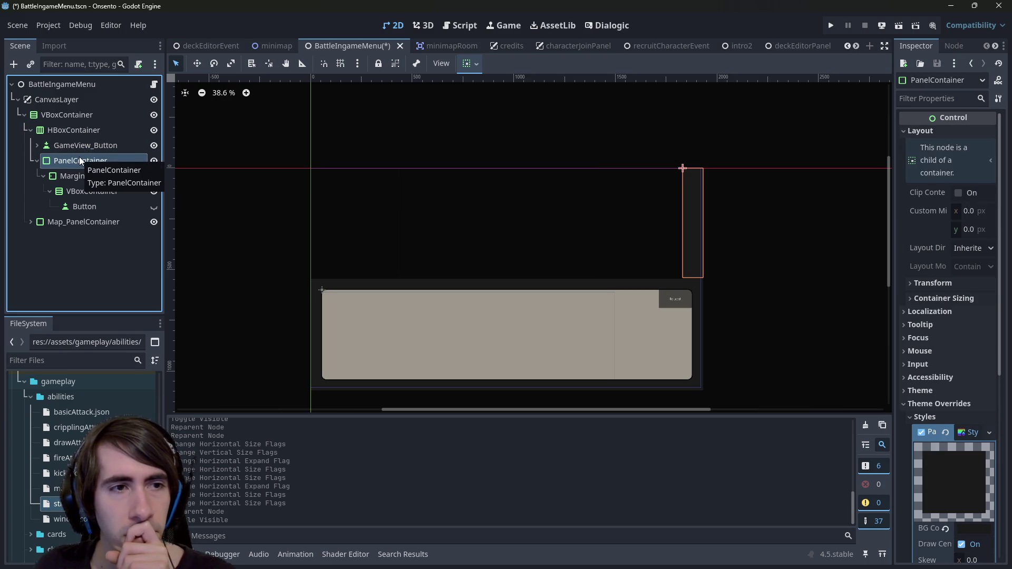
Enable horizontal Expand on PanelContainer so it shares the row with GameView_Button.
click(469, 64)
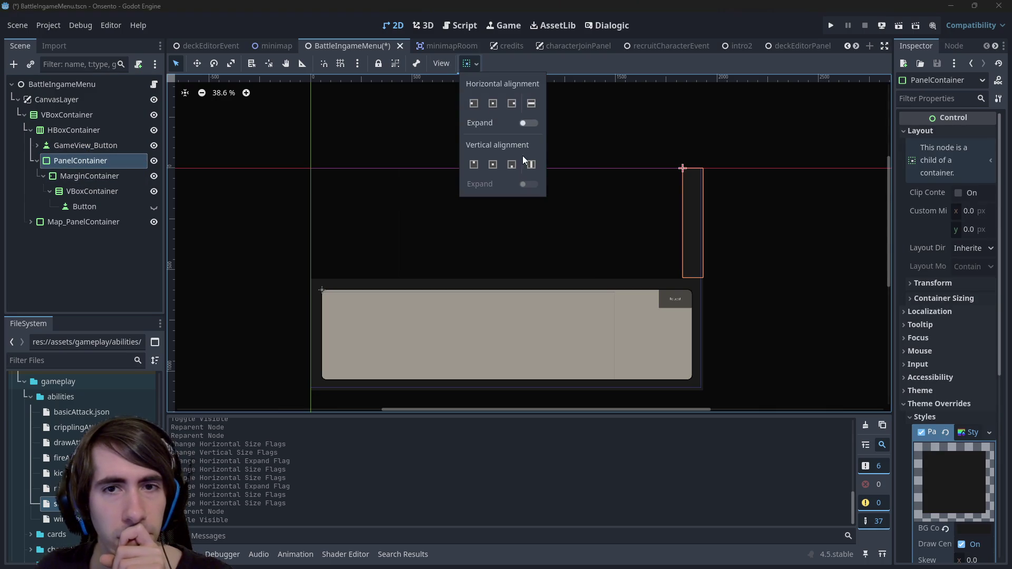
click(532, 122)
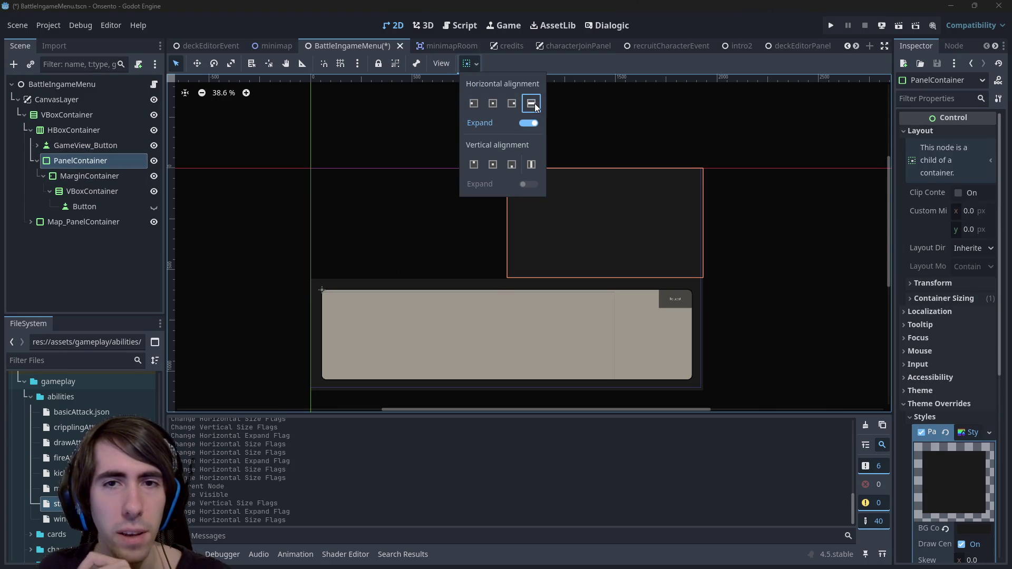
click(92, 149)
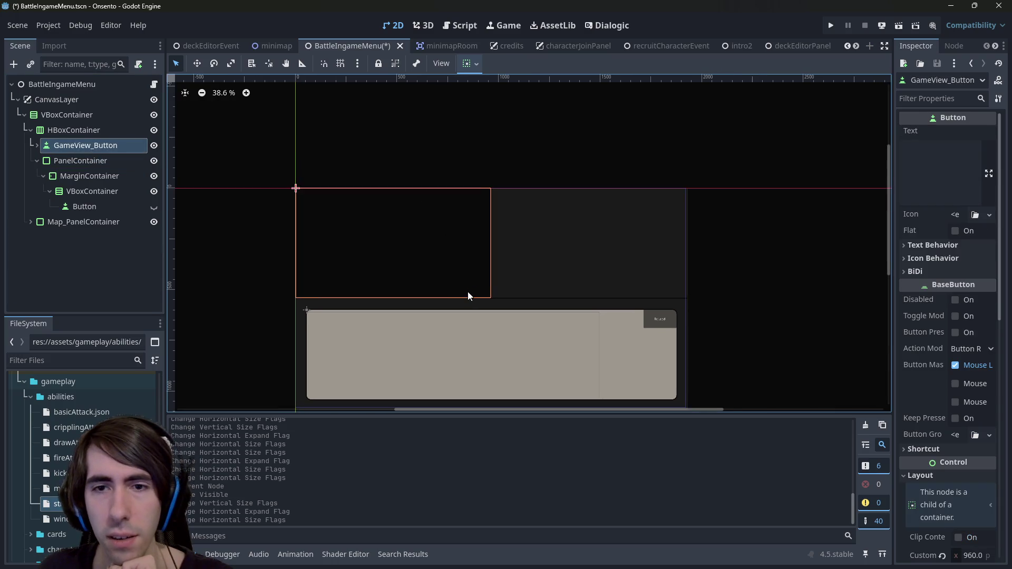
scroll(467, 291, up, 2)
click(105, 161)
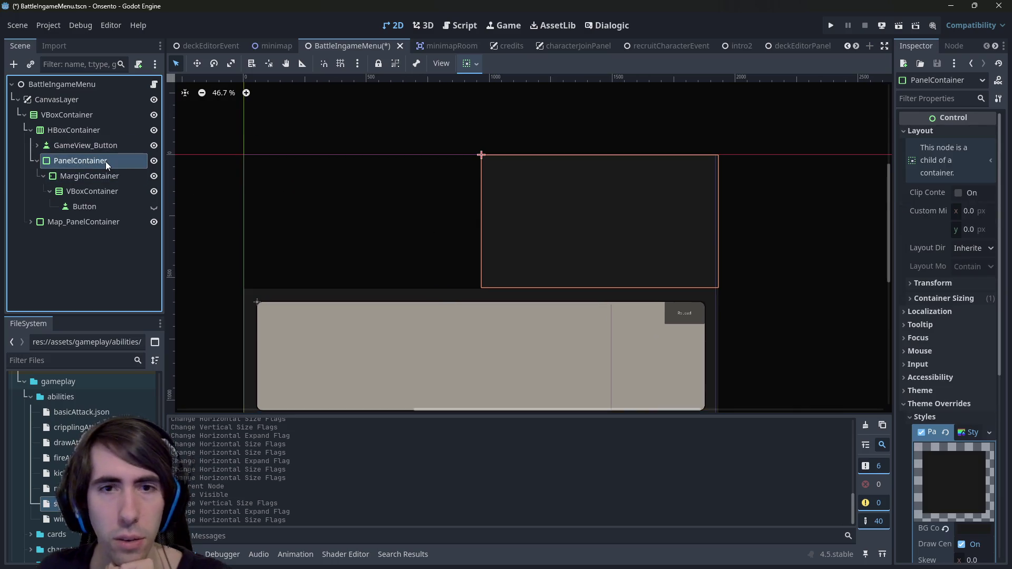
Unhide the Escape button inside the panel's MarginContainer and save the scene.
click(89, 177)
click(154, 207)
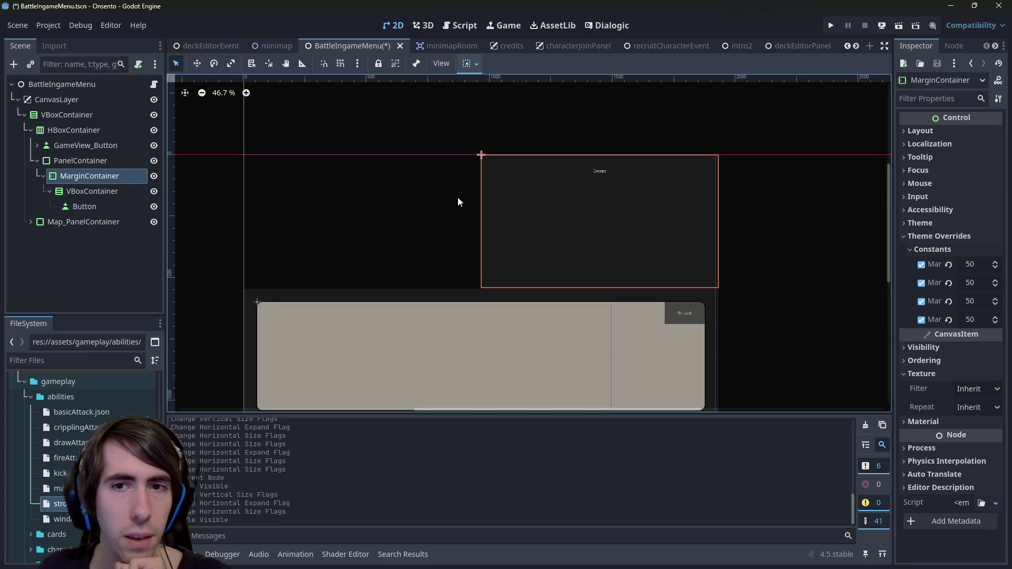
scroll(607, 188, up, 4)
scroll(596, 216, up, 3)
click(588, 188)
key(ctrl+s)
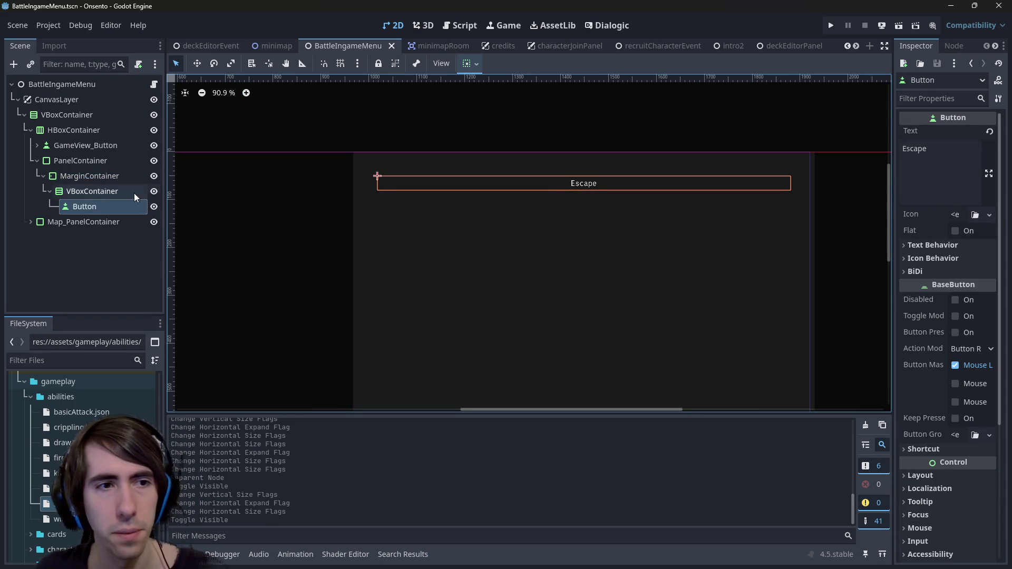
scroll(515, 236, down, 3)
scroll(516, 228, up, 7)
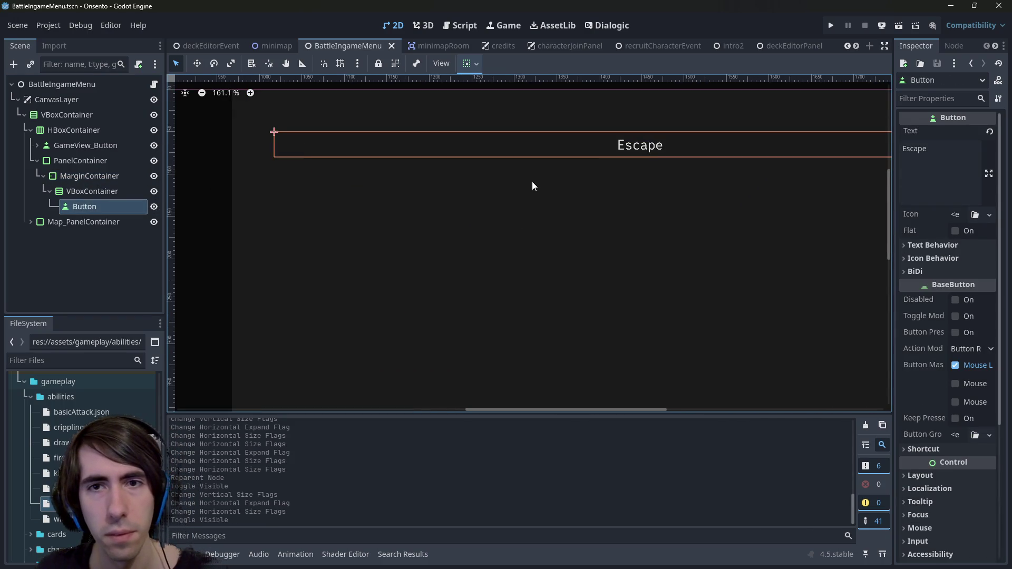
scroll(532, 181, down, 2)
Inspect the panel layout in the viewport and tree, ending with the Escape button selected.
click(428, 172)
click(376, 107)
click(554, 168)
click(443, 97)
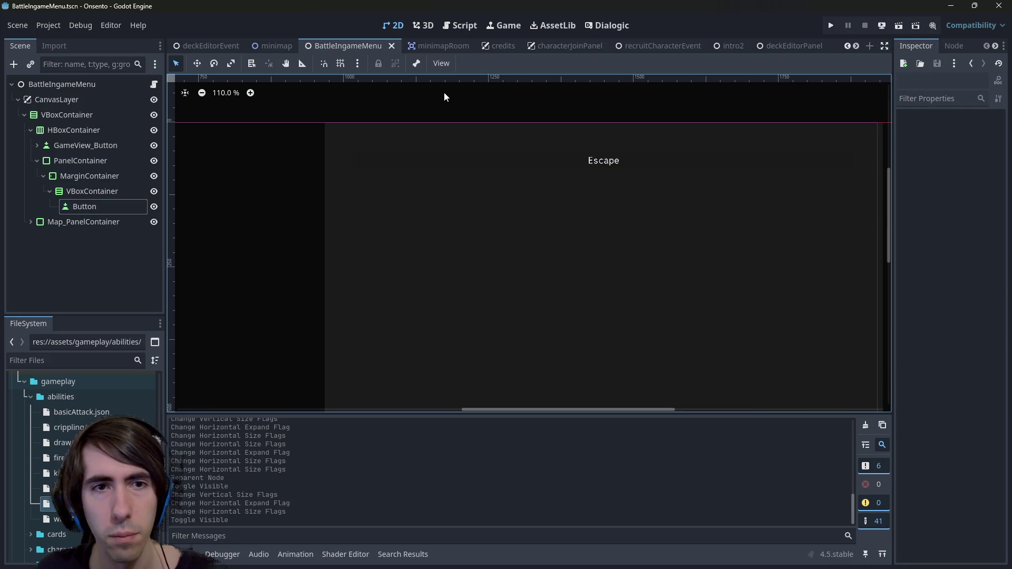
click(375, 160)
scroll(332, 309, down, 3)
scroll(411, 271, up, 1)
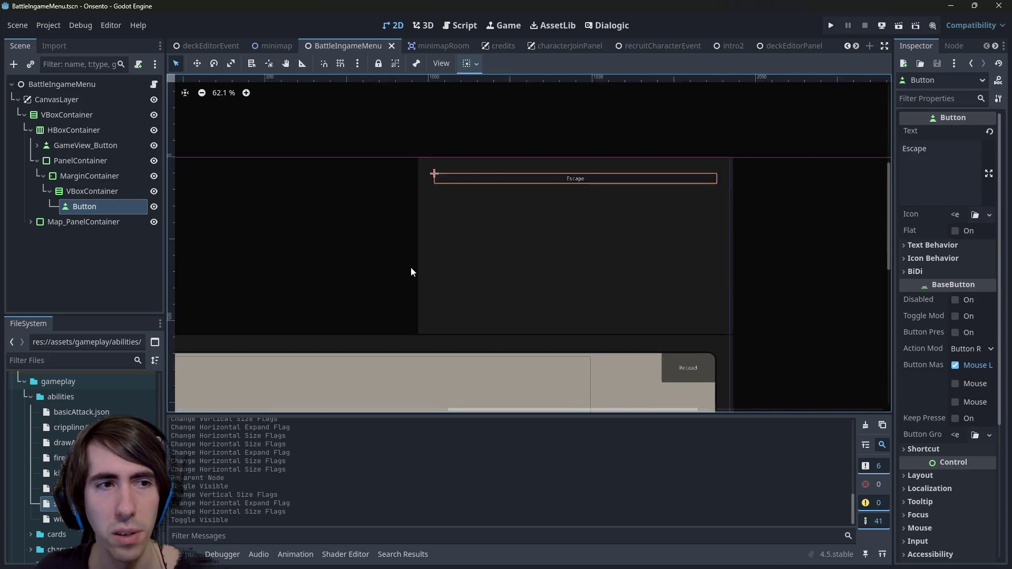
scroll(418, 257, down, 5)
scroll(418, 257, up, 3)
scroll(499, 307, up, 6)
click(472, 328)
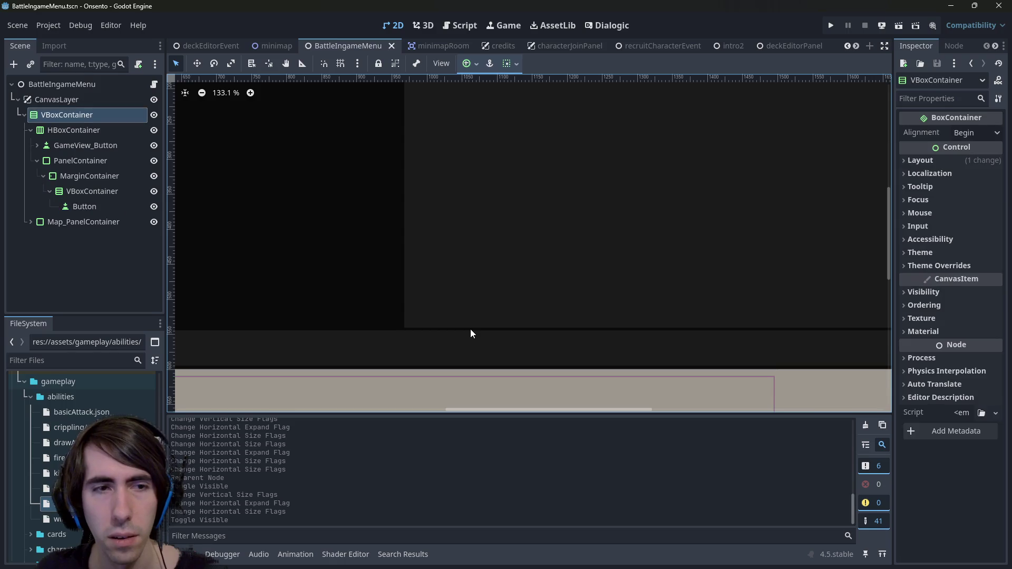
click(67, 127)
click(23, 114)
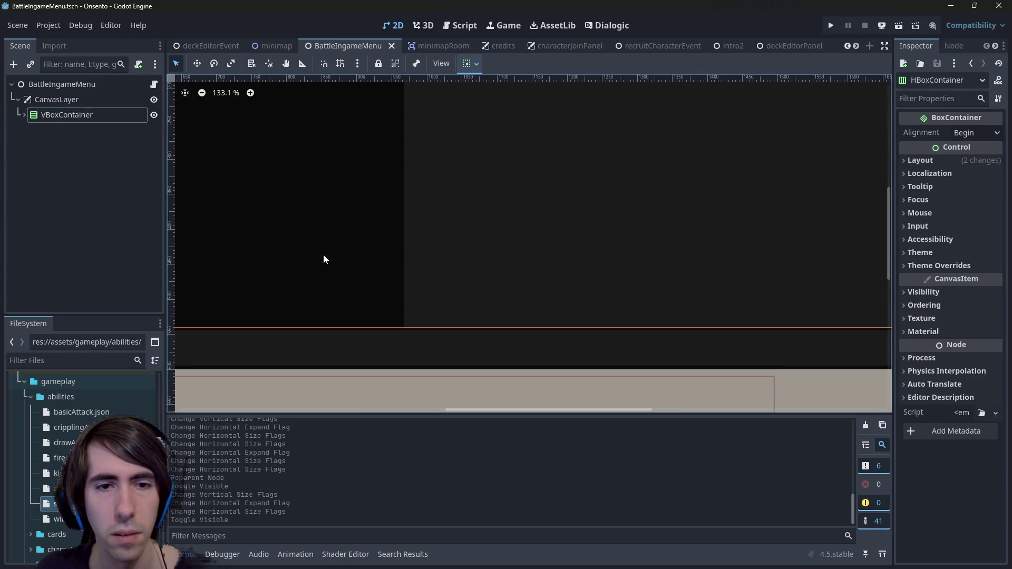
scroll(551, 250, down, 10)
click(612, 260)
scroll(624, 269, left, 5)
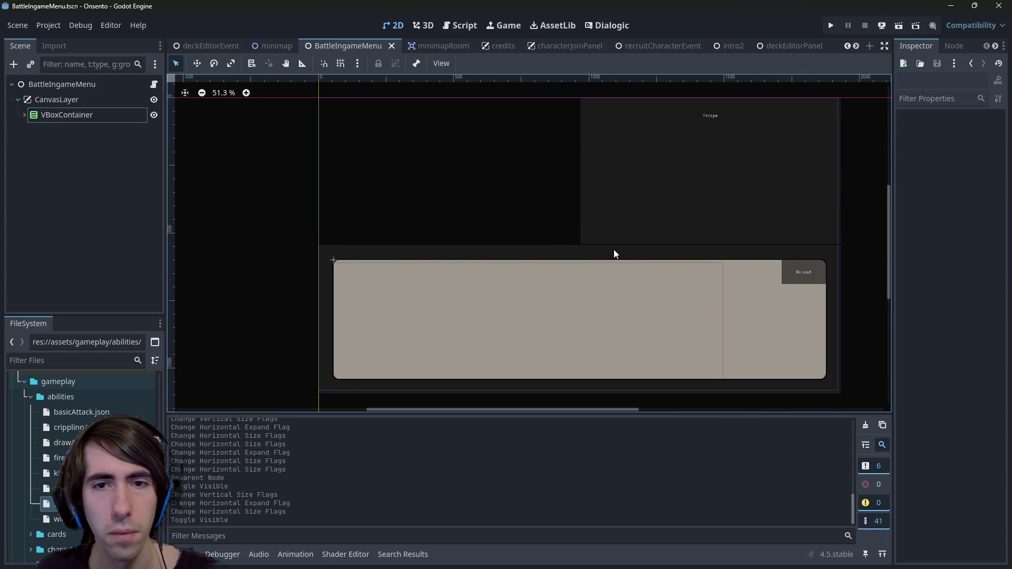
scroll(617, 248, up, 5)
scroll(614, 247, down, 4)
scroll(603, 249, right, 2)
scroll(570, 253, up, 2)
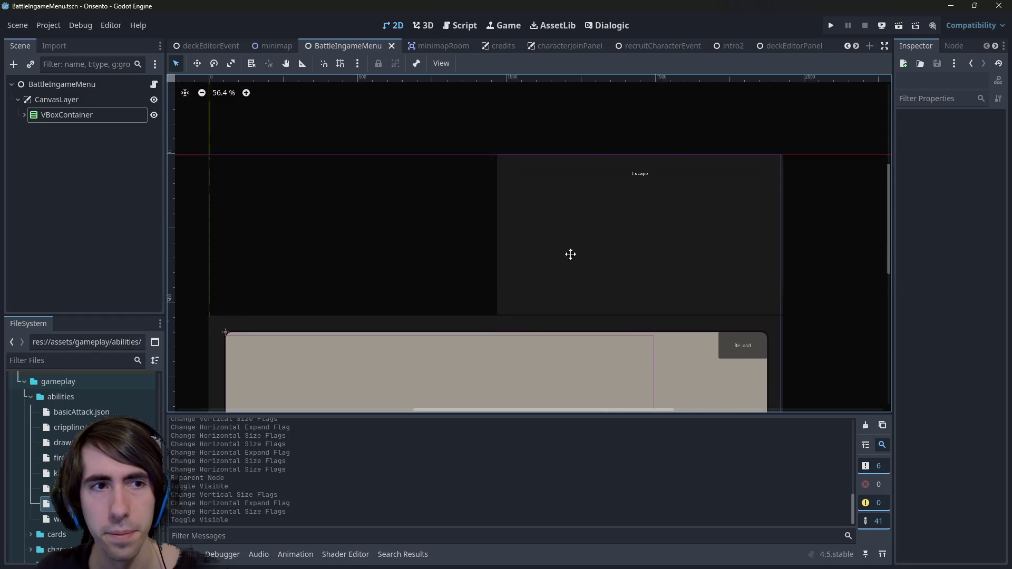
scroll(570, 254, up, 2)
click(548, 229)
scroll(522, 238, right, 2)
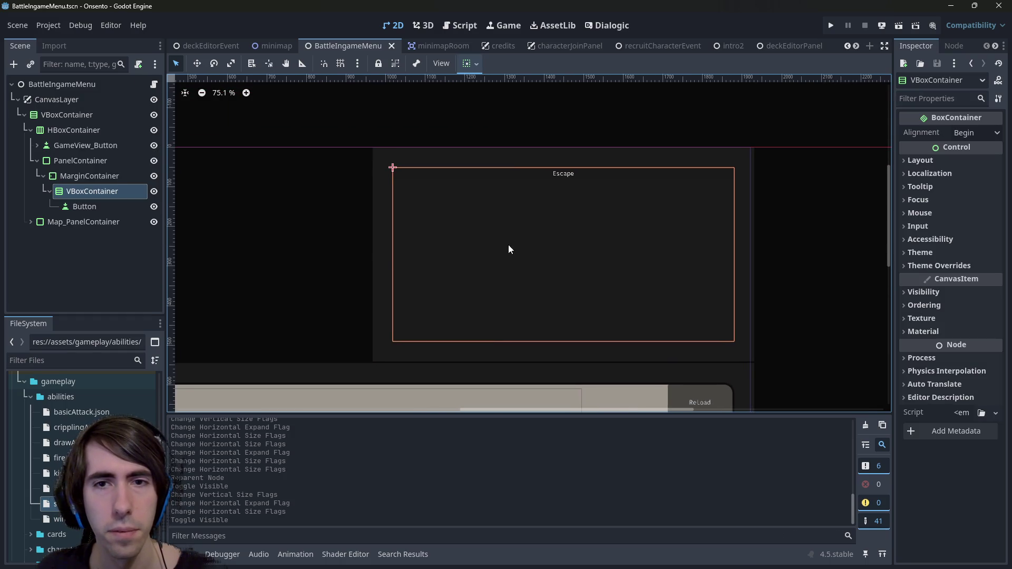
click(91, 207)
scroll(964, 356, down, 5)
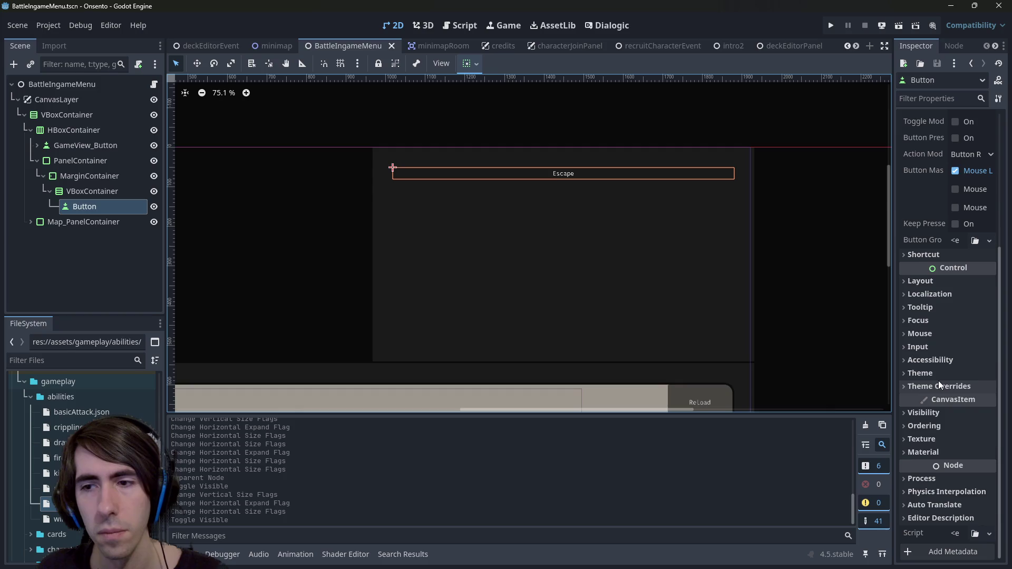
Add a 32 px font size theme override to the button.
click(945, 386)
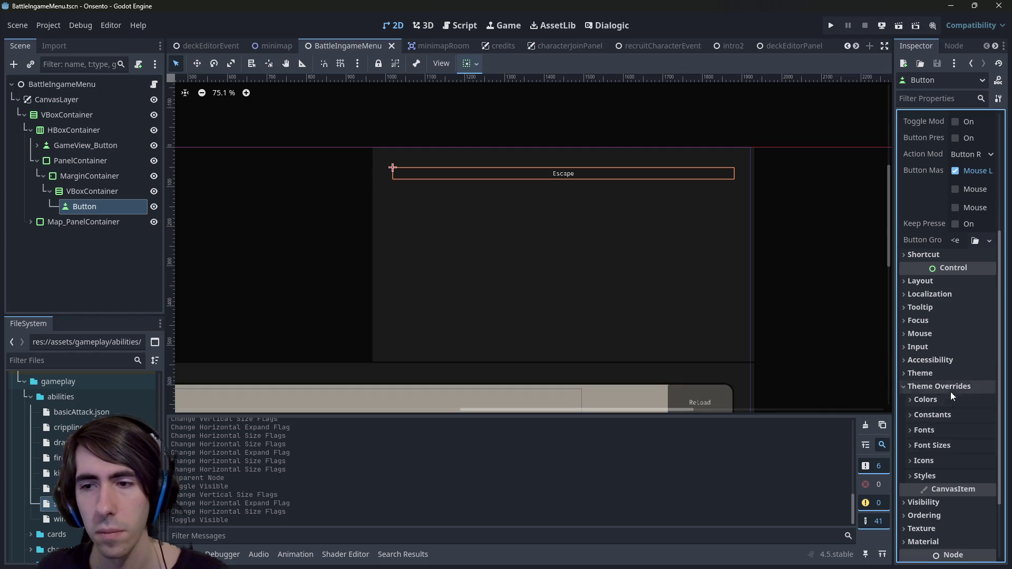
click(933, 445)
click(968, 460)
text(32)
key(Return)
key(Return)
scroll(925, 207, up, 5)
Correct the button's Text to read 'Give up on quest' and switch to the browser.
double_click(921, 150)
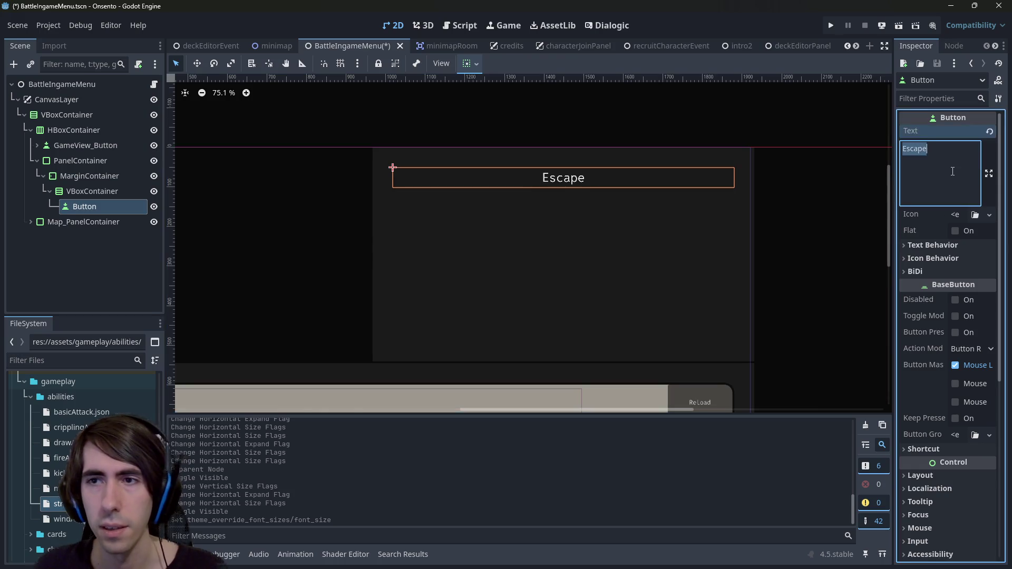
text(Give up on quets)
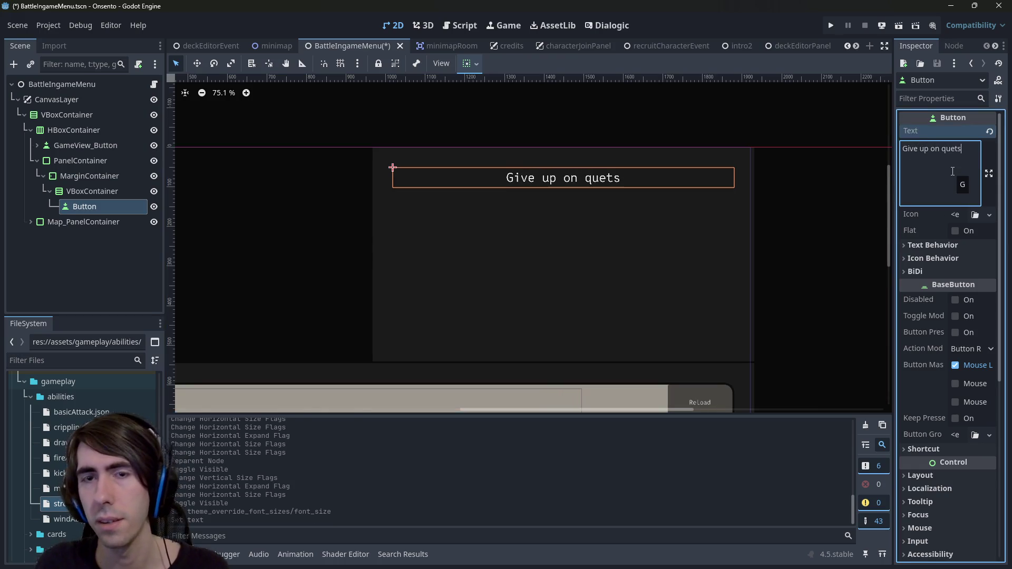
key(BackSpace)
key(BackSpace)
text(st)
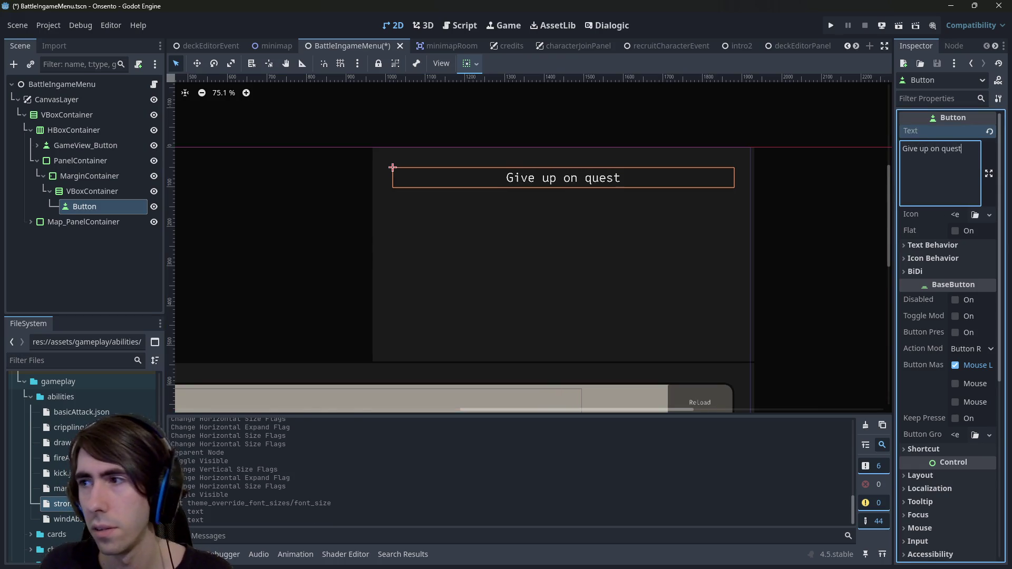
key(alt+Tab)
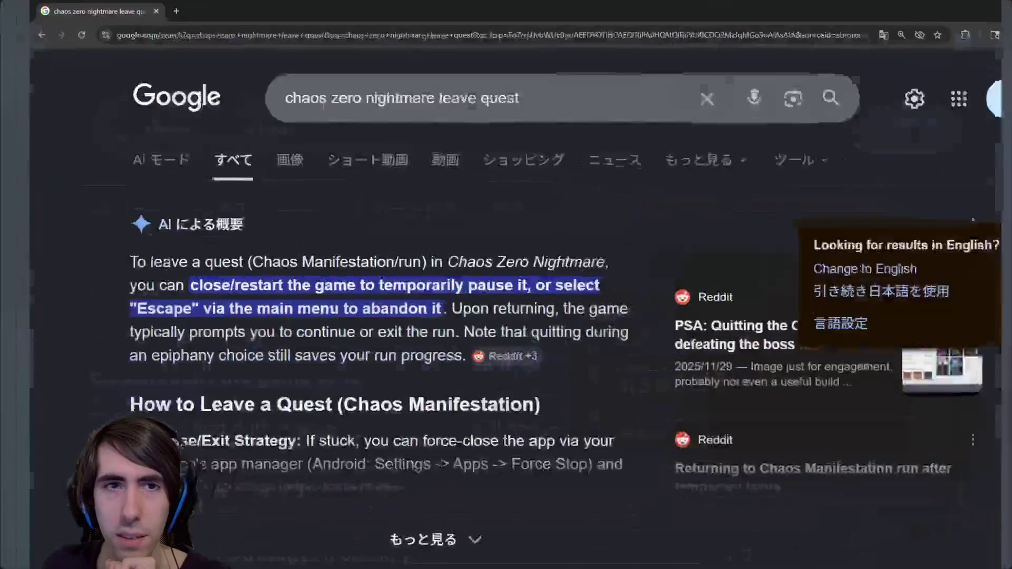
Browse the leave-quest results and copy 'abandon your current run' from the AI overview.
click(251, 150)
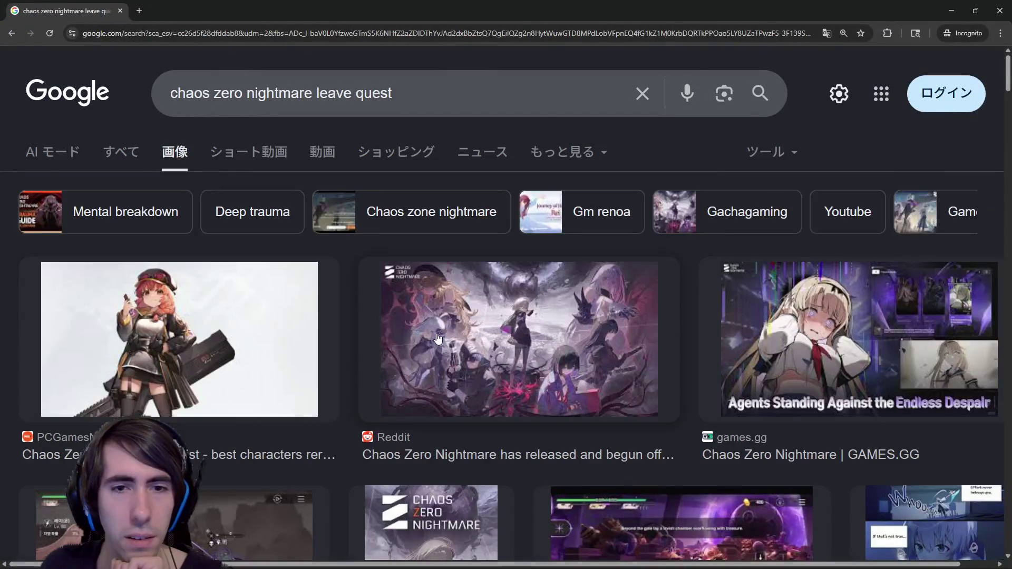
scroll(437, 338, down, 3)
key(alt+Left)
scroll(376, 345, down, 3)
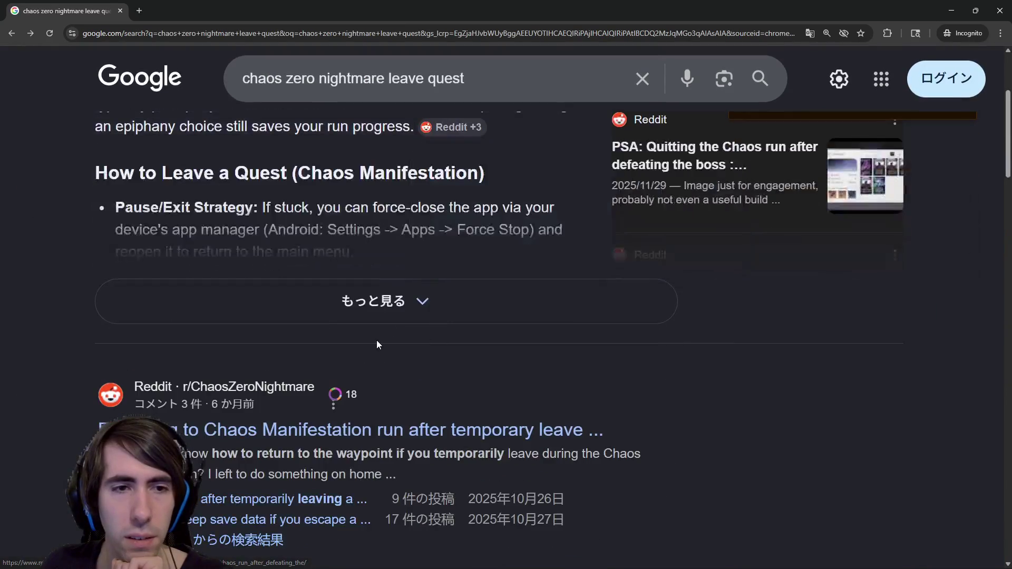
click(376, 316)
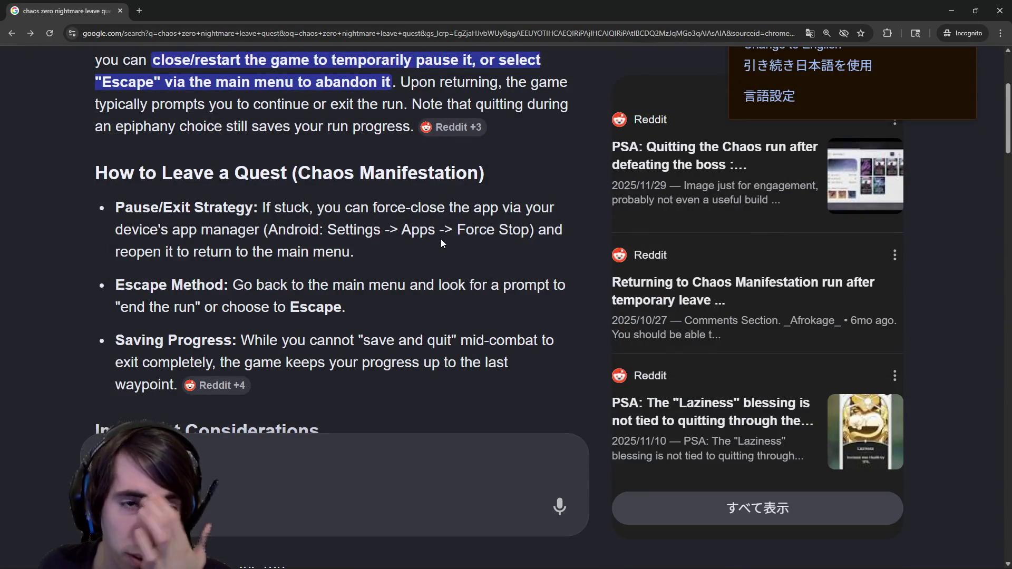
scroll(427, 249, up, 3)
scroll(418, 267, down, 3)
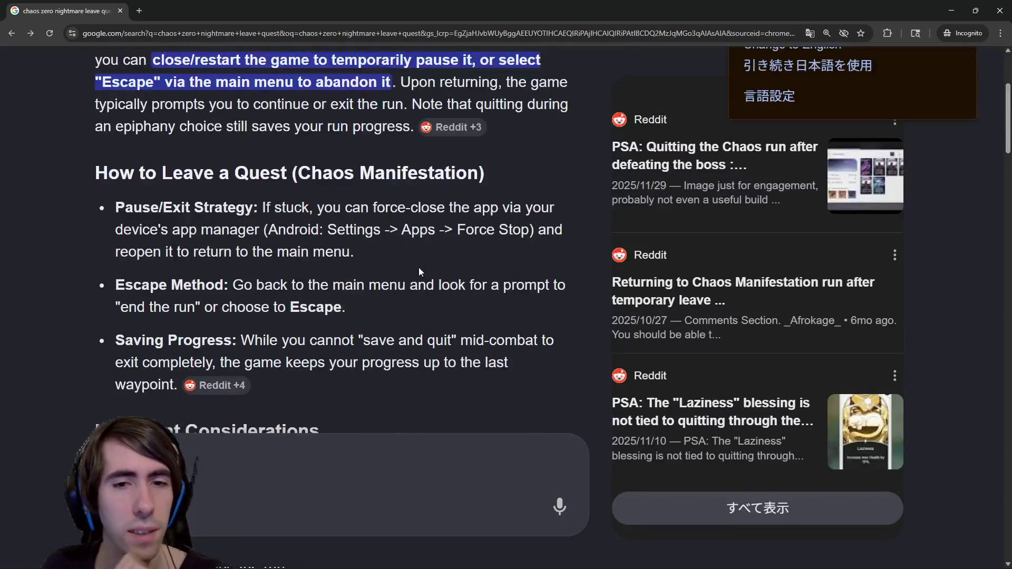
scroll(418, 271, down, 1)
scroll(350, 270, down, 1)
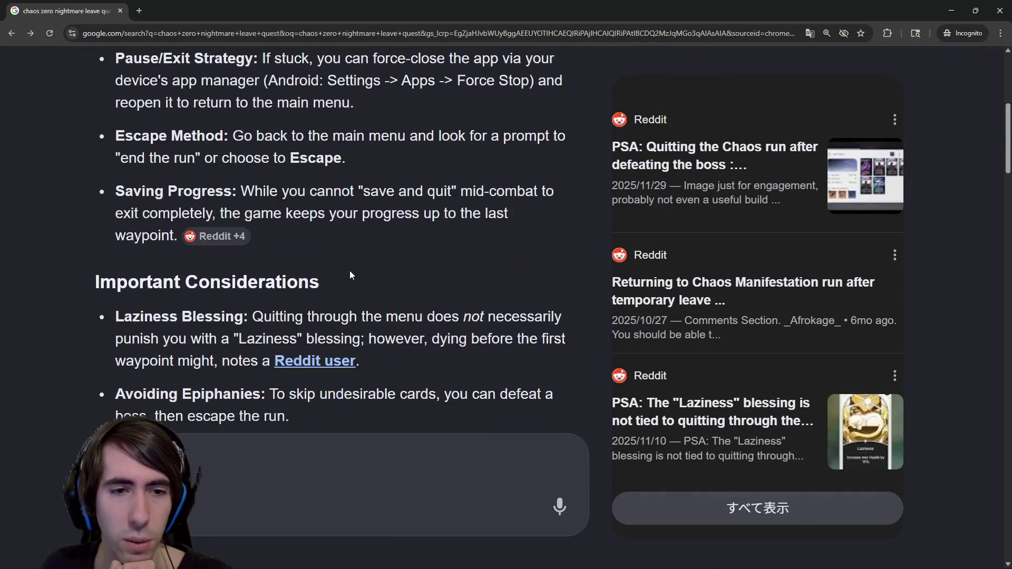
scroll(349, 271, down, 1)
scroll(350, 270, down, 1)
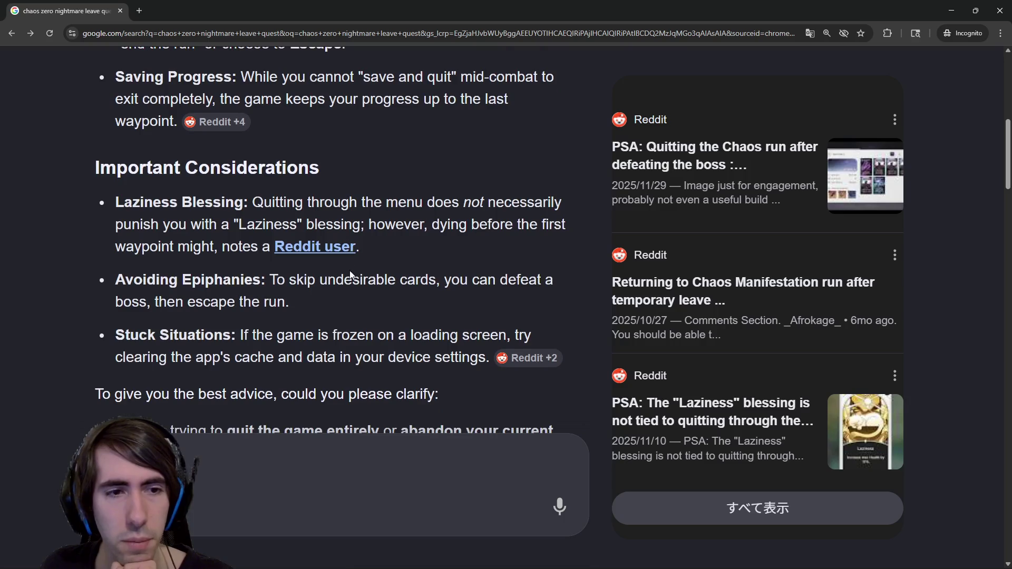
scroll(328, 275, down, 2)
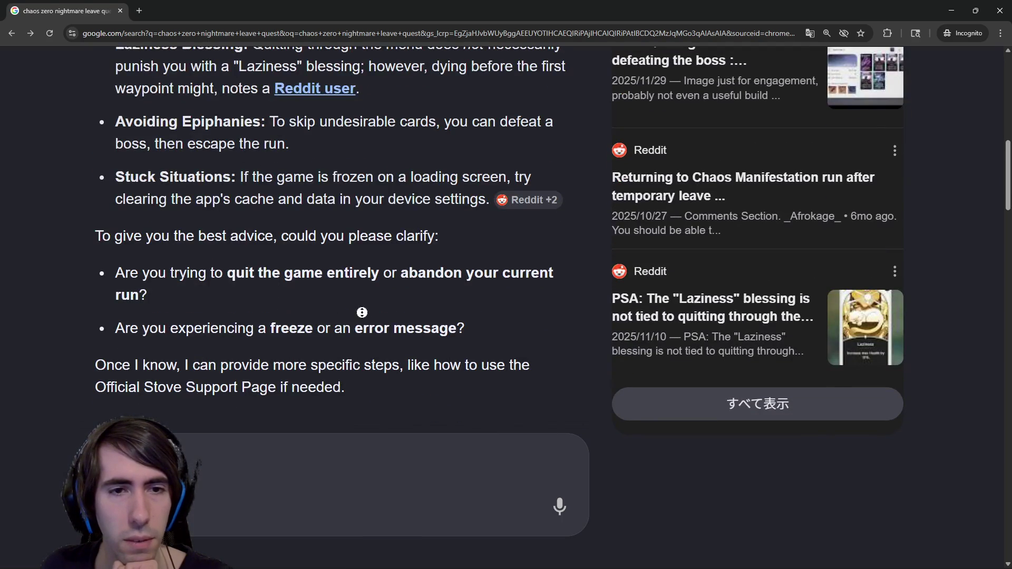
scroll(361, 312, up, 10)
scroll(455, 363, down, 8)
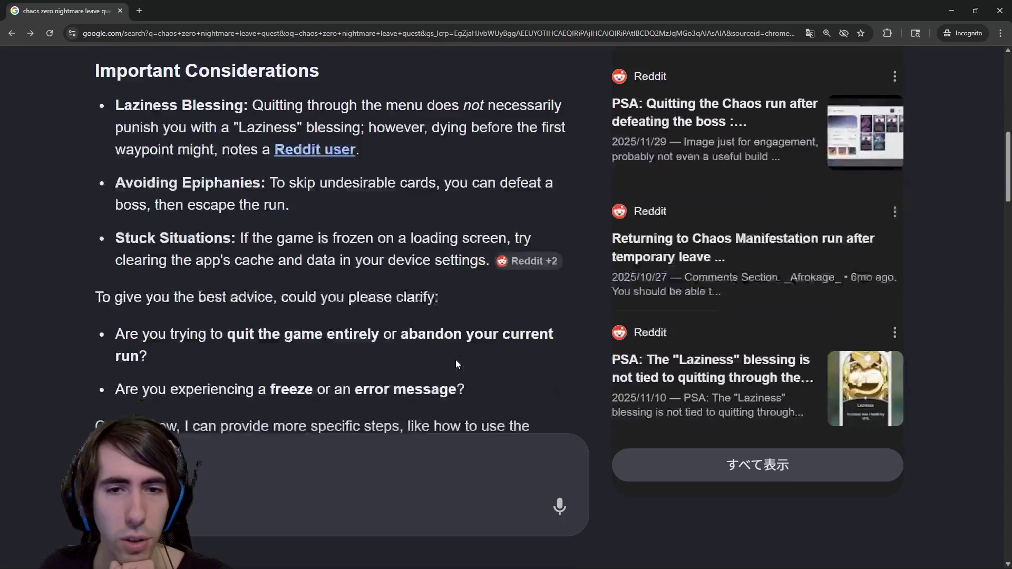
scroll(455, 364, down, 3)
scroll(453, 334, up, 1)
scroll(449, 260, up, 1)
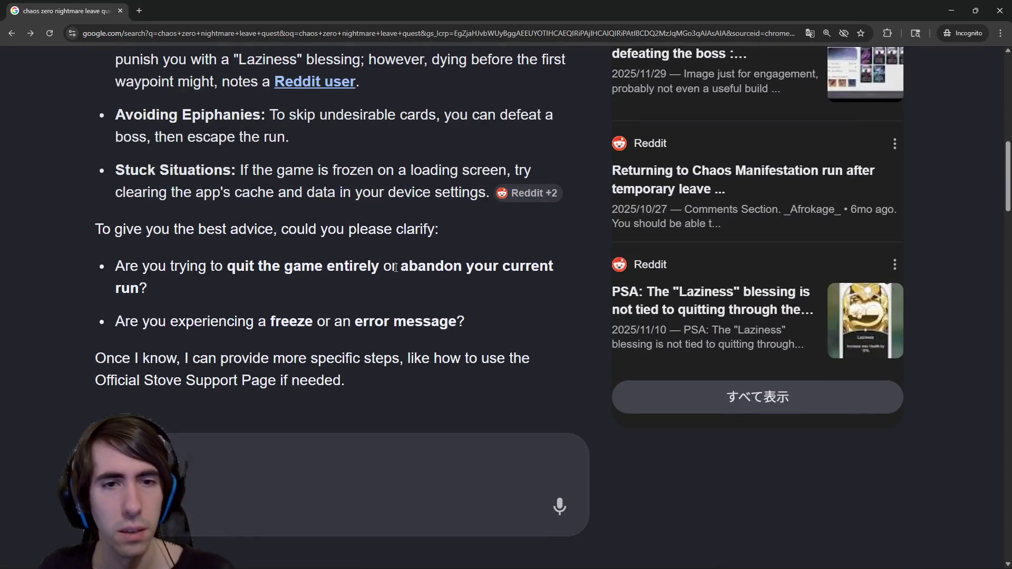
drag(403, 267, 226, 286)
key(ctrl+c)
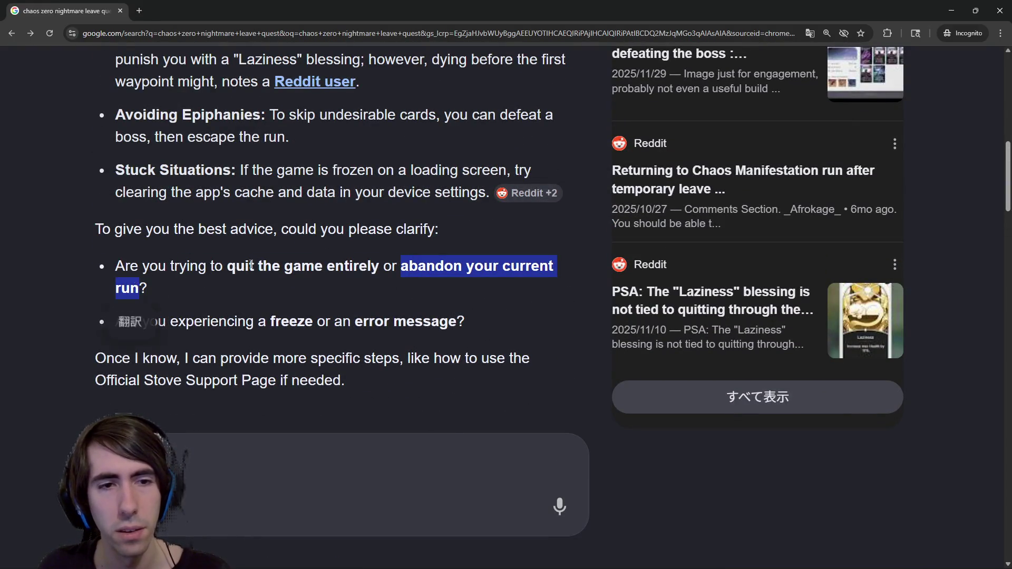
key(Escape)
Search for abandoning your current run in Chaos Zero Nightmare using the copied phrase.
click(496, 72)
key(ctrl+BackSpace)
key(ctrl+BackSpace)
key(ctrl+v)
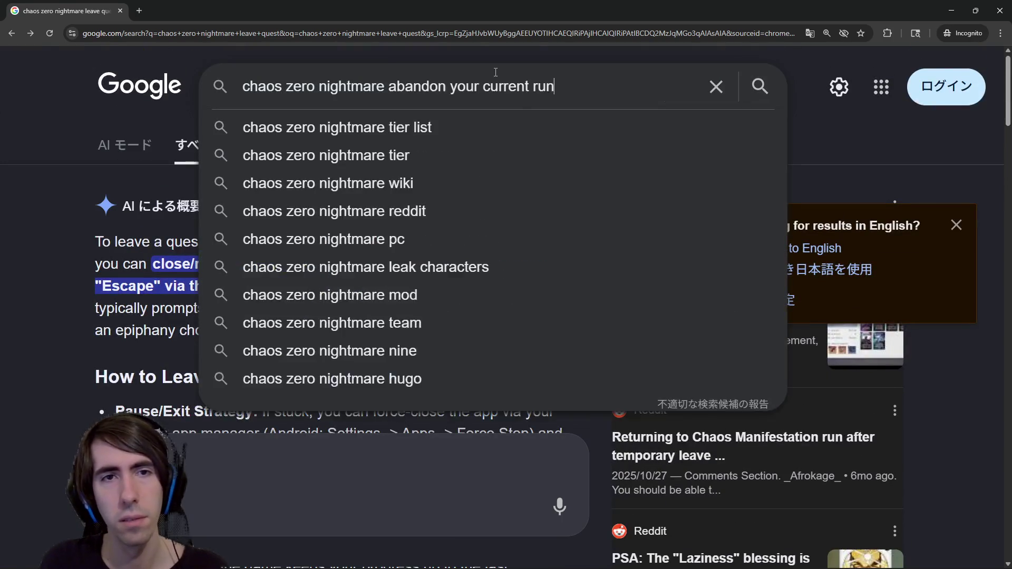
key(Return)
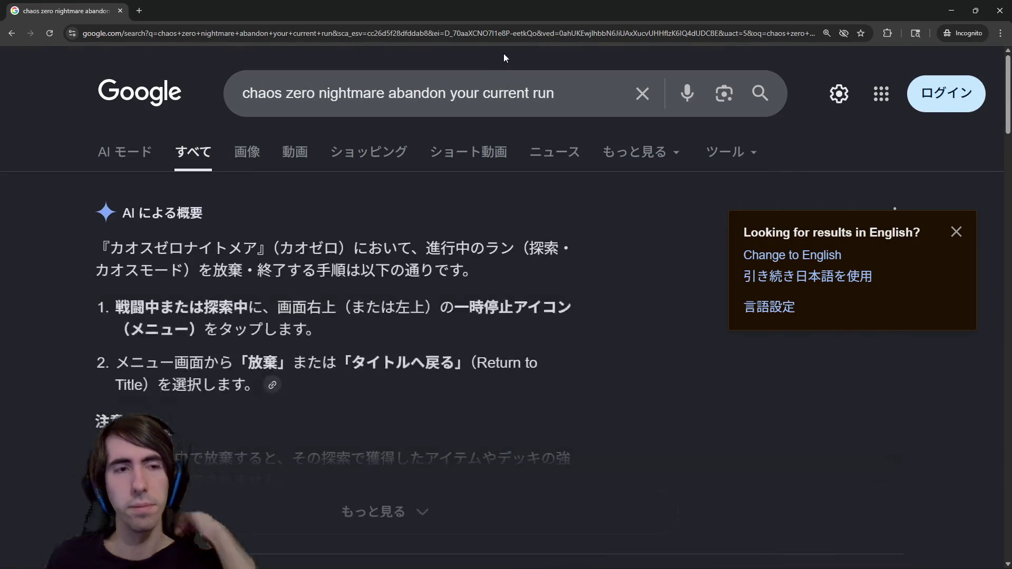
click(371, 98)
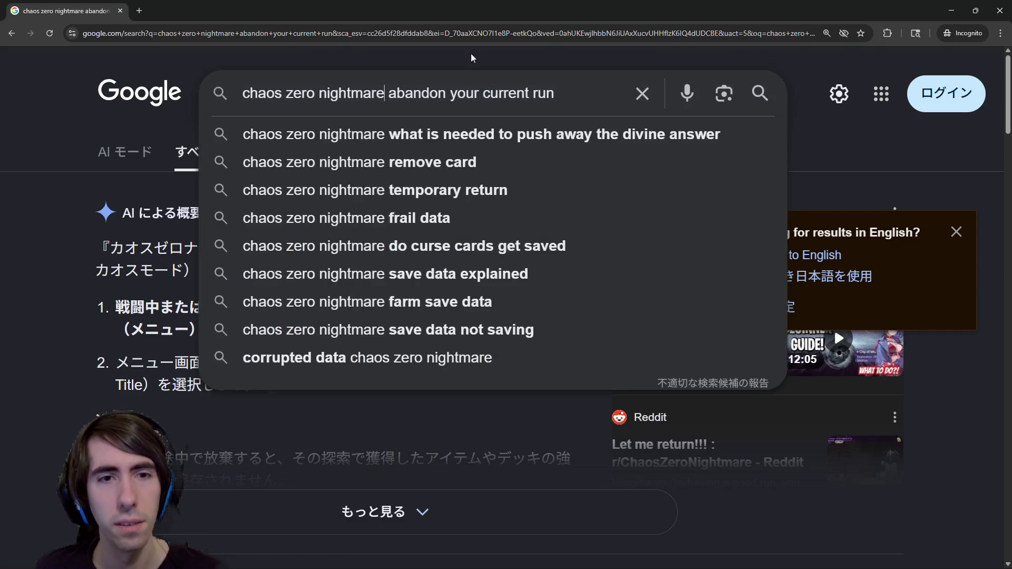
key(ctrl+a)
key(alt+Tab)
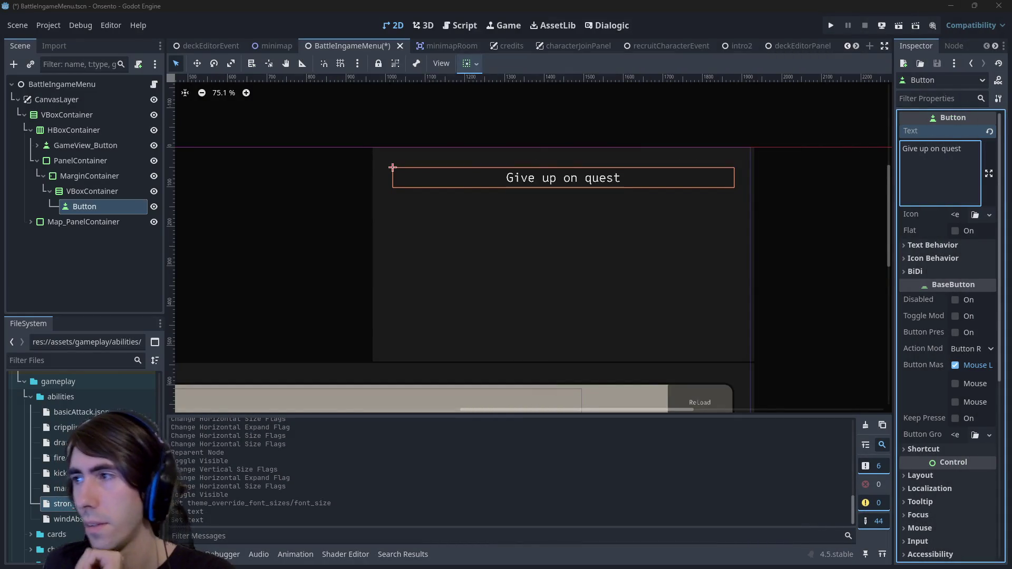
key(alt+Tab)
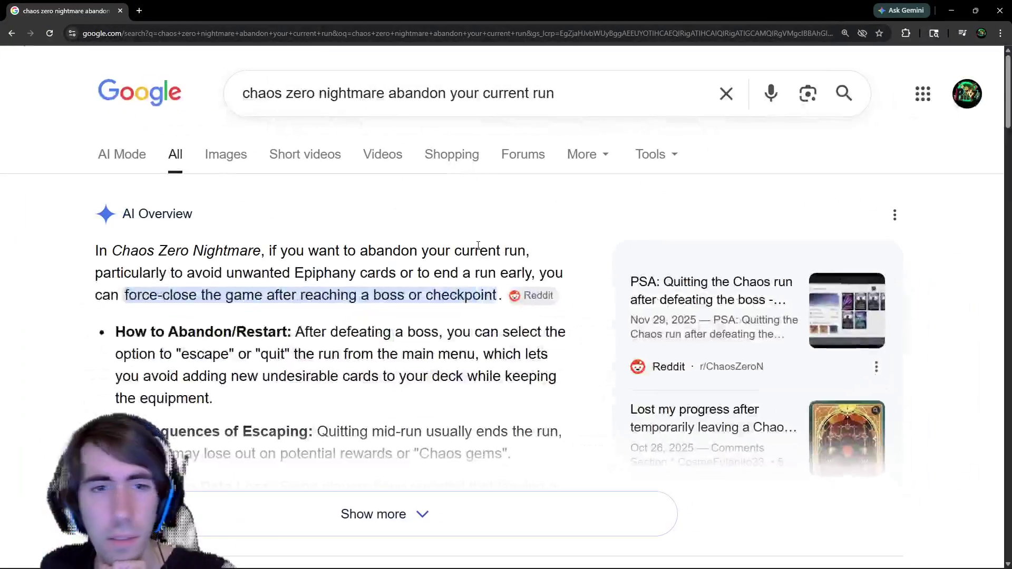
scroll(466, 267, down, 1)
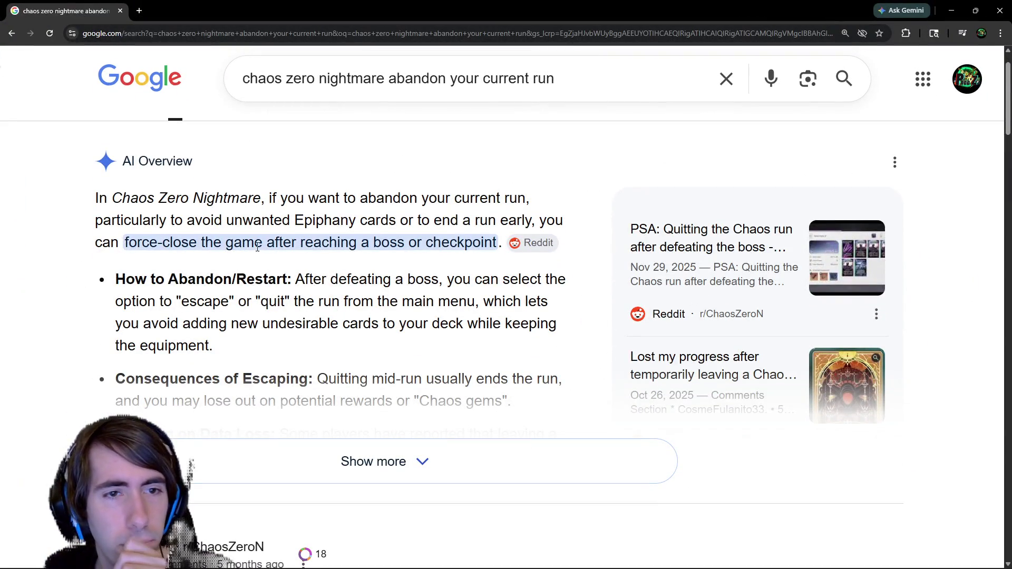
Expand the AI overview fully and read through the escaping-consequences advice.
drag(158, 243, 314, 243)
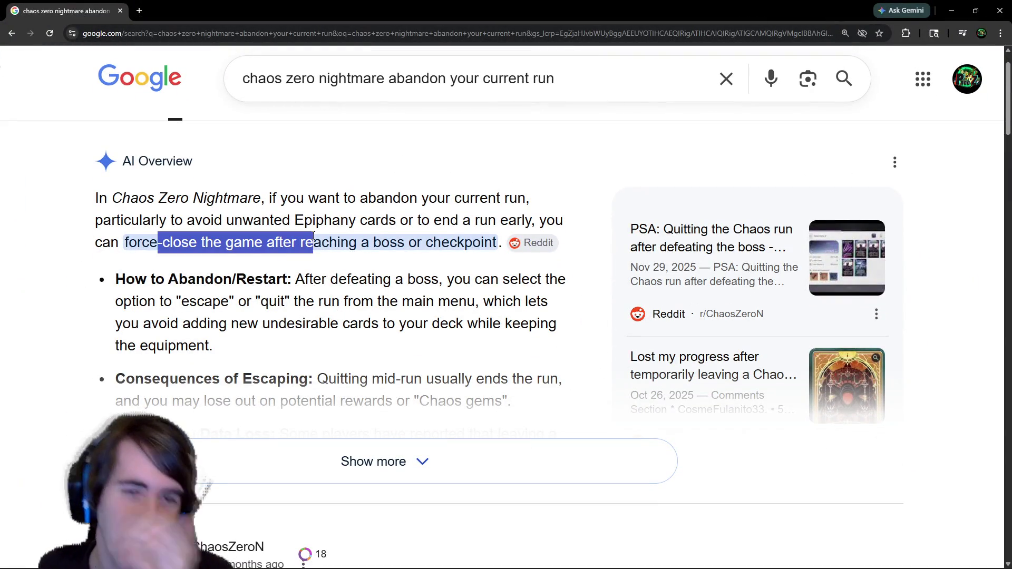
click(292, 356)
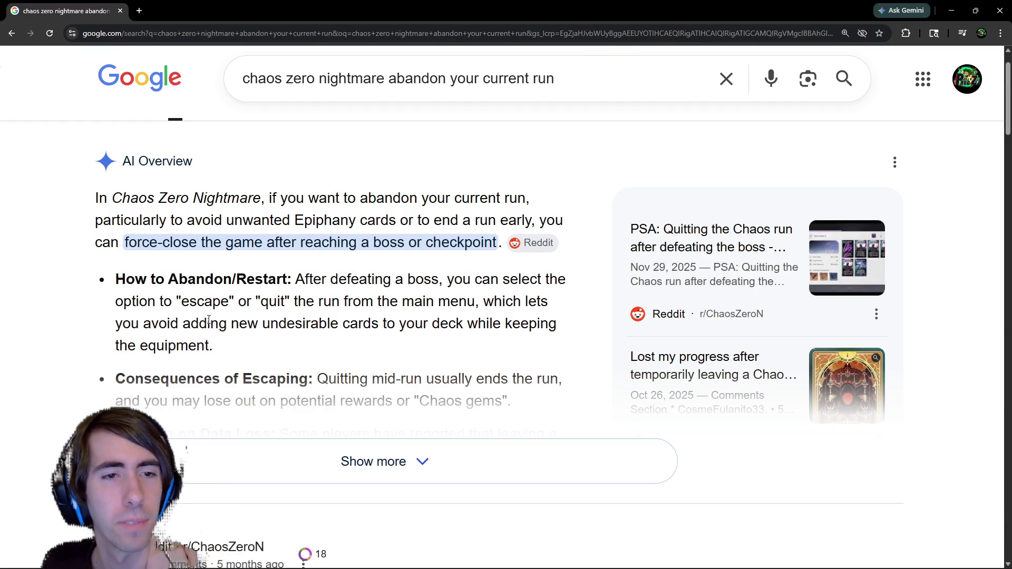
click(319, 457)
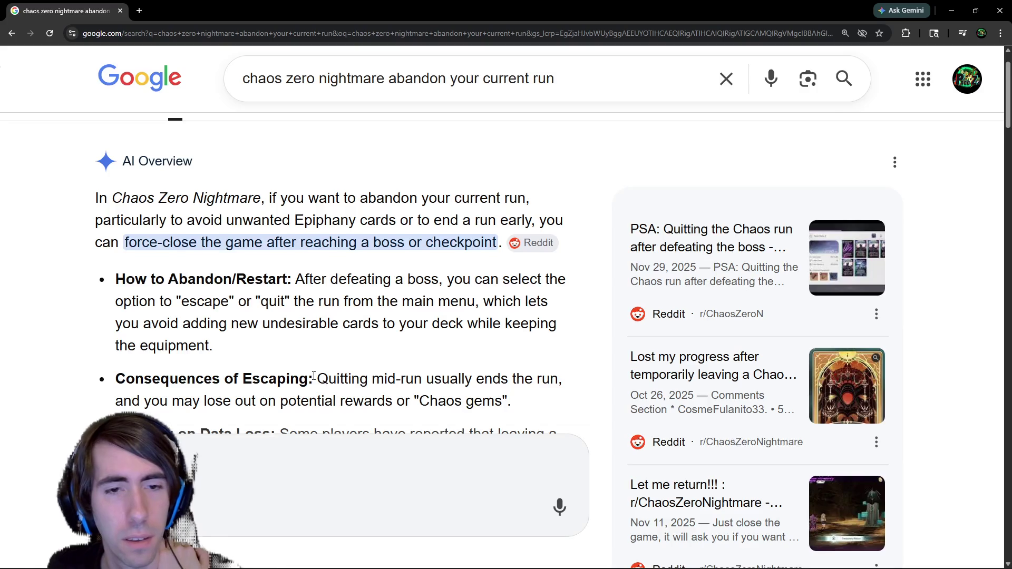
scroll(314, 377, down, 2)
drag(340, 273, 436, 278)
click(434, 279)
drag(192, 295, 362, 295)
click(360, 289)
scroll(360, 291, down, 1)
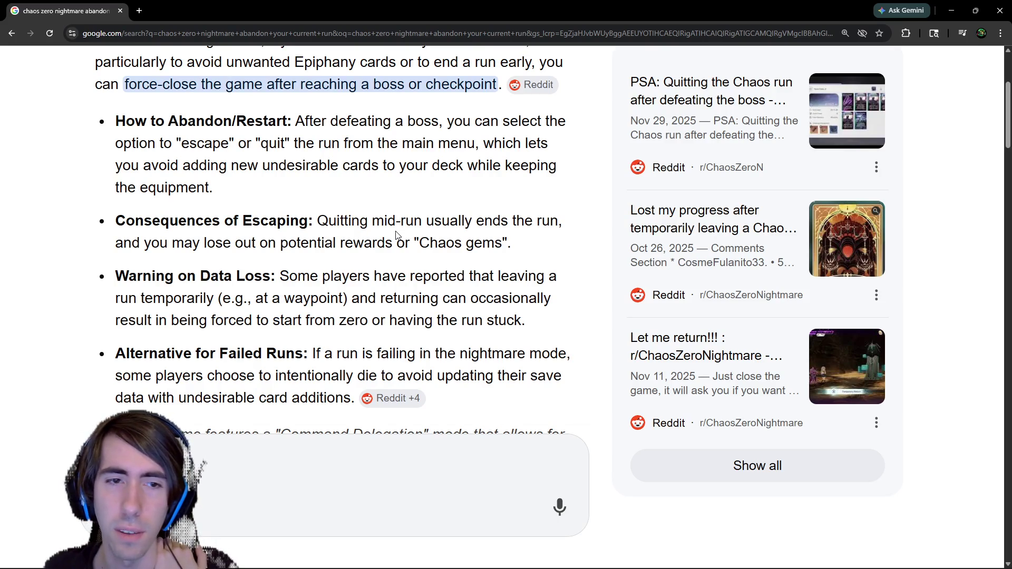
scroll(396, 234, down, 1)
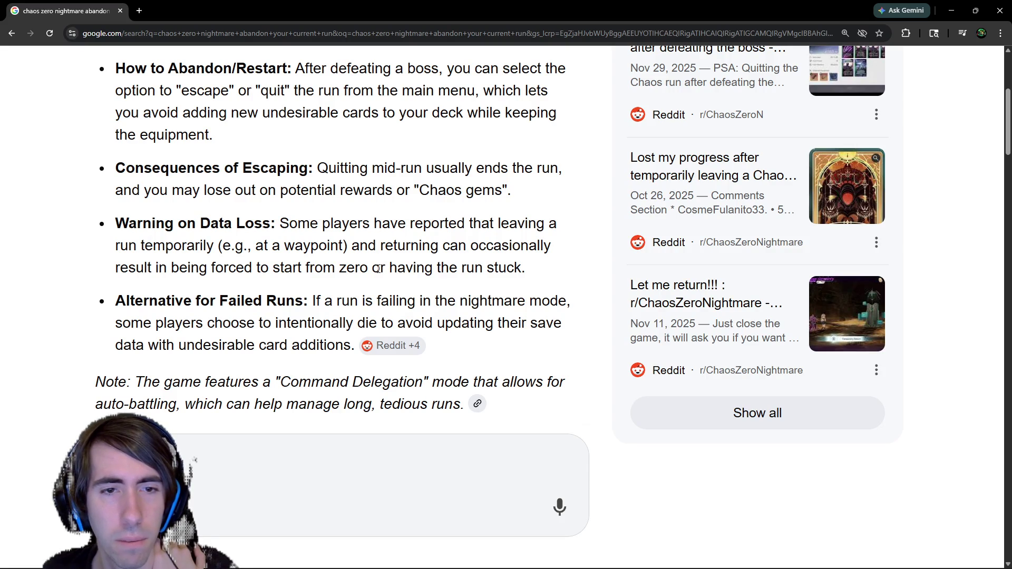
Read the Alternative for Failed Runs bullet and return to the Godot editor.
drag(316, 301, 276, 344)
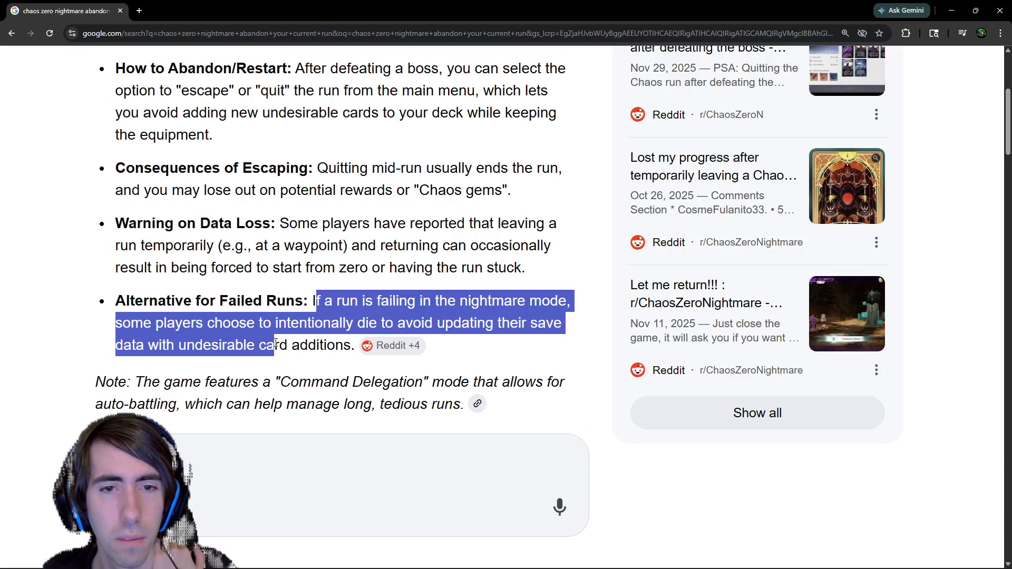
click(276, 343)
drag(311, 301, 298, 345)
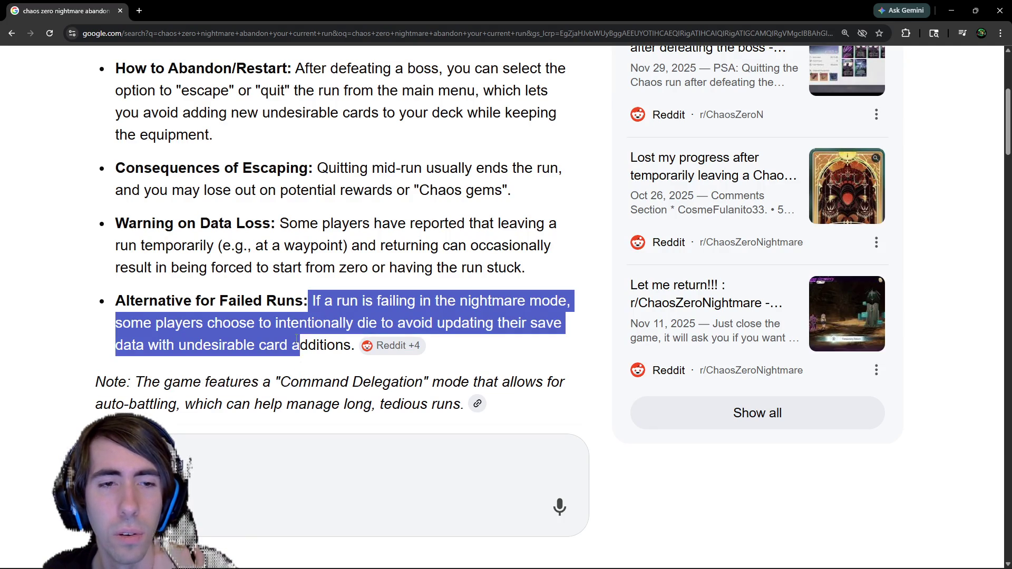
drag(115, 300, 329, 345)
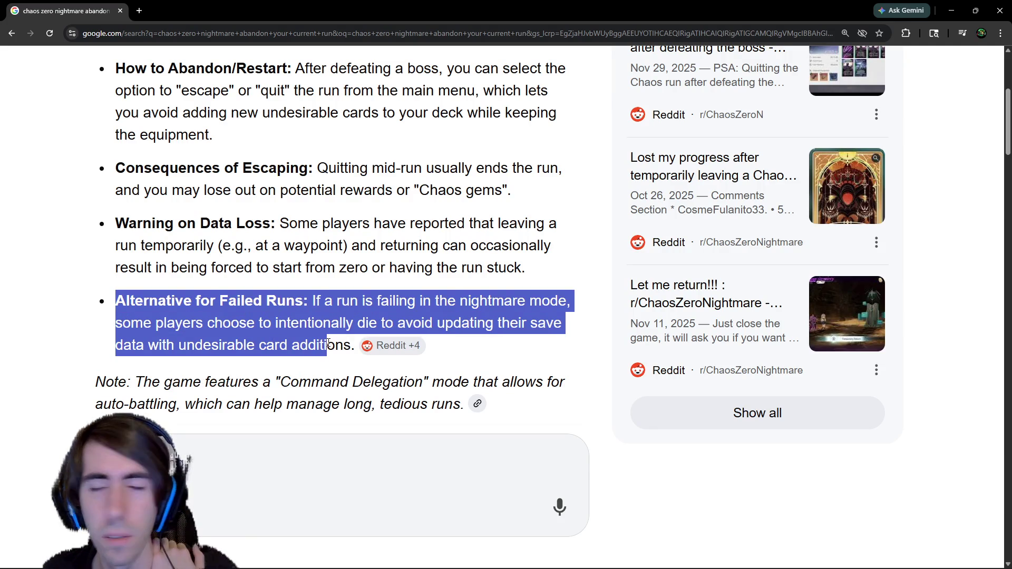
scroll(329, 345, down, 2)
scroll(328, 342, up, 1)
key(alt+Tab)
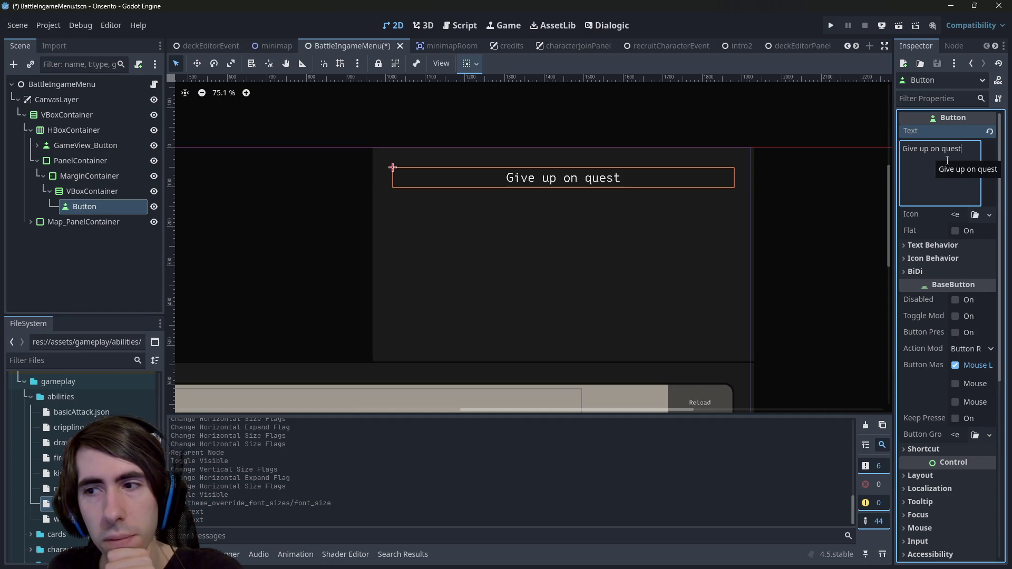
Change the button label to 'Abandon quest' and save the BattleIngameMenu scene.
drag(943, 148, 862, 141)
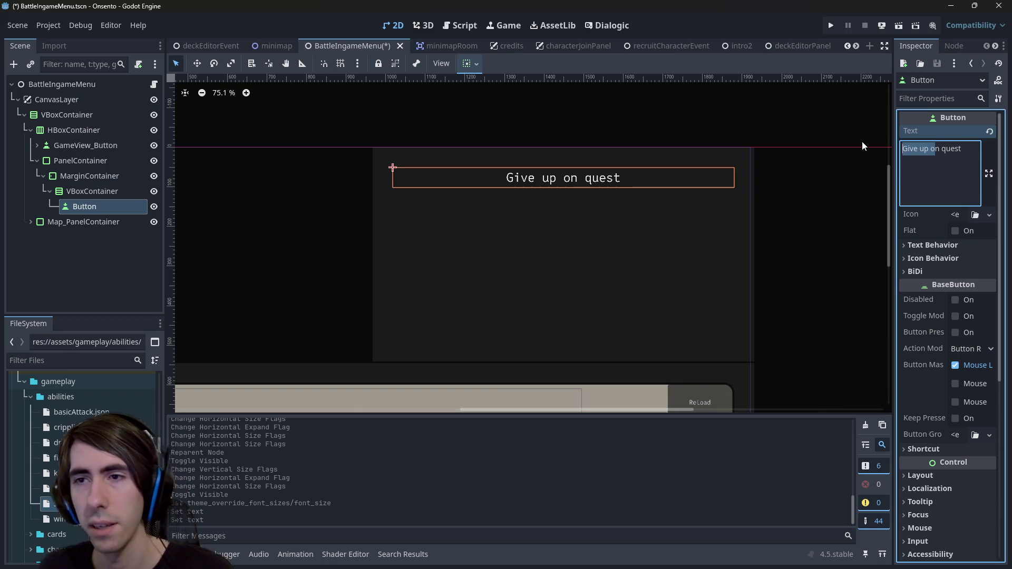
key(BackSpace)
text(Abandon)
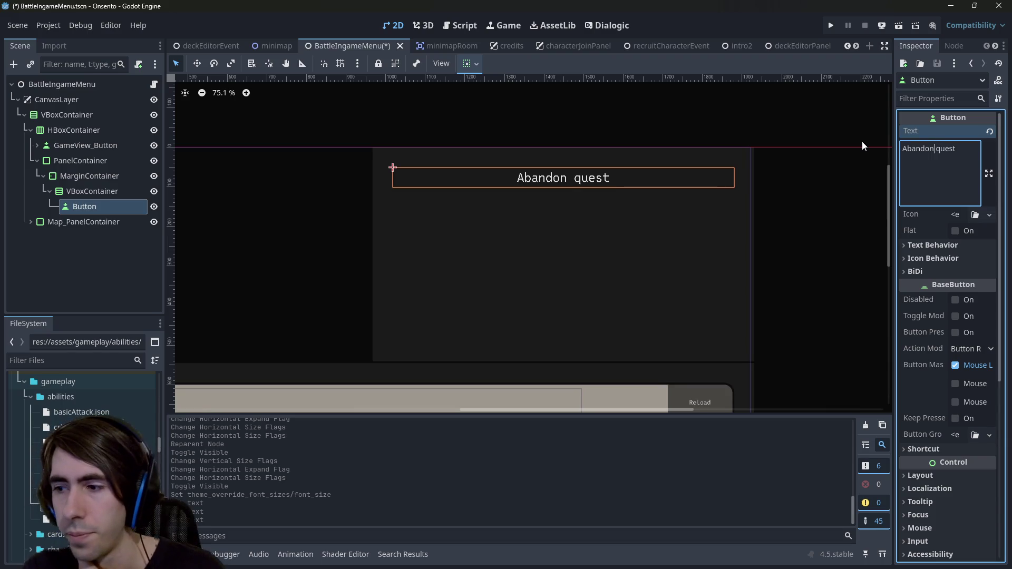
key(ctrl+s)
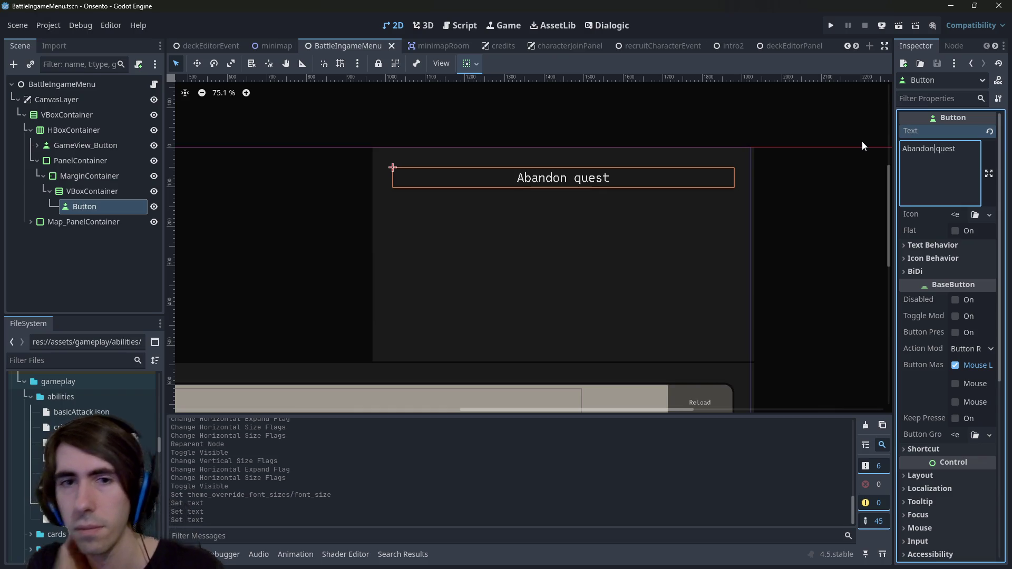
click(745, 147)
Duplicate the Abandon quest button and relabel the copy "Settings".
click(620, 179)
scroll(620, 224, left, 2)
scroll(618, 228, down, 5)
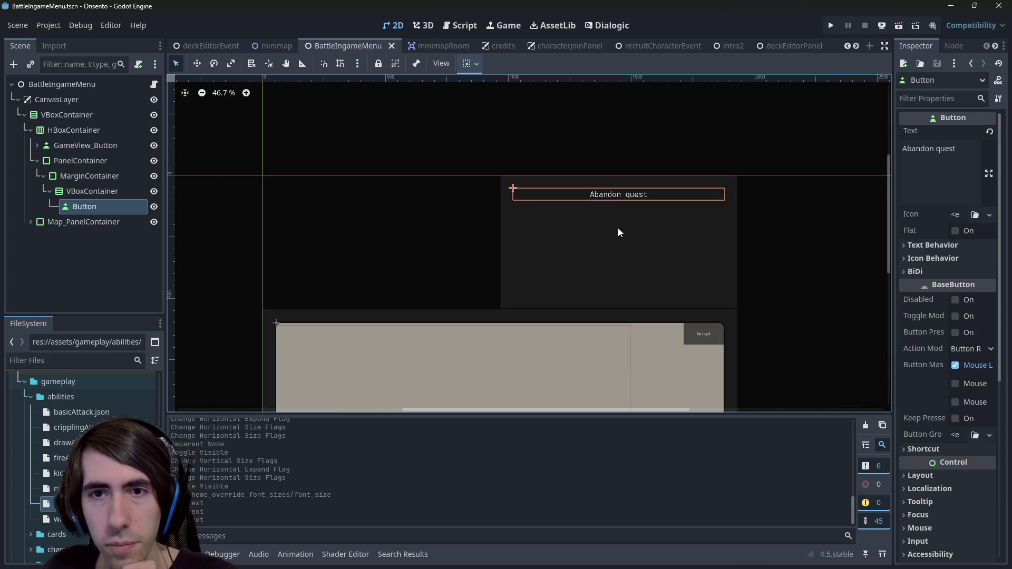
scroll(653, 207, up, 4)
click(122, 193)
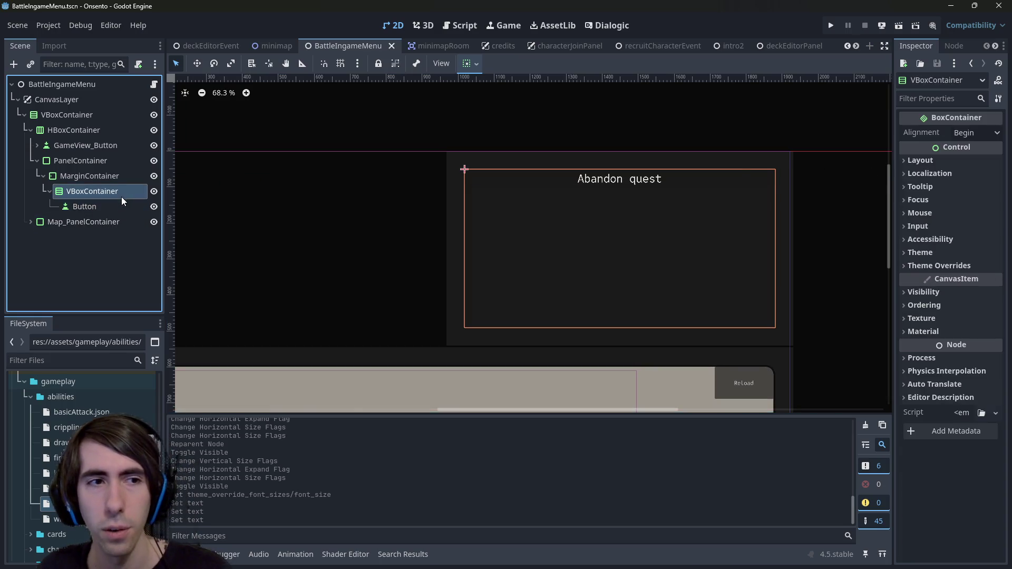
key(ctrl+d)
click(953, 161)
key(ctrl+a)
text(Sett)
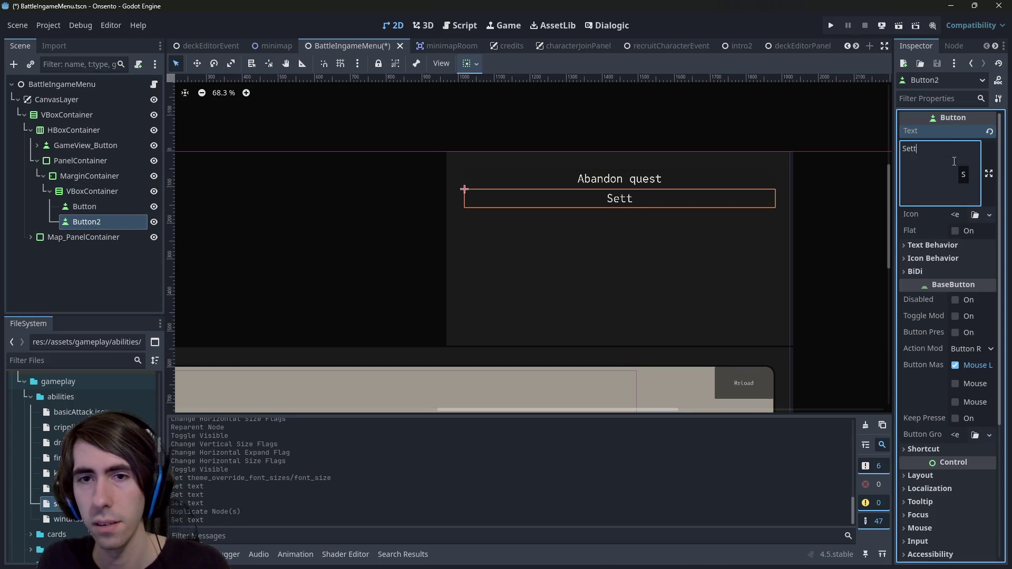
key(ctrl+a)
key(BackSpace)
text(Settings)
Make the VBoxContainer's buttons span the panel width, centre them, and save the scene.
click(104, 197)
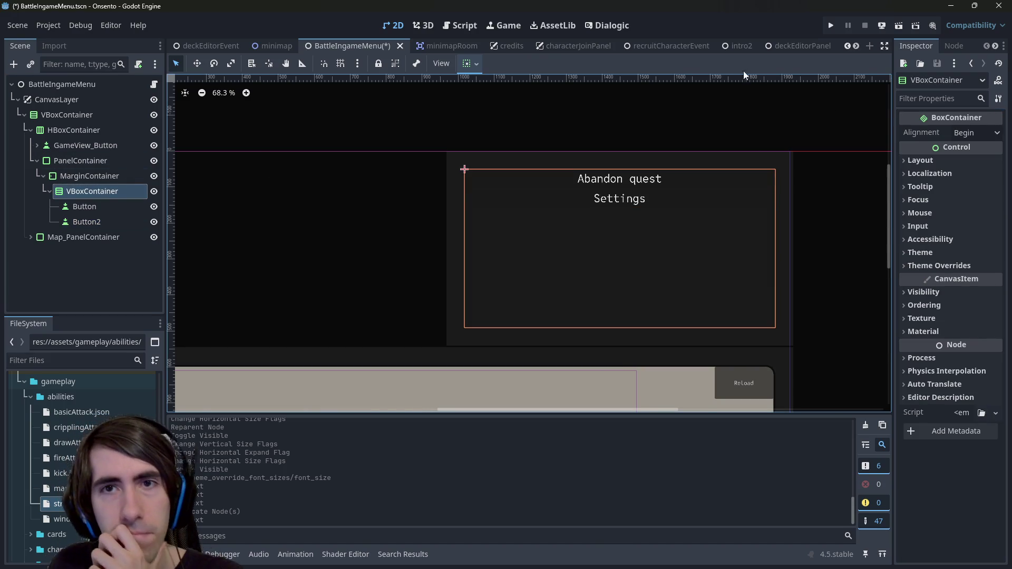
click(477, 63)
click(494, 108)
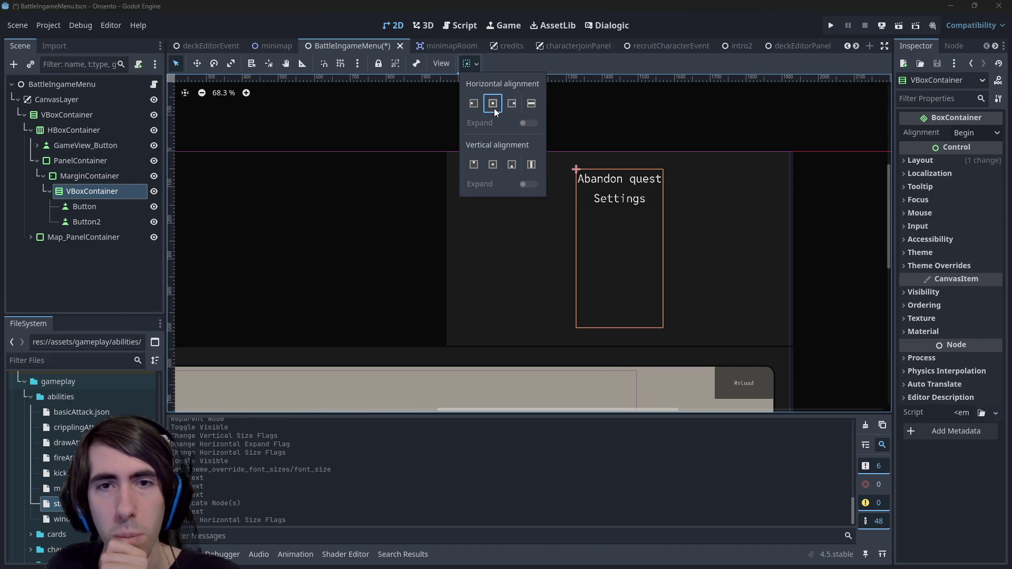
click(532, 104)
click(490, 165)
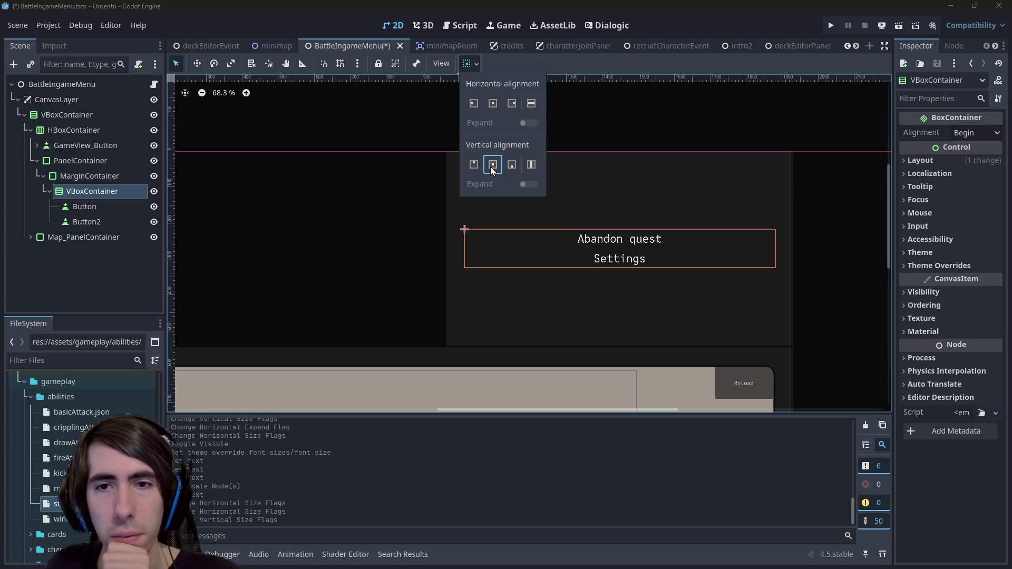
click(493, 103)
click(579, 5)
click(656, 289)
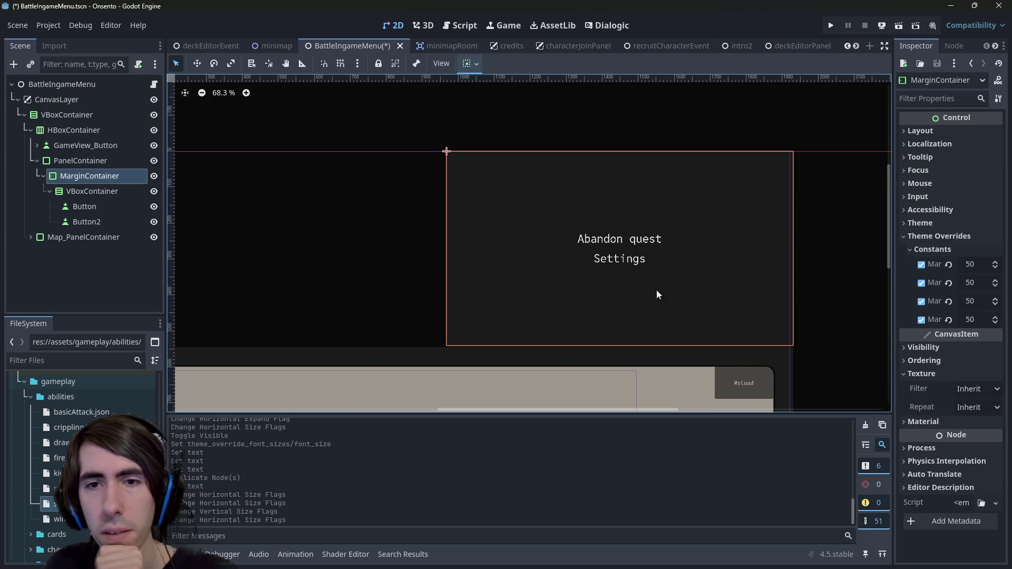
scroll(640, 254, up, 3)
scroll(632, 252, down, 2)
key(ctrl+s)
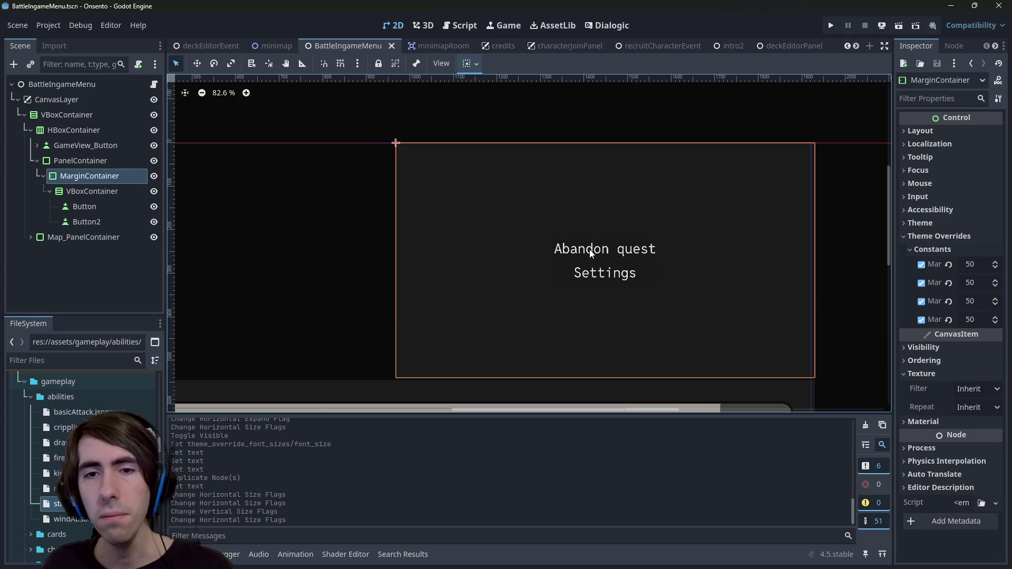
Set the VBoxContainer to fill the whole panel with vertical alignment Center.
click(589, 249)
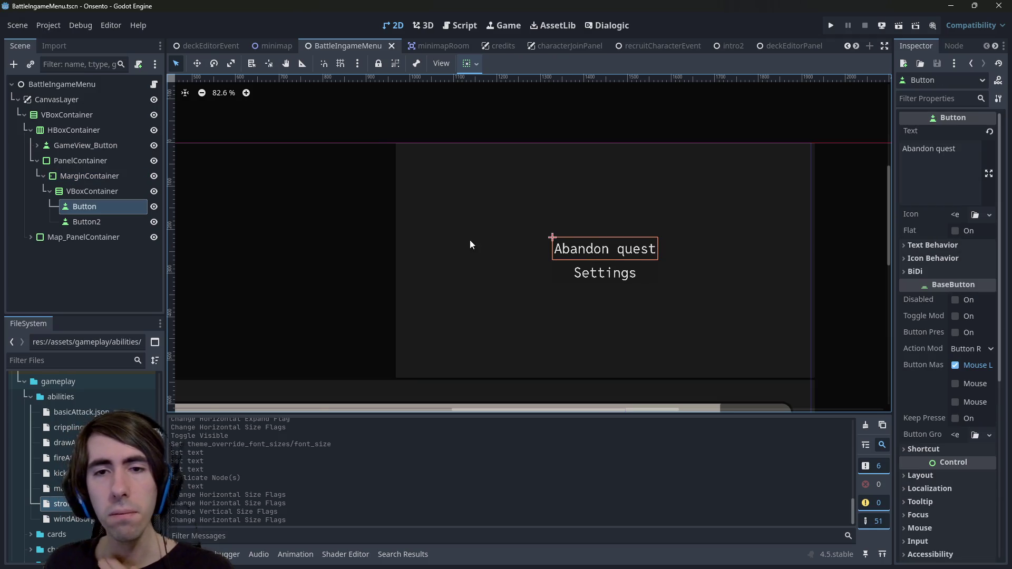
click(87, 193)
click(469, 64)
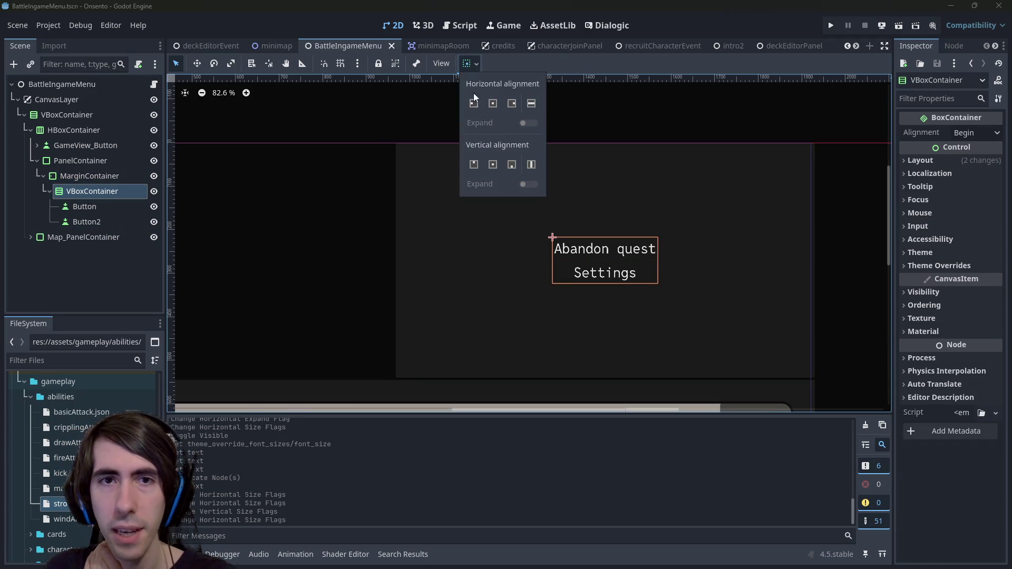
click(530, 164)
click(530, 104)
click(529, 164)
click(493, 165)
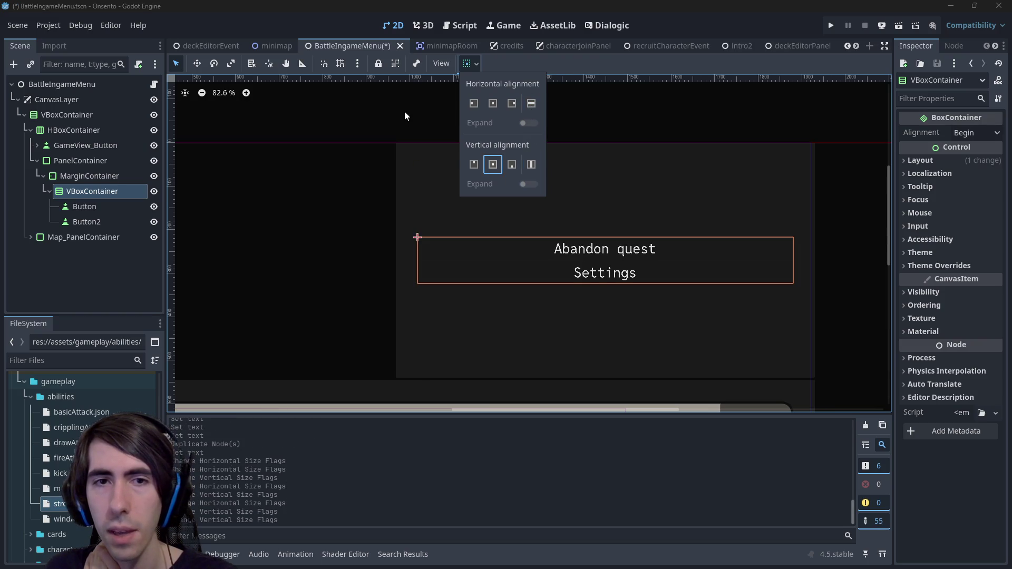
click(428, 154)
scroll(430, 266, up, 2)
scroll(431, 266, up, 2)
scroll(391, 306, down, 4)
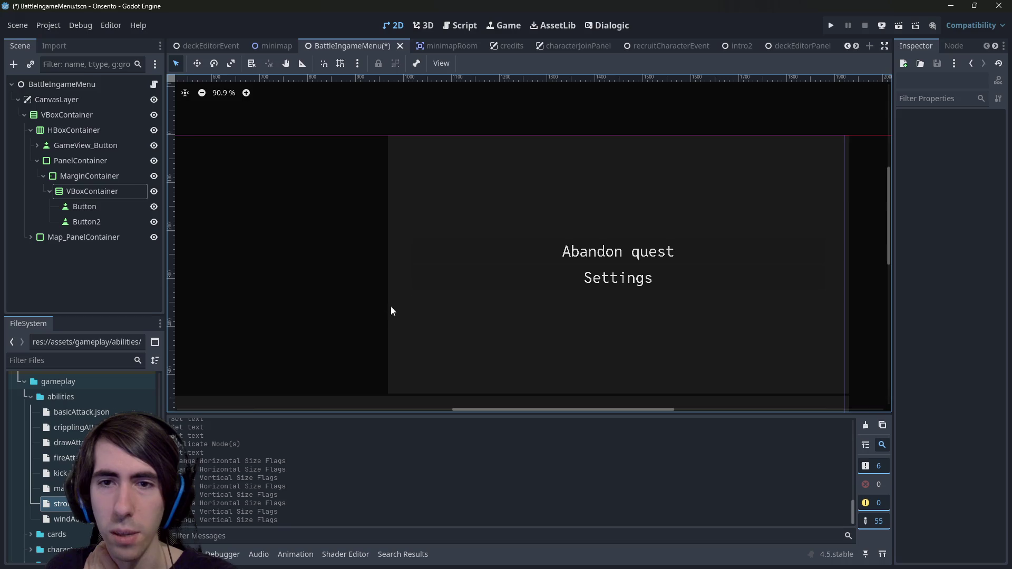
scroll(522, 287, up, 1)
scroll(522, 287, down, 4)
Run the BattleIngameMenu scene to preview the Abandon quest and Settings buttons.
click(898, 27)
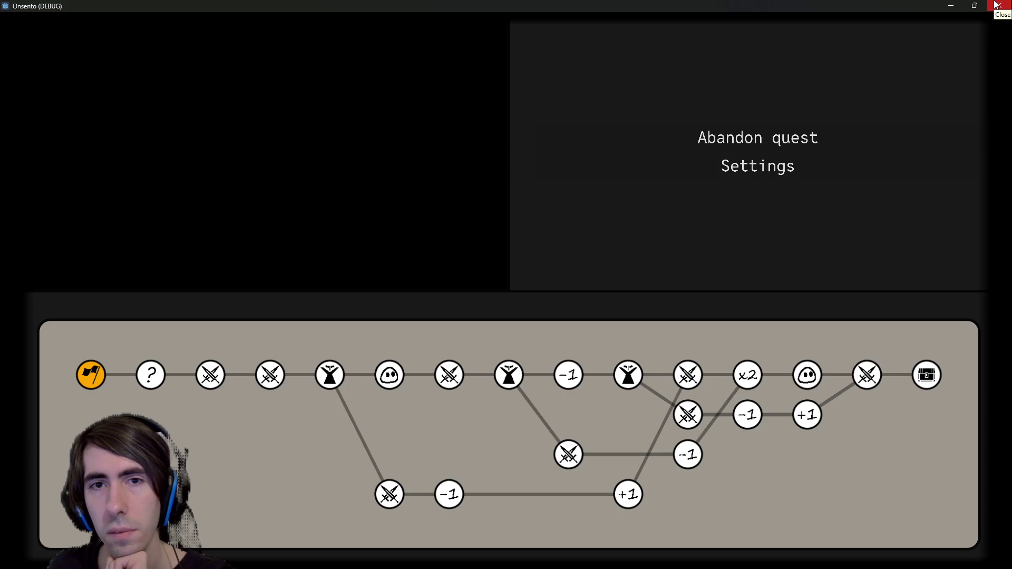
Close the running game and inspect the VBoxContainer's Theme property.
click(997, 5)
click(528, 260)
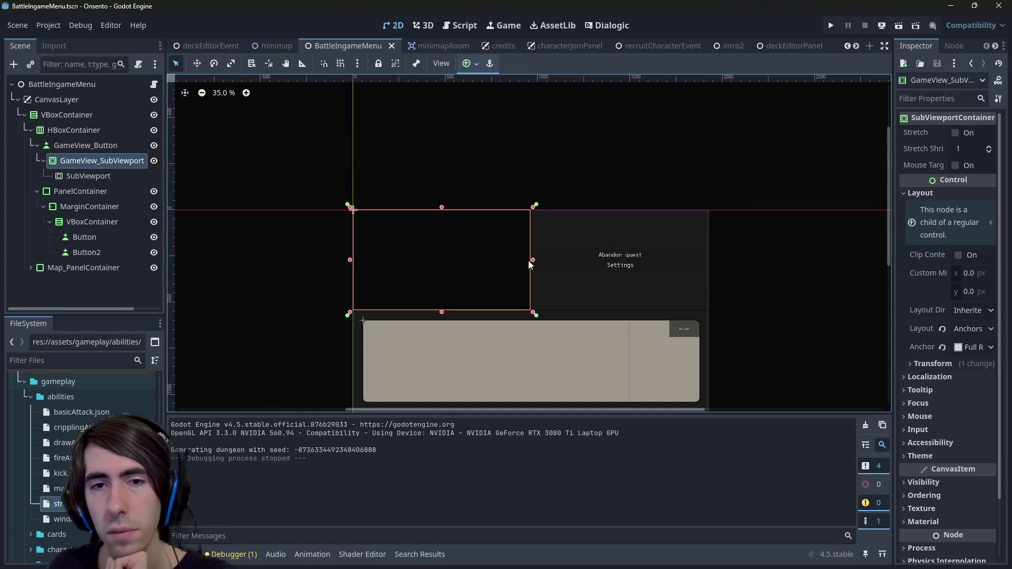
scroll(547, 293, up, 4)
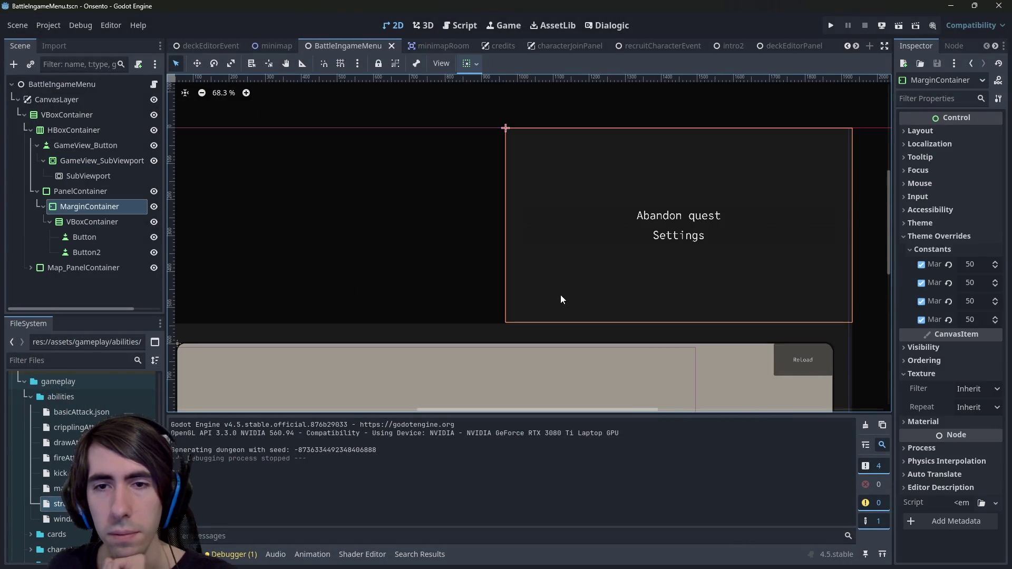
click(604, 229)
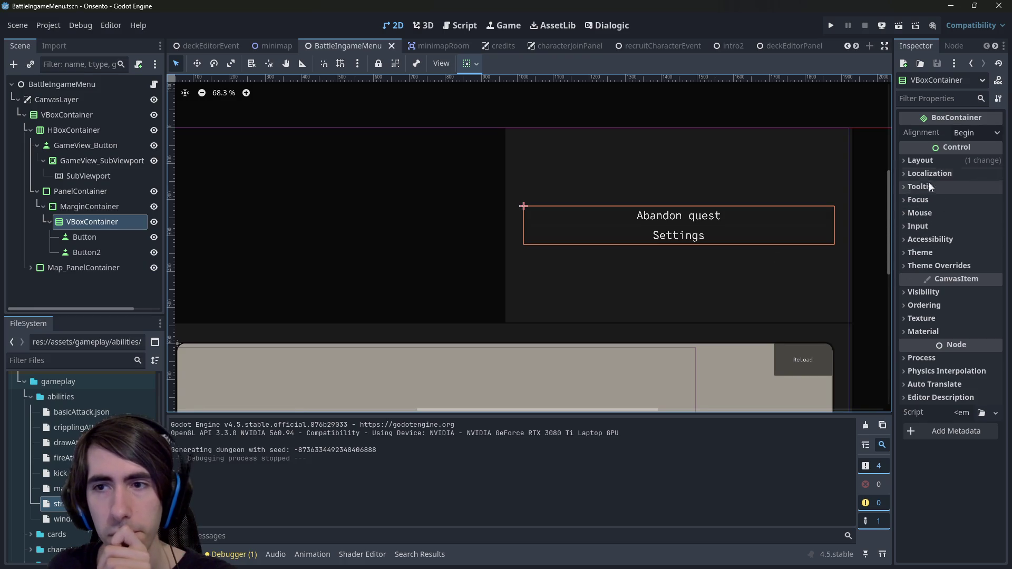
click(946, 250)
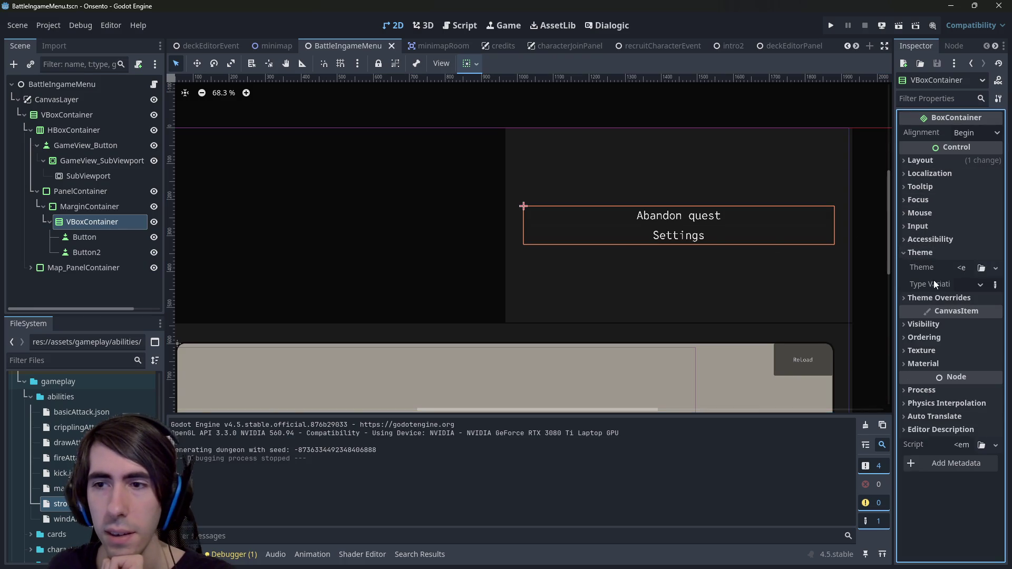
click(960, 270)
click(894, 266)
mouse_move(894, 267)
mouse_down()
mouse_move(806, 254)
mouse_move(822, 255)
mouse_up()
click(948, 270)
Give the Abandon quest button the theme.tres theme via Quick Load.
click(83, 243)
scroll(909, 363, down, 5)
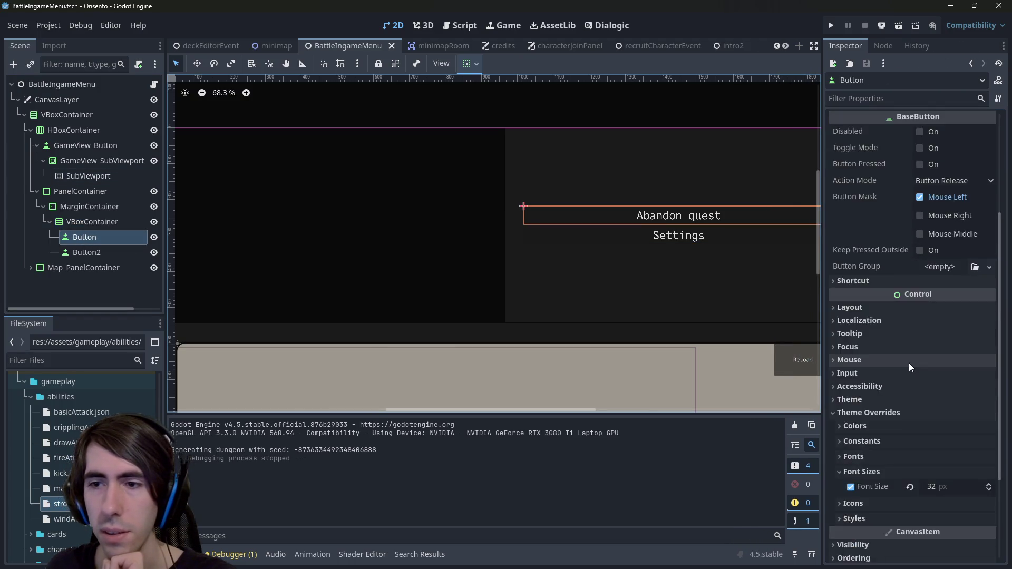
scroll(878, 288, down, 3)
click(874, 269)
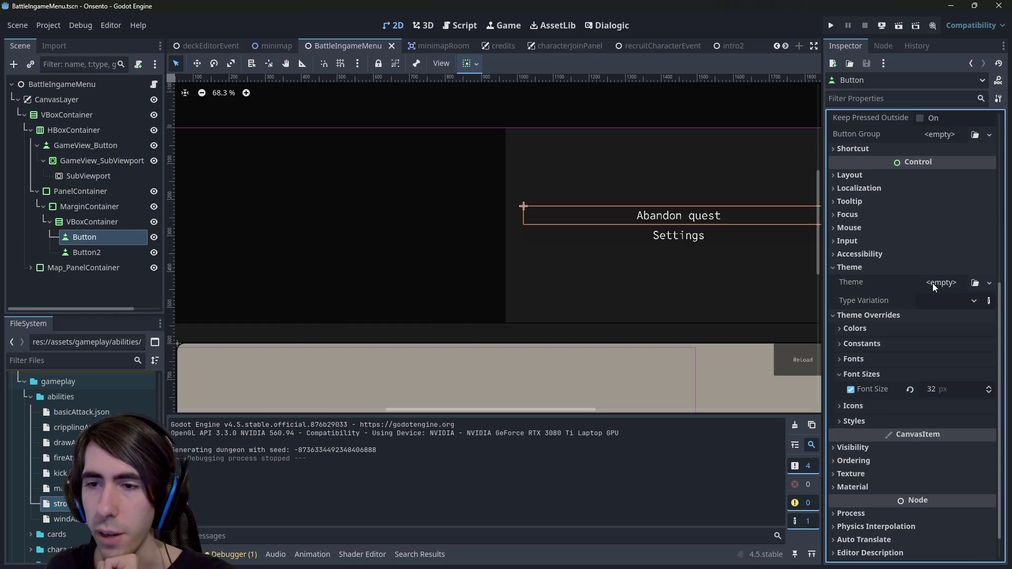
click(931, 284)
click(959, 338)
text(them)
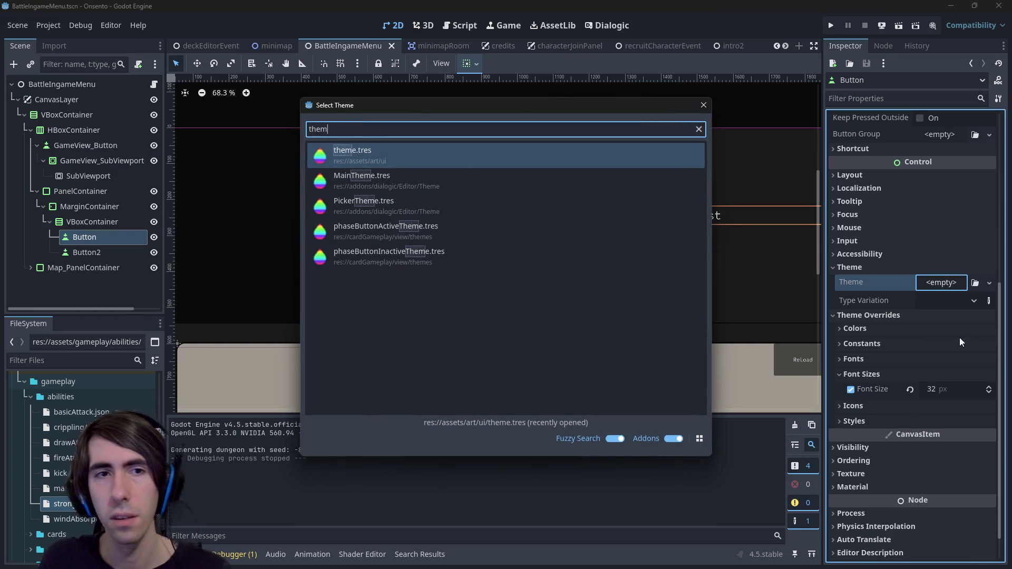
key(Return)
Give the Settings button the theme.tres theme via Quick Load as well.
click(771, 234)
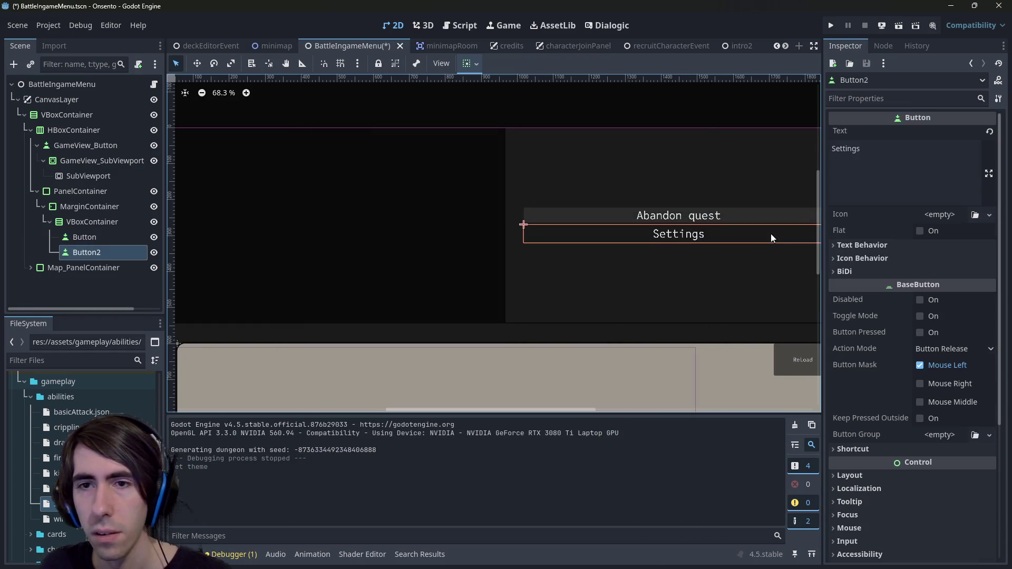
scroll(878, 365, down, 4)
click(882, 387)
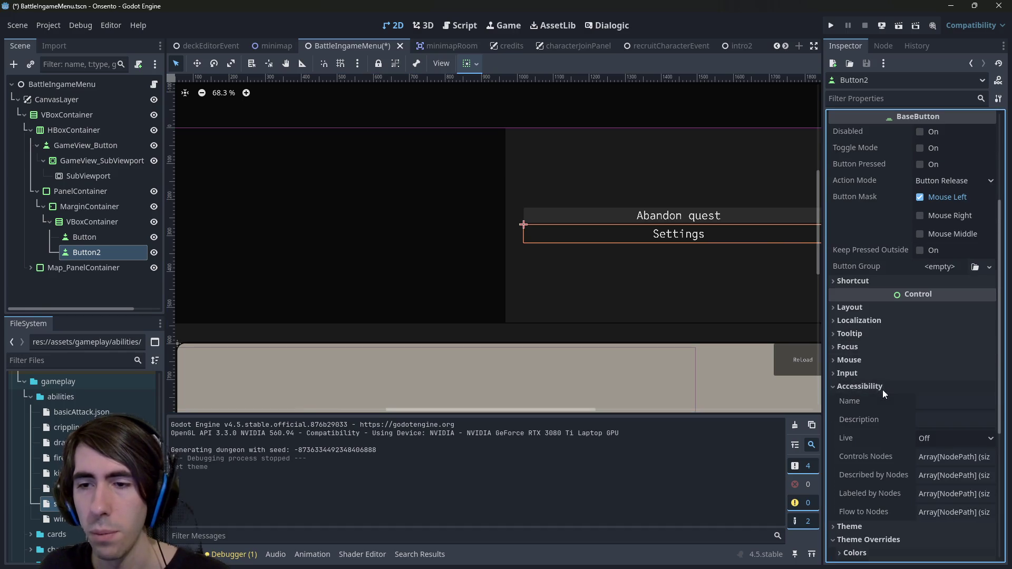
click(881, 399)
click(940, 415)
click(941, 462)
text(theme)
key(Return)
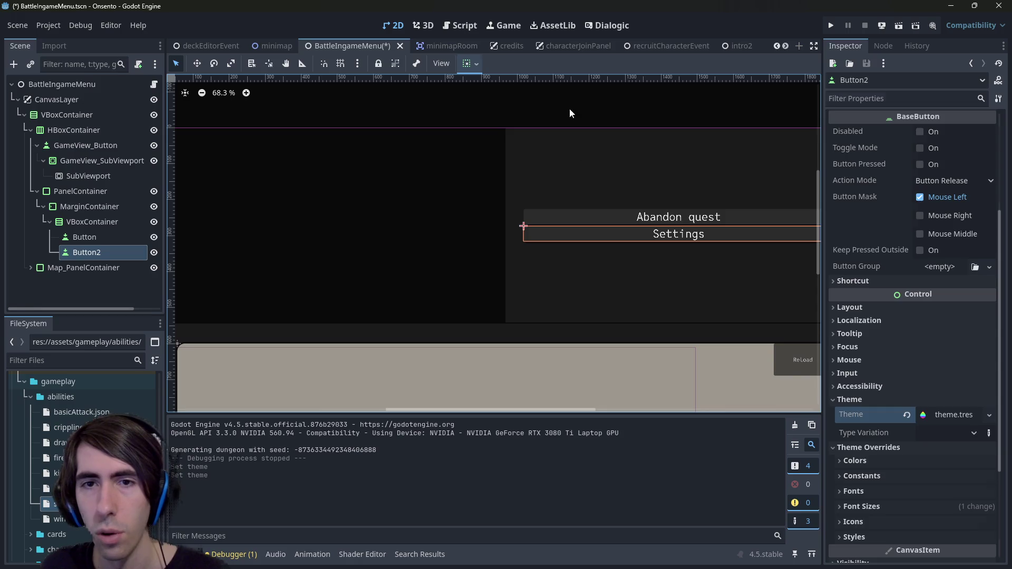
click(569, 113)
scroll(600, 267, up, 1)
scroll(584, 305, up, 5)
scroll(501, 264, down, 2)
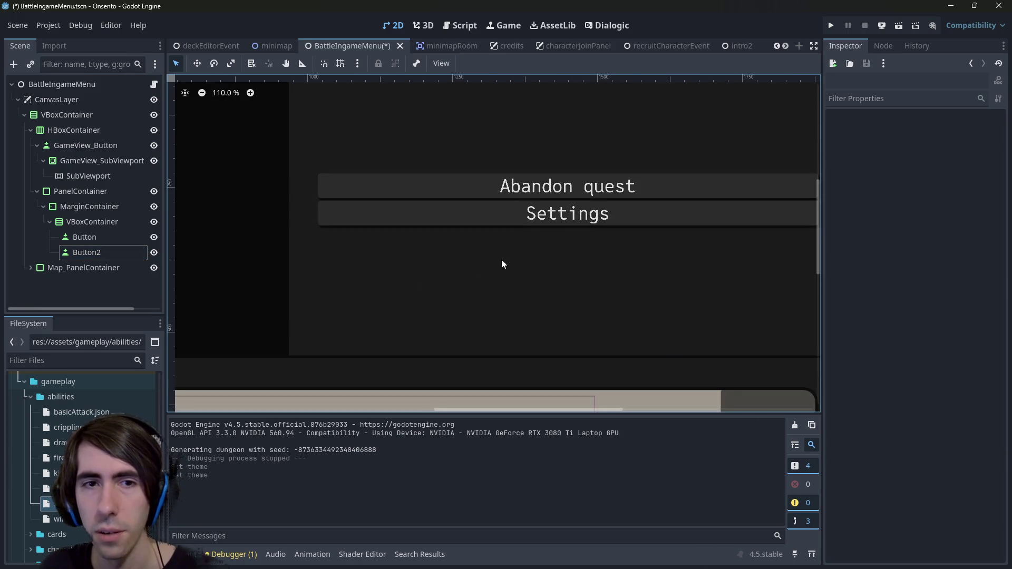
scroll(501, 264, down, 2)
click(74, 221)
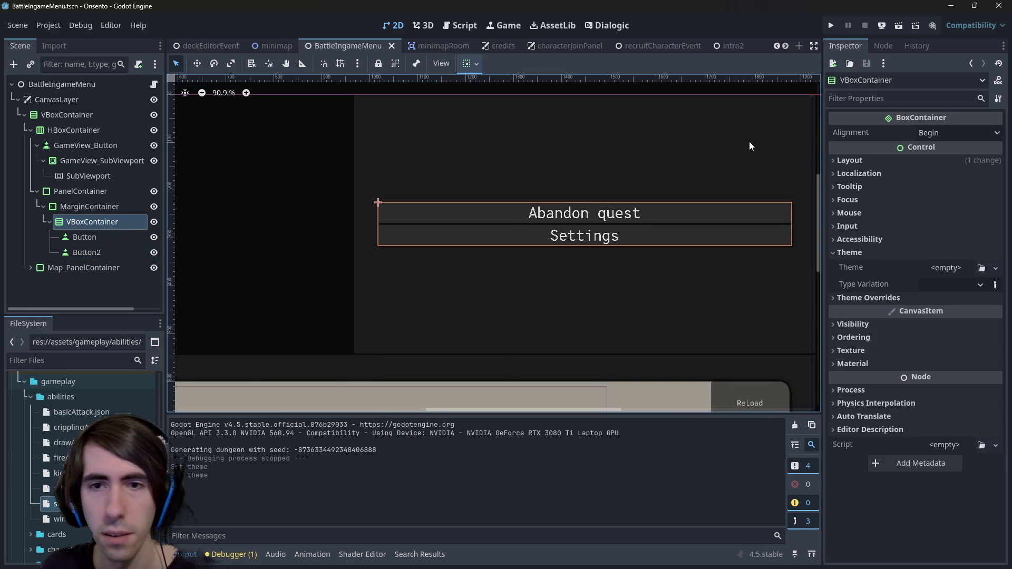
Enable a custom separation override between the buttons, trying 10 then 50.
click(876, 296)
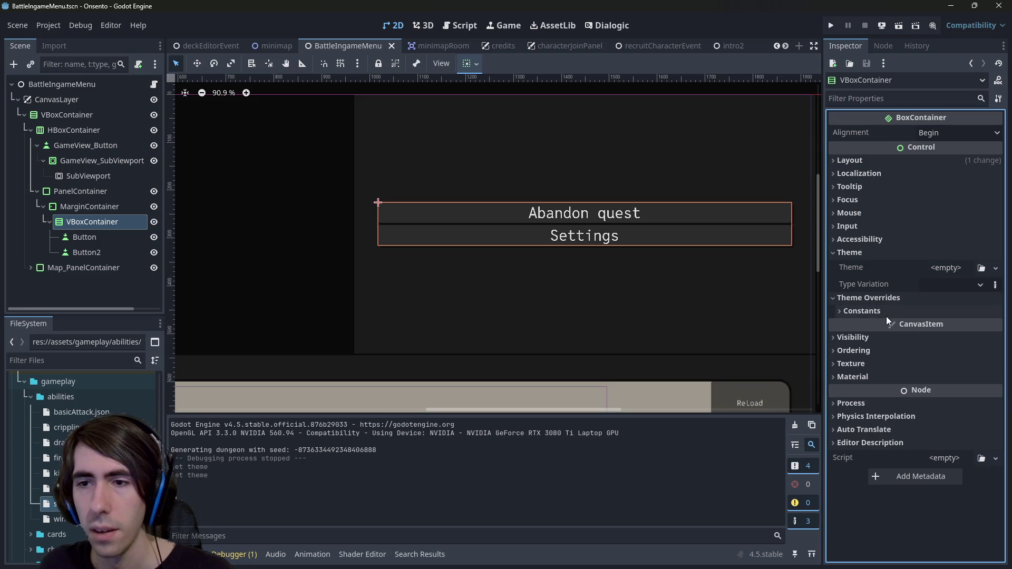
click(956, 325)
text(5)
key(Return)
key(BackSpace)
text(10)
key(Return)
click(956, 328)
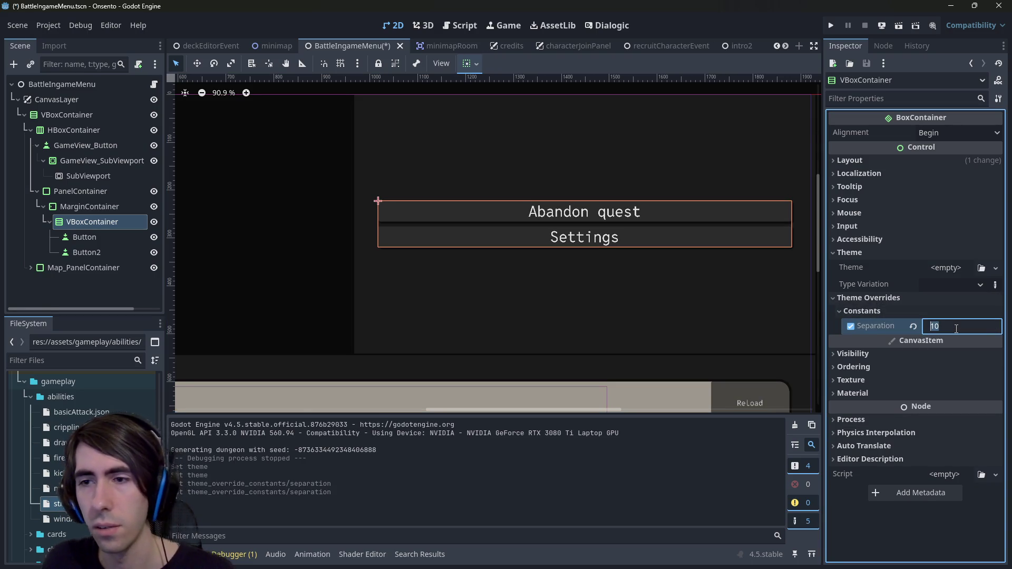
text(50)
key(Return)
Settle the button separation at 15 after trying 20, and save the scene.
click(956, 328)
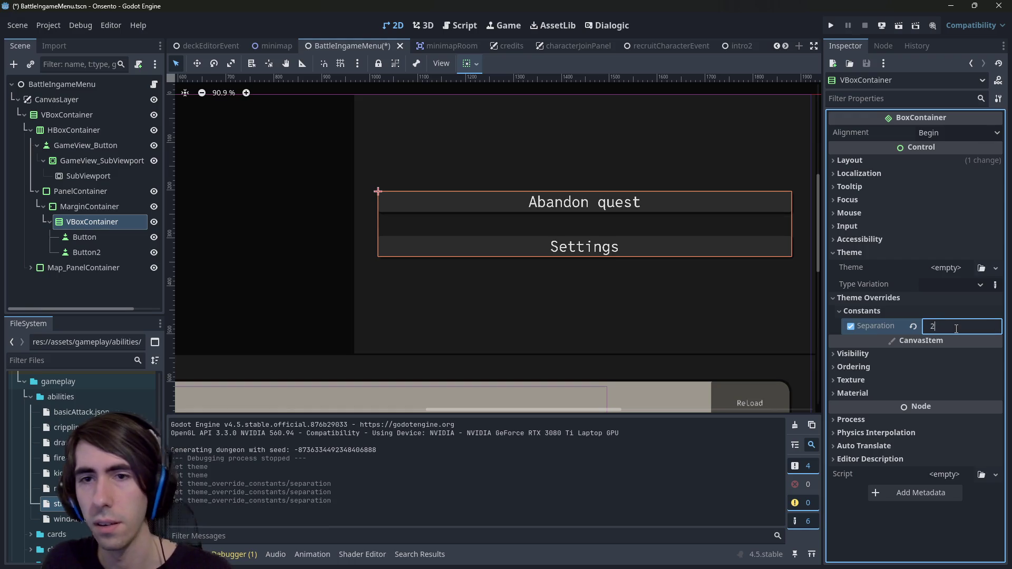
text(20)
key(Return)
click(955, 329)
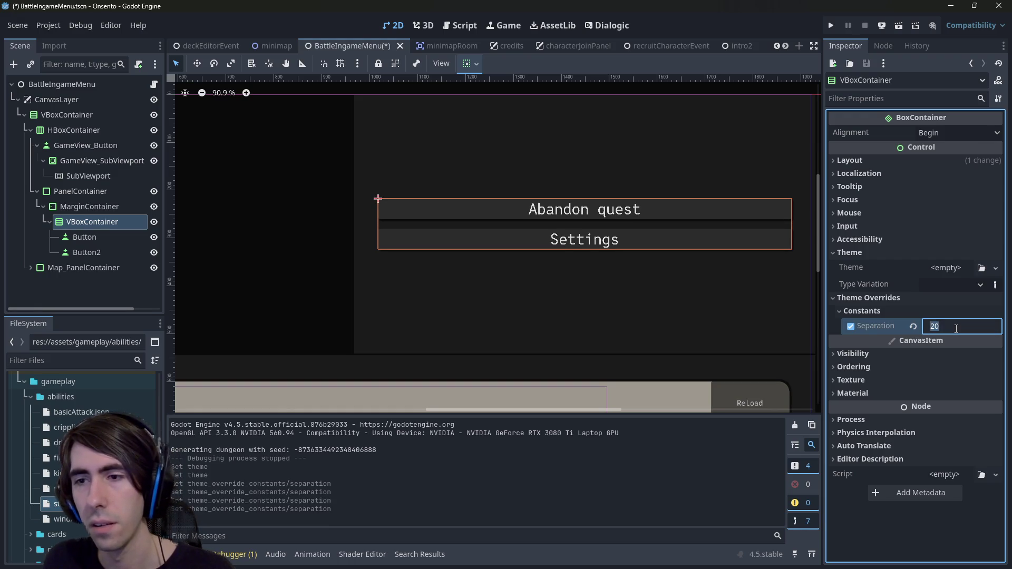
key(Return)
click(467, 272)
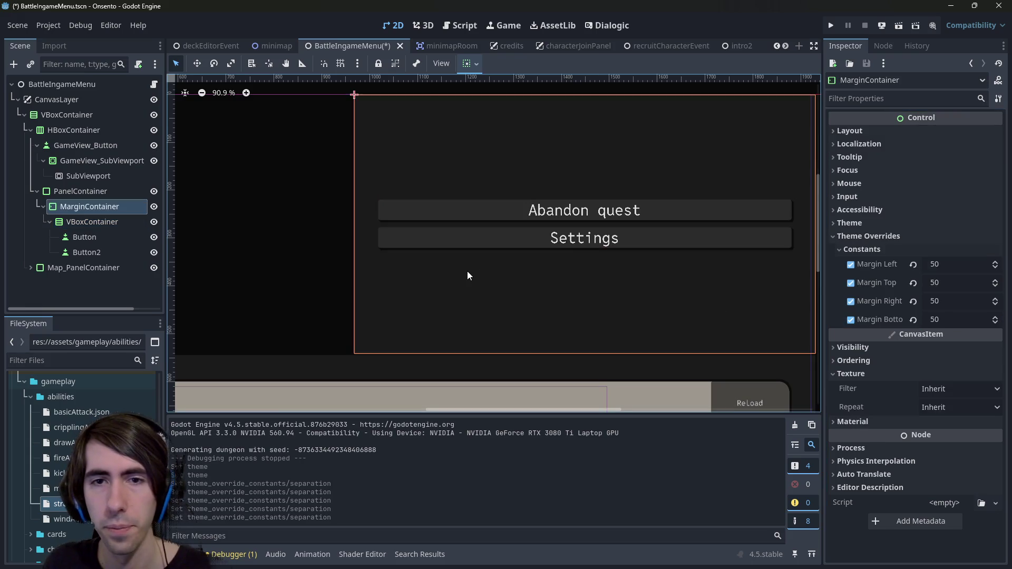
scroll(493, 293, down, 2)
scroll(624, 154, up, 2)
key(ctrl+s)
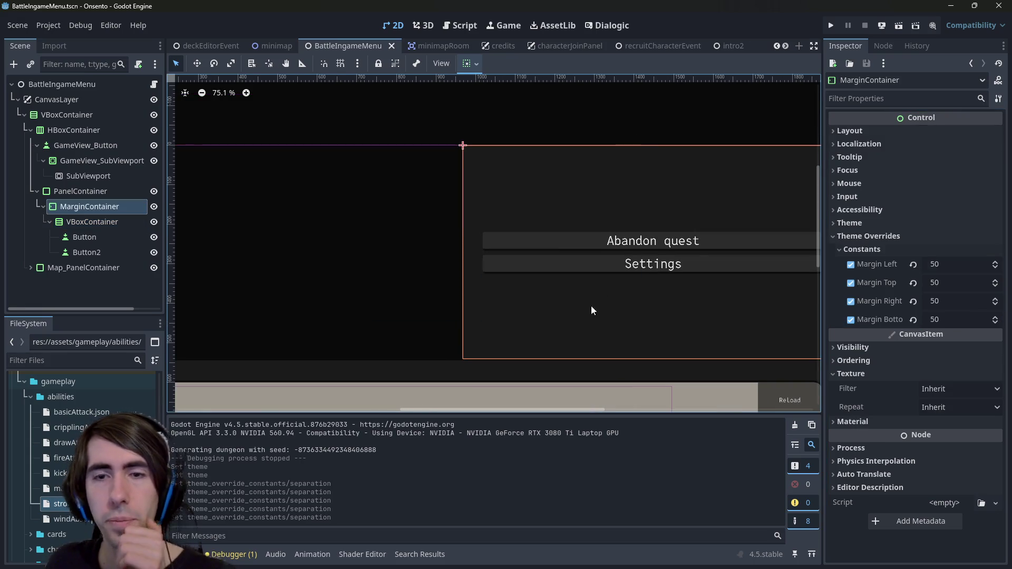
click(608, 242)
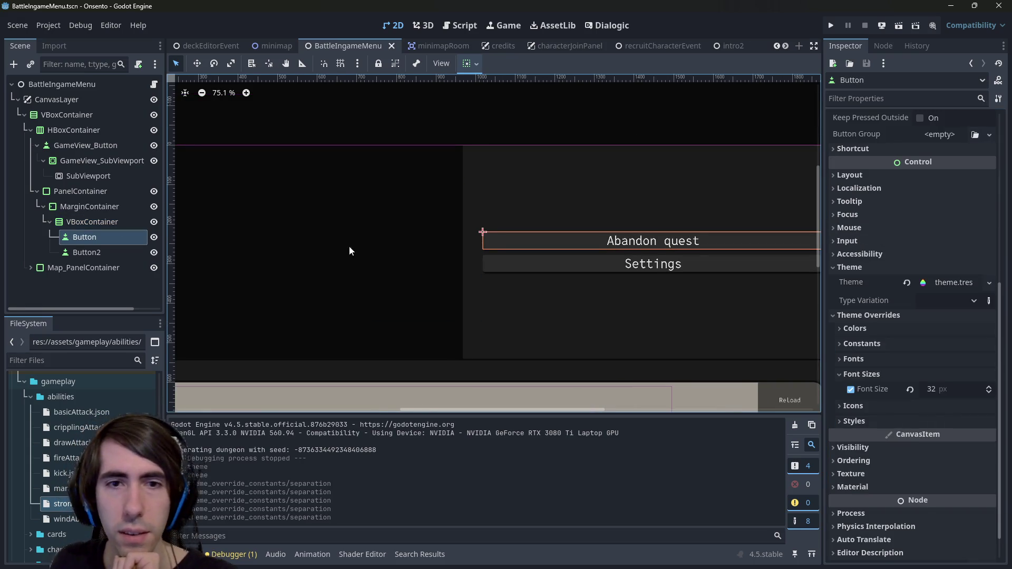
scroll(416, 260, down, 2)
scroll(417, 261, down, 2)
scroll(417, 260, up, 2)
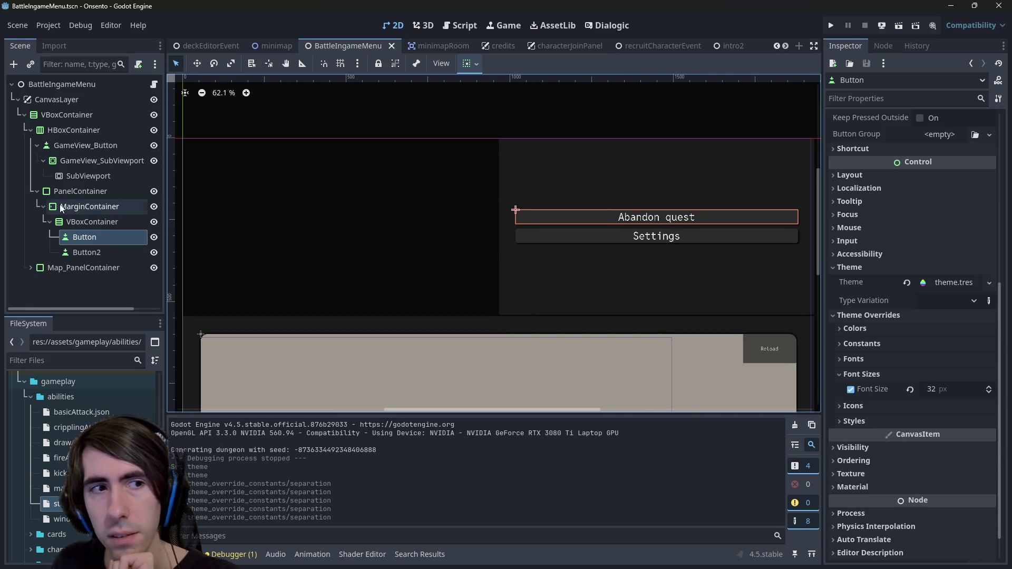
Inspect GameView_Button's mouse handling and the SubViewportContainer node.
click(73, 143)
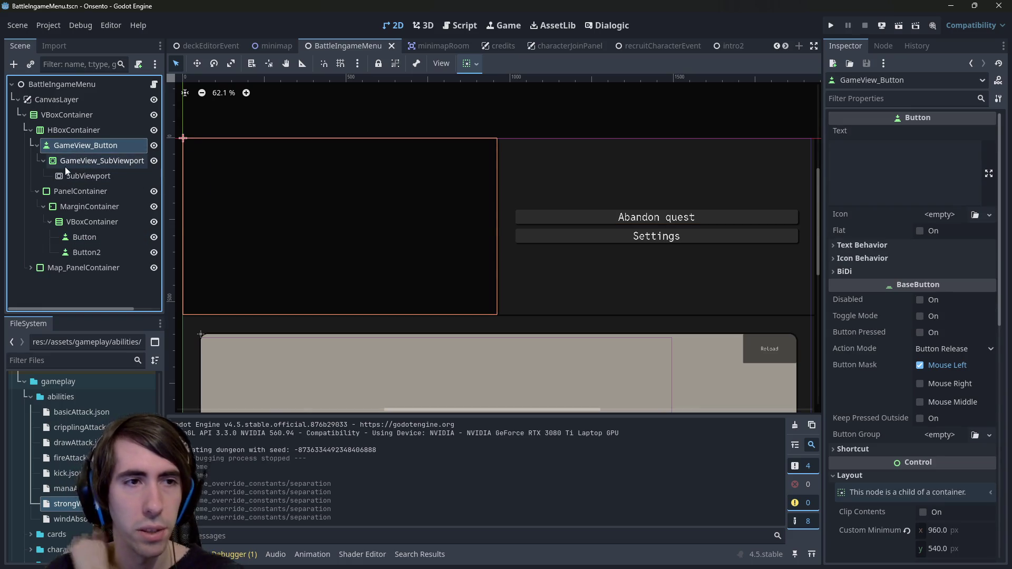
click(66, 163)
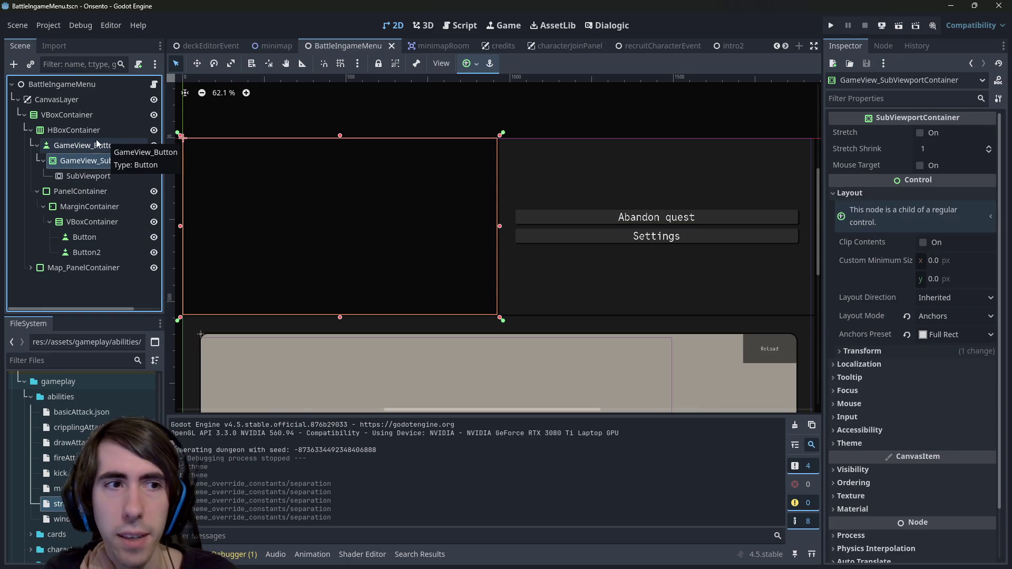
click(96, 140)
scroll(865, 398, down, 3)
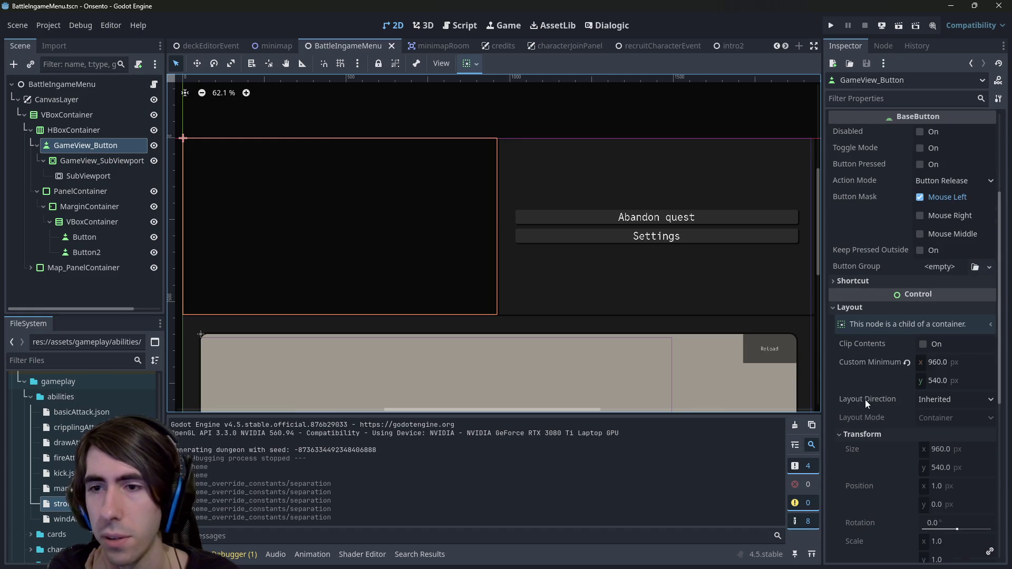
click(888, 306)
click(866, 360)
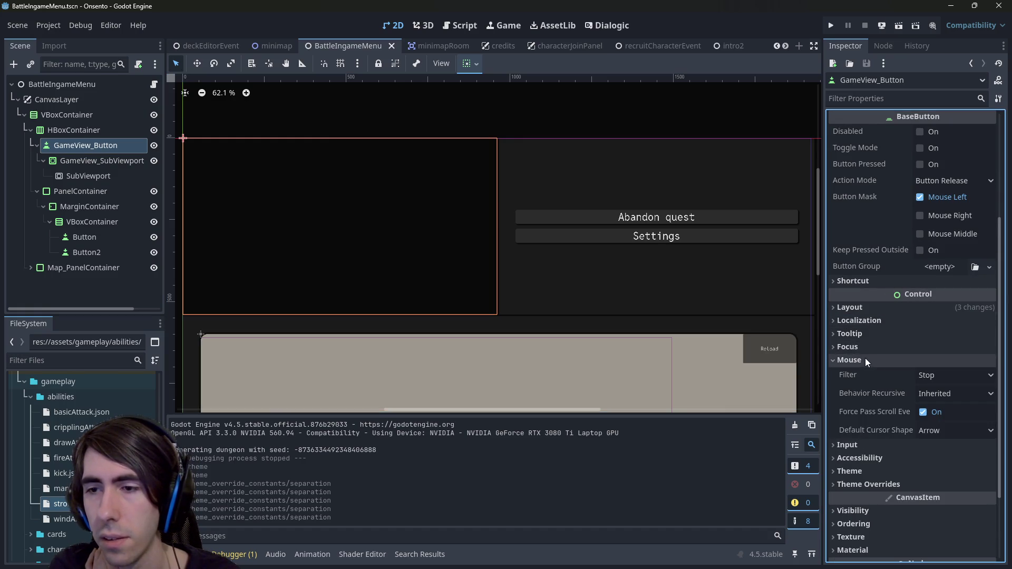
click(92, 162)
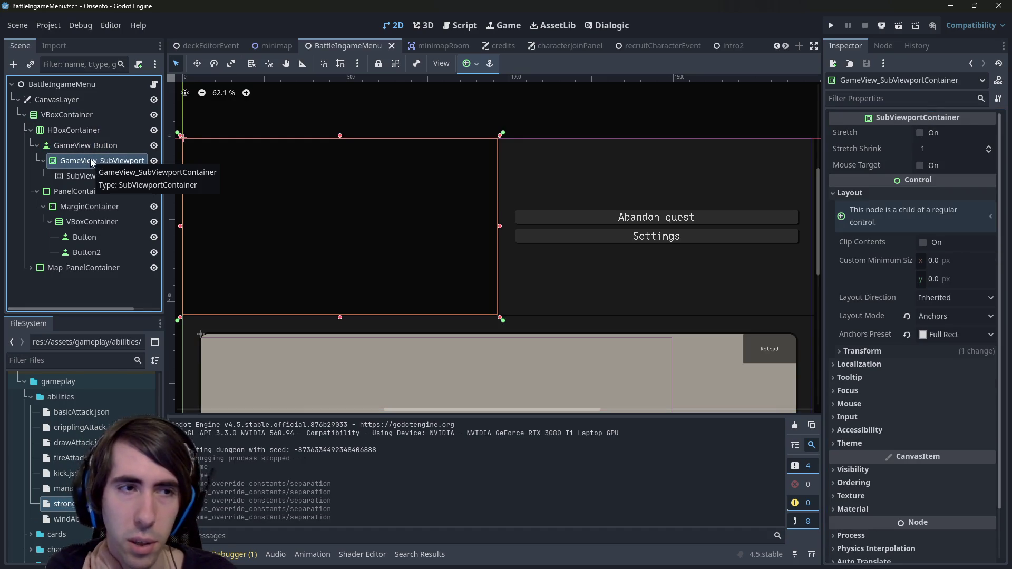
scroll(867, 342, down, 2)
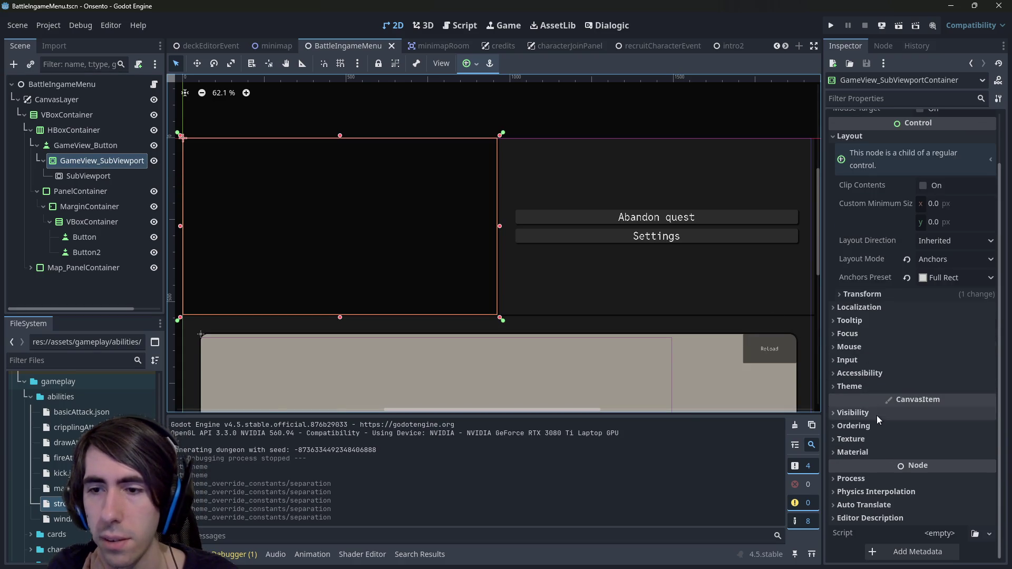
Uncheck Snap Controls to Pixels in the SubViewport's GUI settings.
click(80, 176)
scroll(894, 369, down, 5)
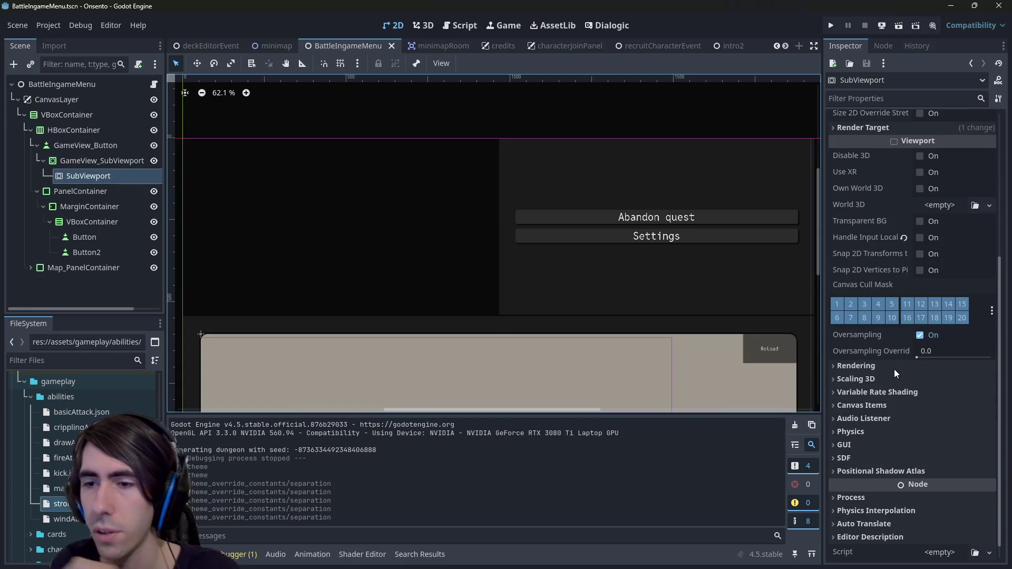
scroll(890, 367, down, 3)
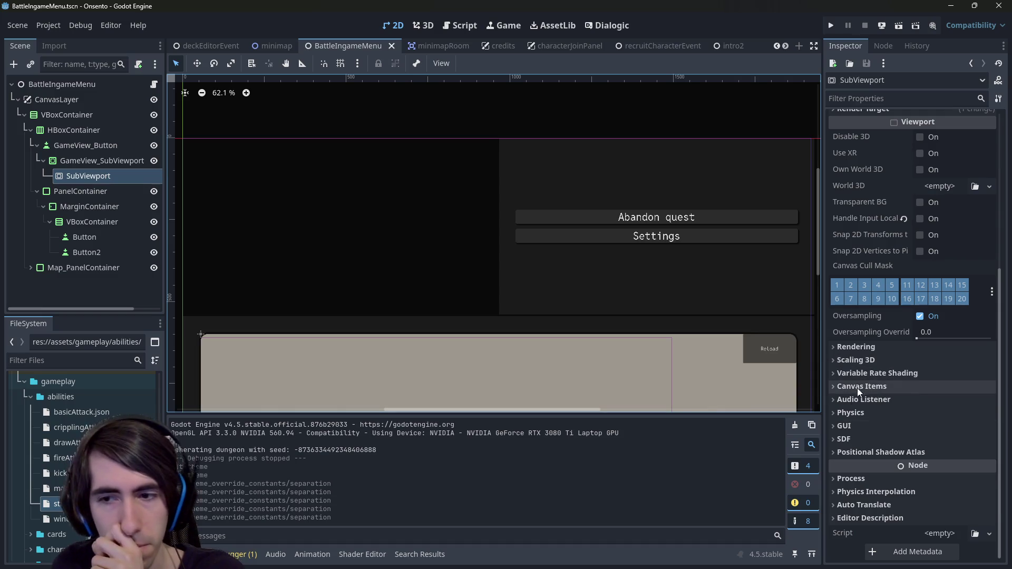
click(841, 426)
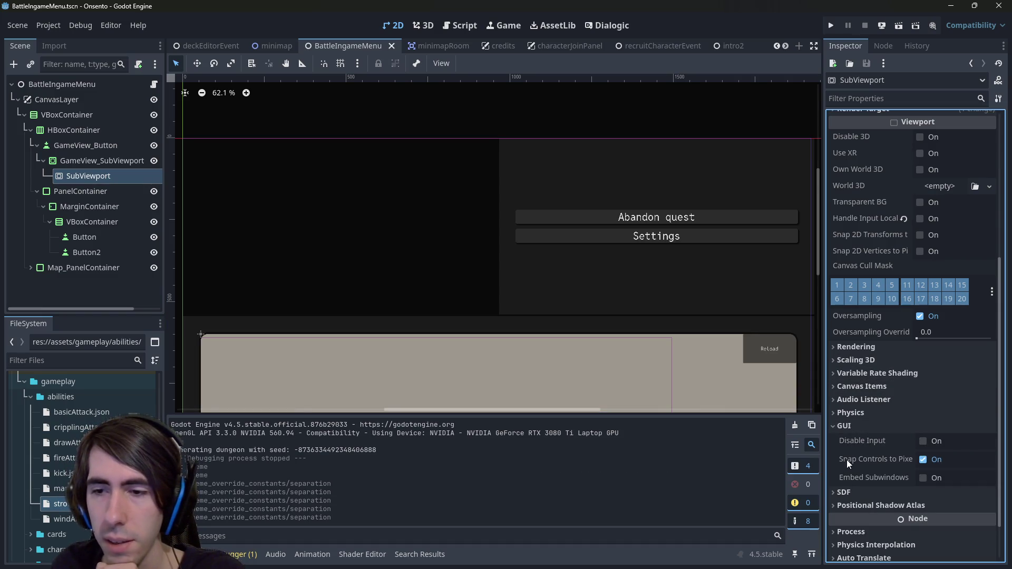
click(921, 459)
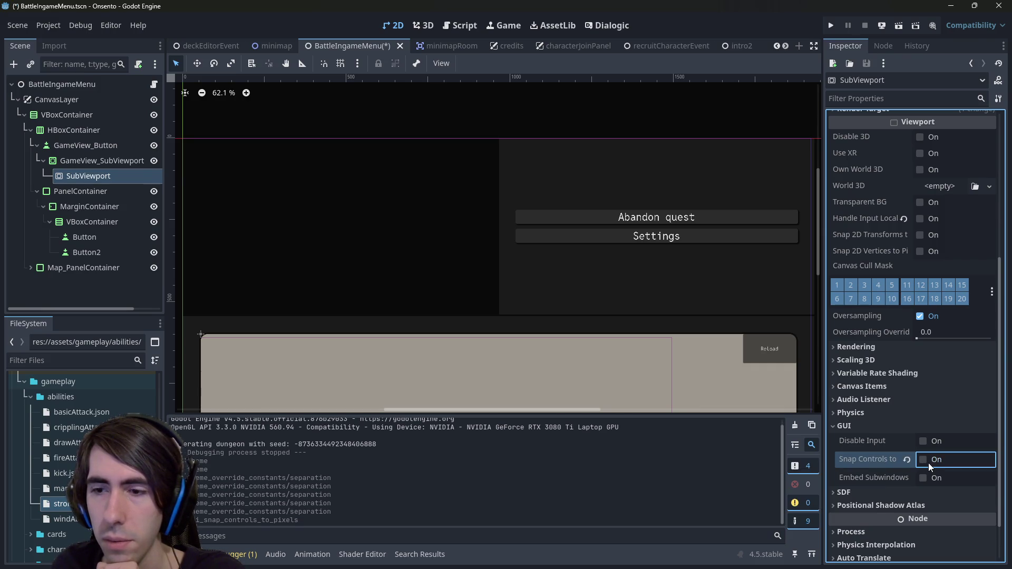
click(928, 462)
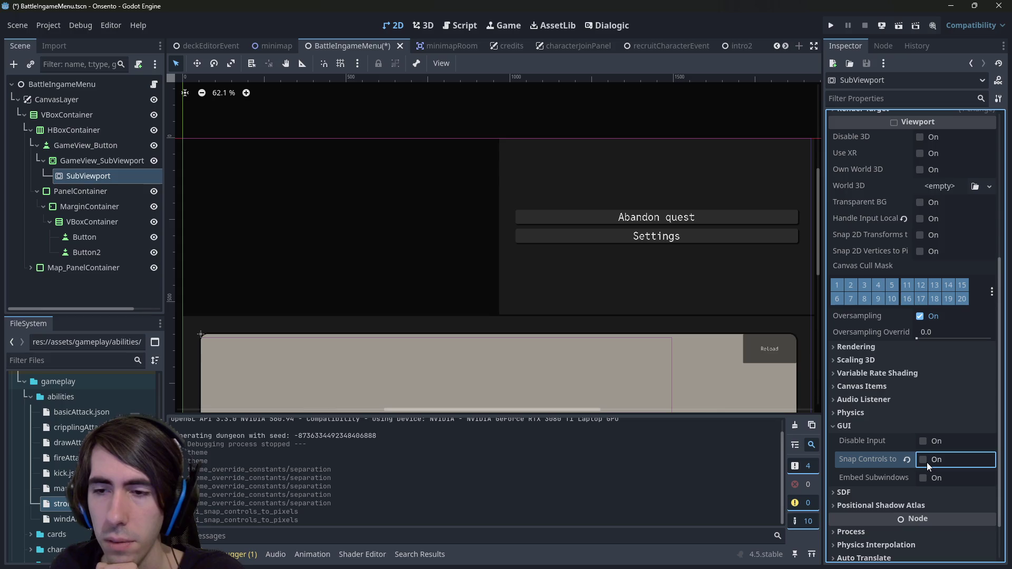
click(105, 159)
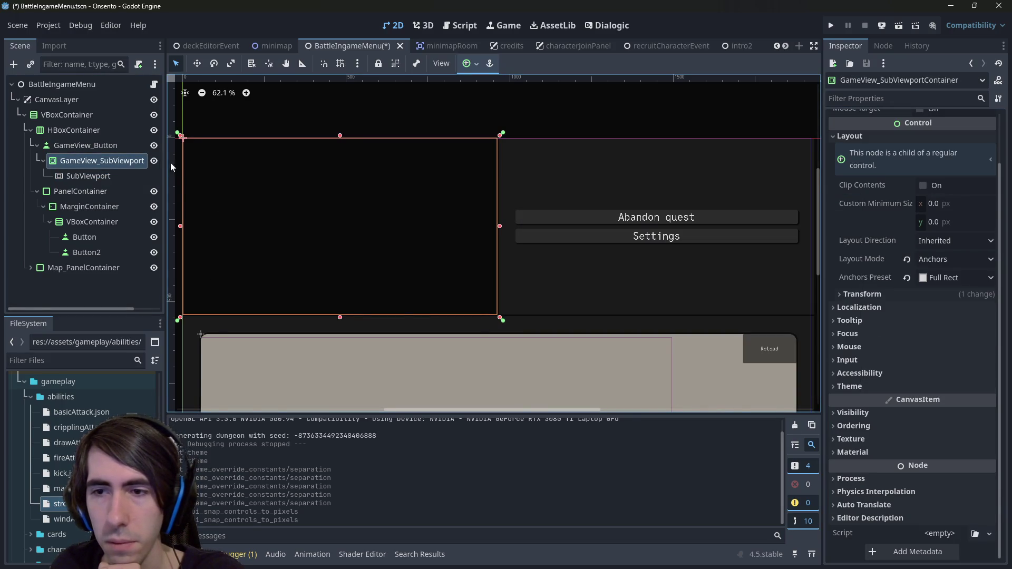
click(94, 175)
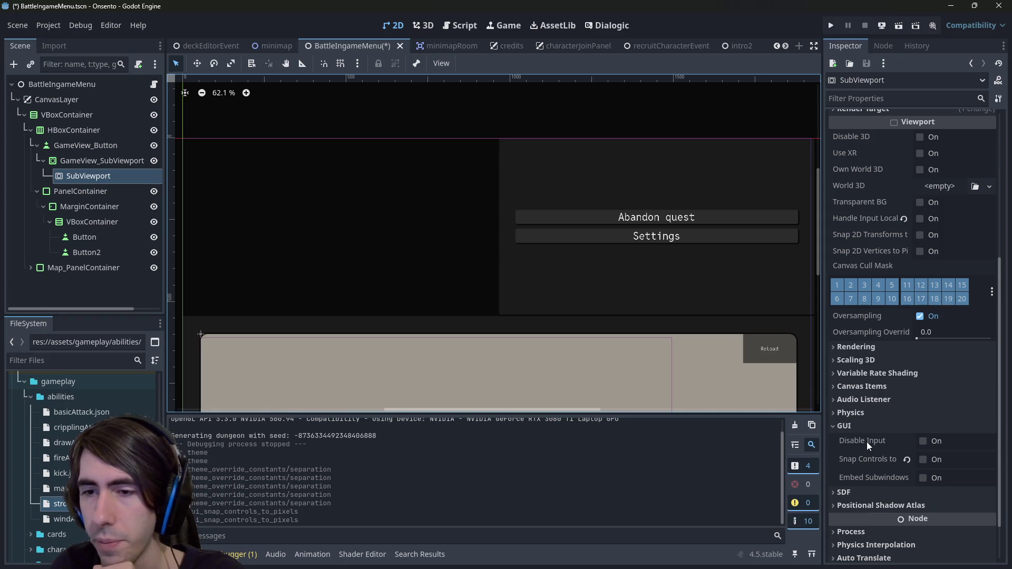
Browse the SubViewport's SDF, shadow atlas and variable rate shading settings.
mouse_move(862, 441)
click(846, 493)
scroll(855, 472, down, 3)
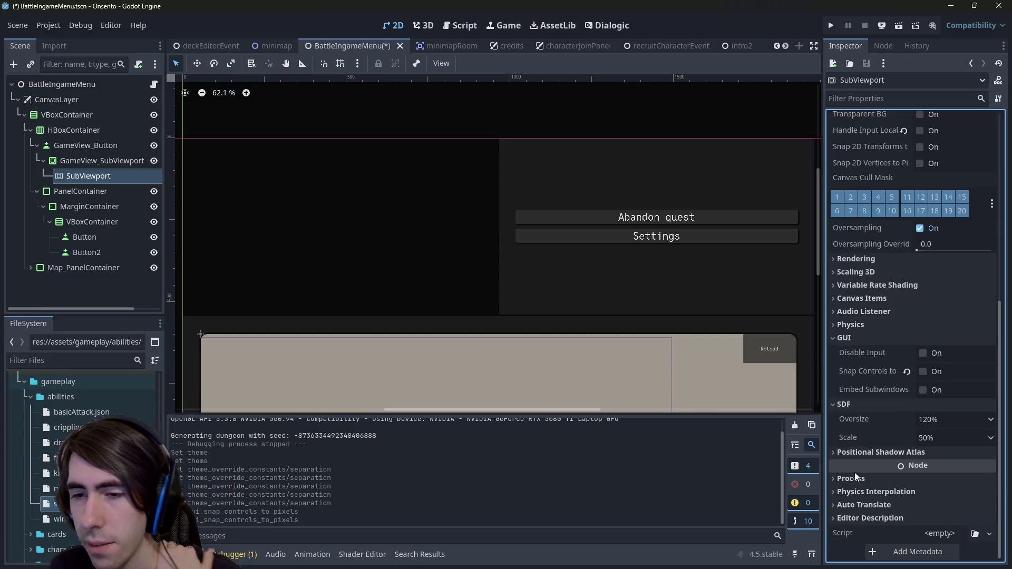
click(876, 404)
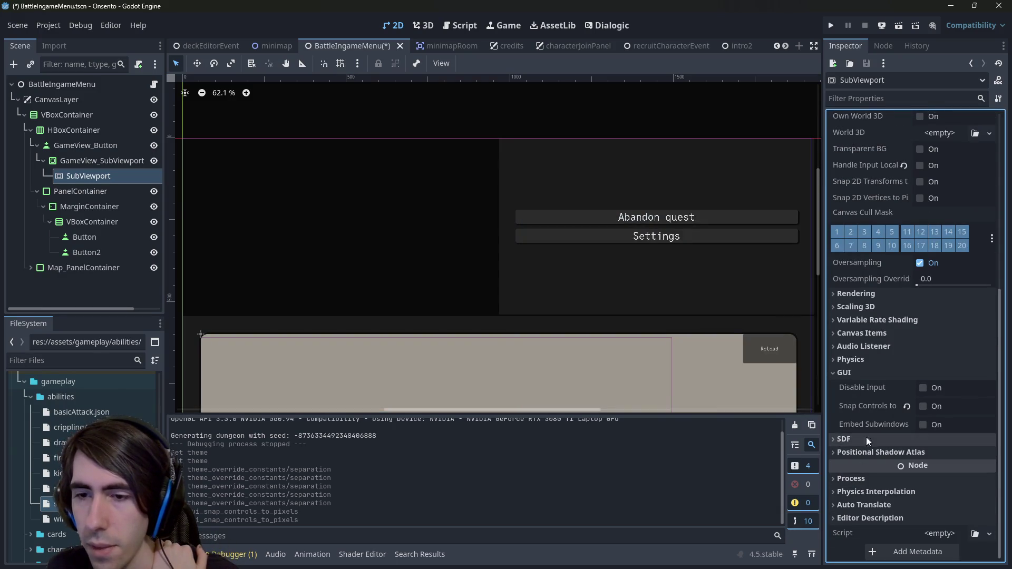
click(866, 455)
scroll(866, 455, down, 3)
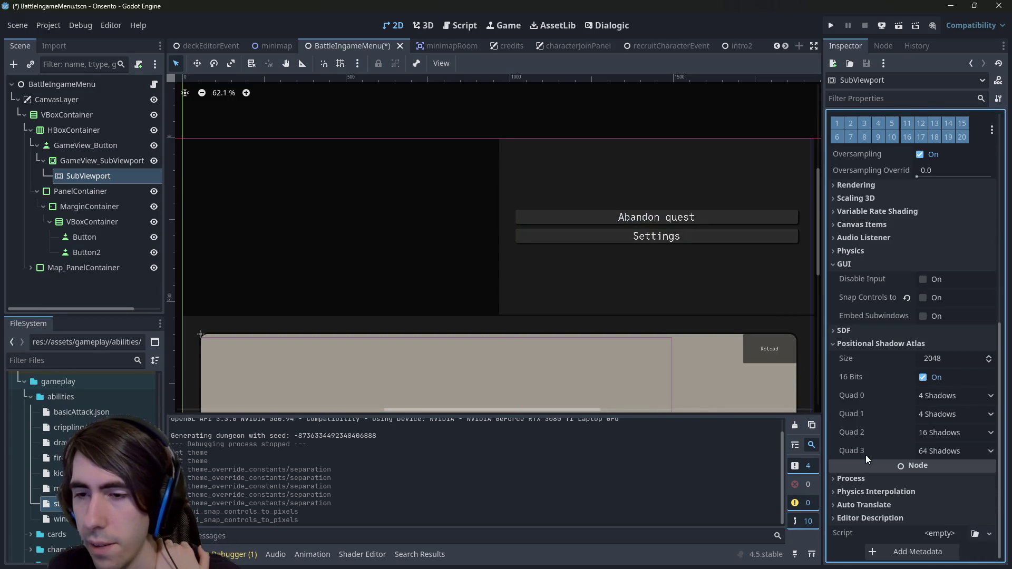
click(860, 347)
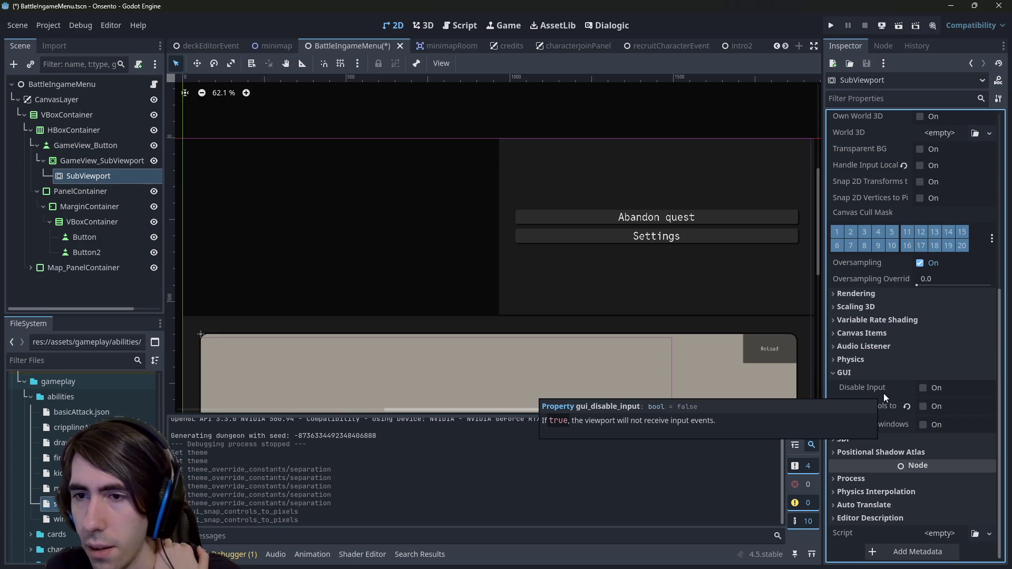
click(877, 319)
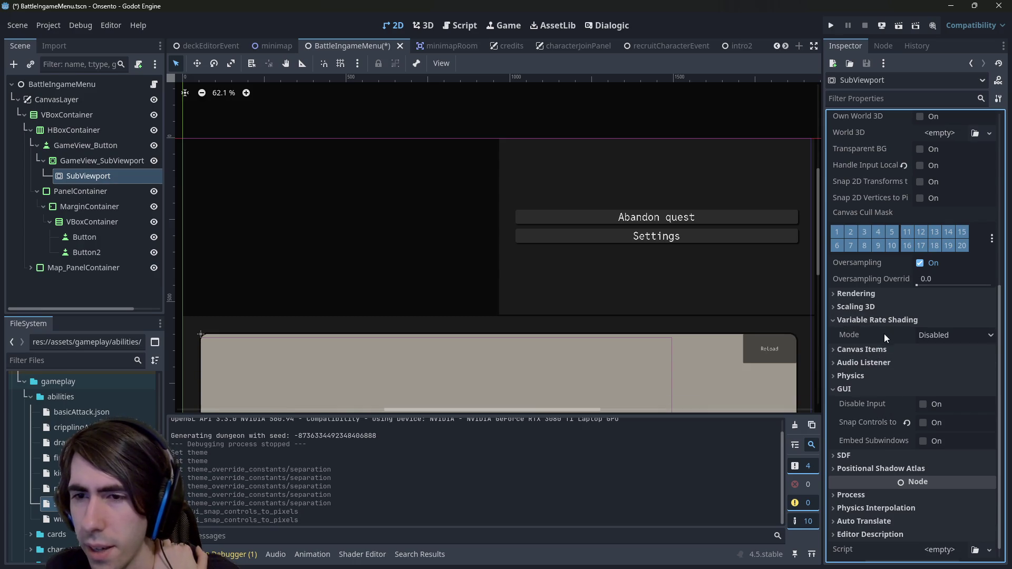
click(929, 336)
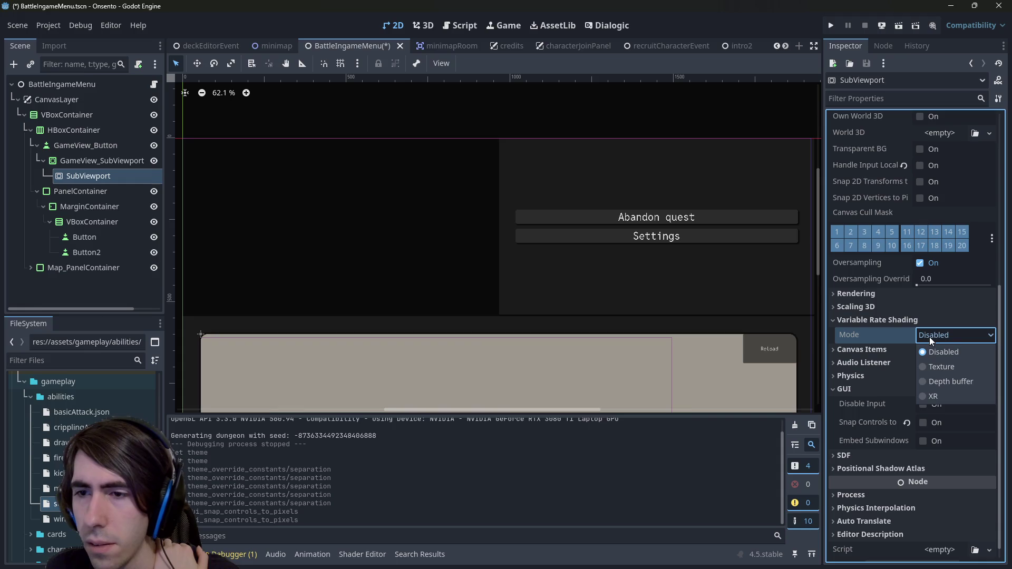
click(899, 322)
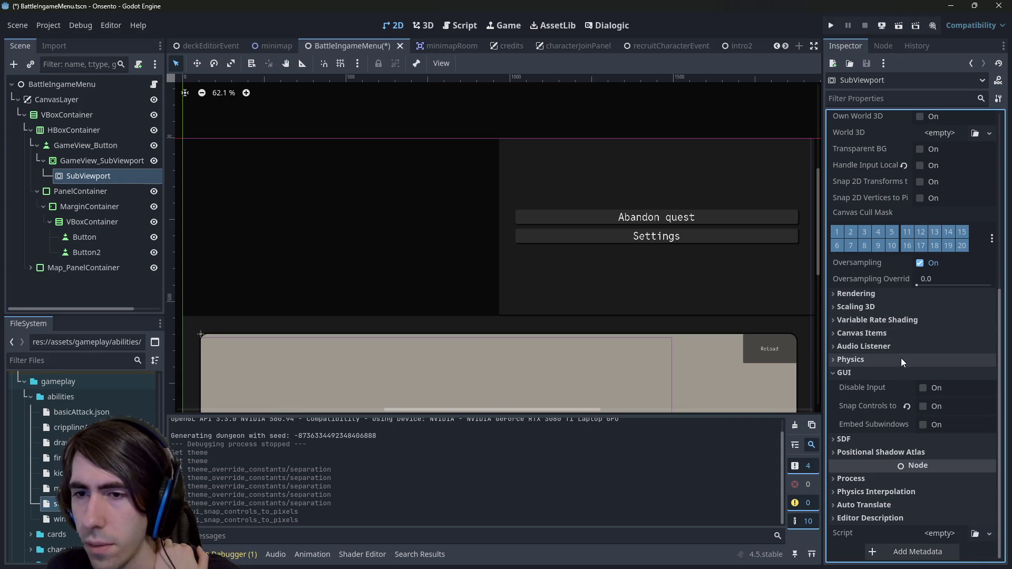
Enable Disable Input on the SubViewport so clicks reach GameView_Button, and save.
click(878, 333)
click(878, 334)
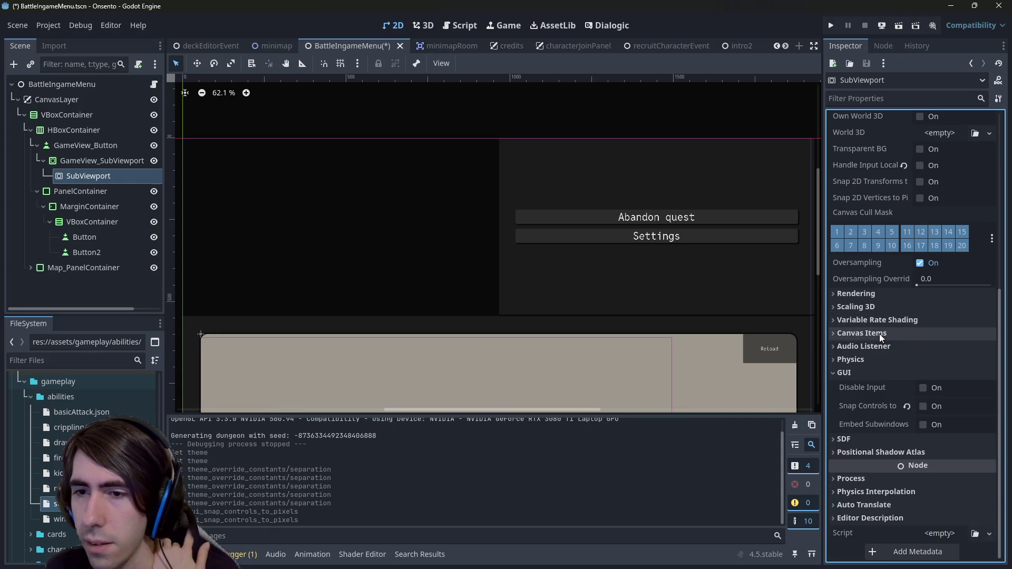
click(879, 334)
click(868, 358)
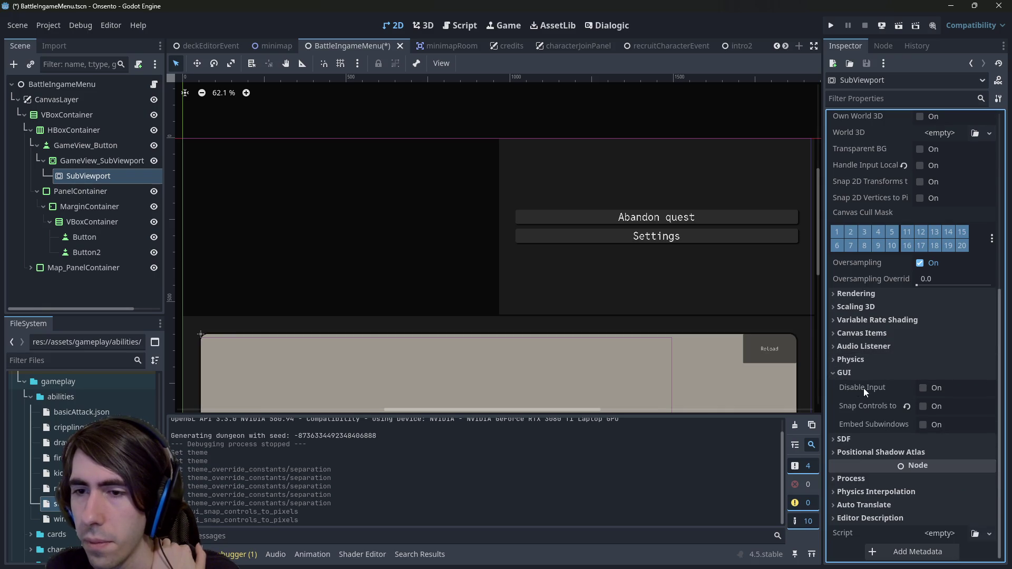
click(917, 389)
key(ctrl+s)
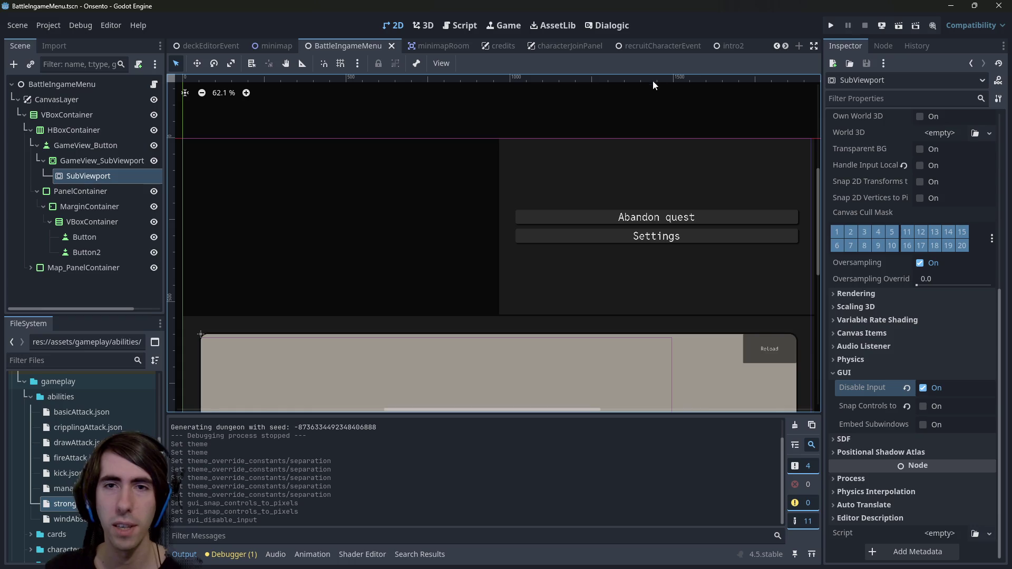
click(113, 141)
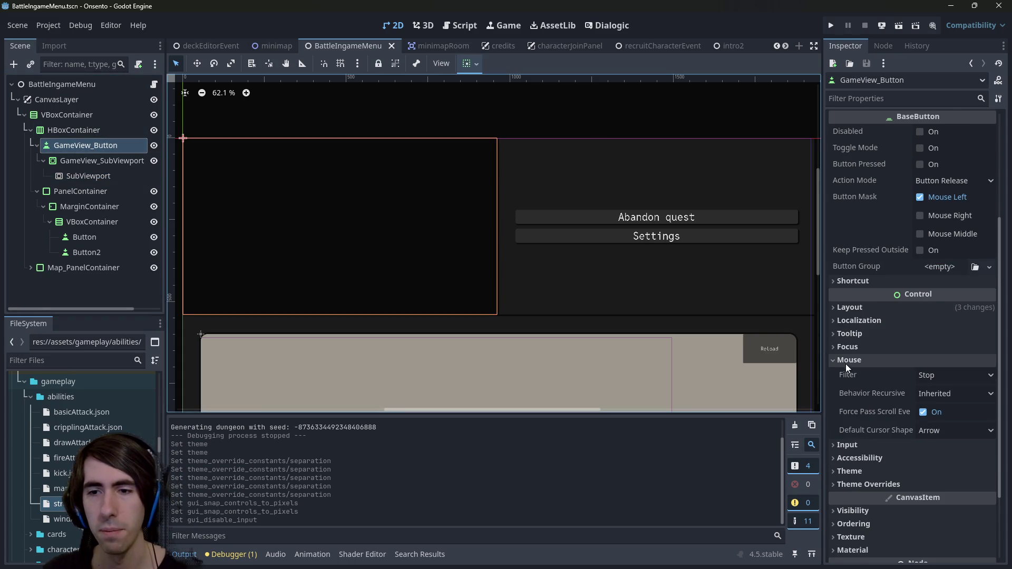
scroll(845, 363, down, 2)
Look through GameView_Button's theme override, theme and layout sections.
click(889, 388)
click(885, 387)
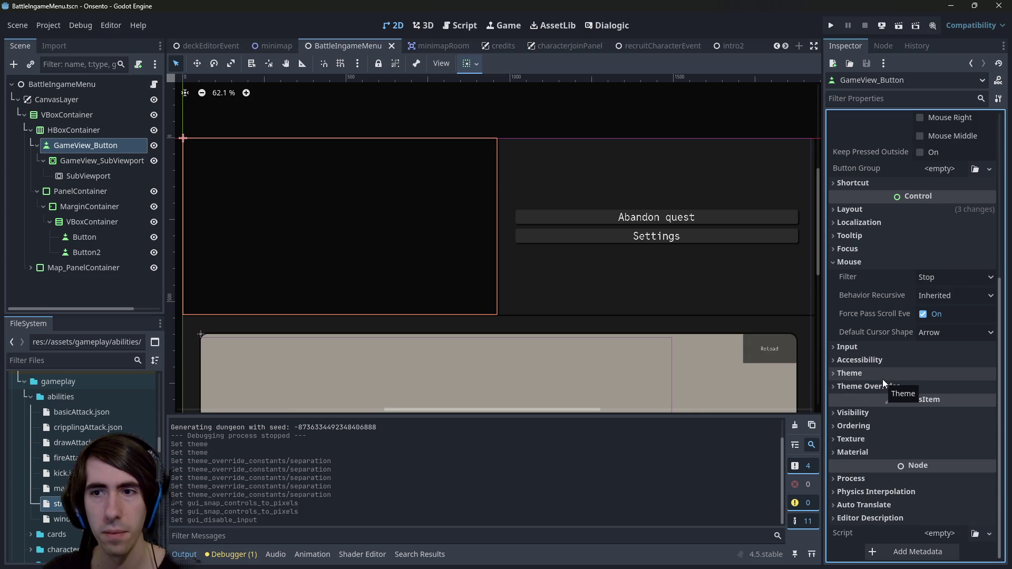
click(886, 388)
click(883, 375)
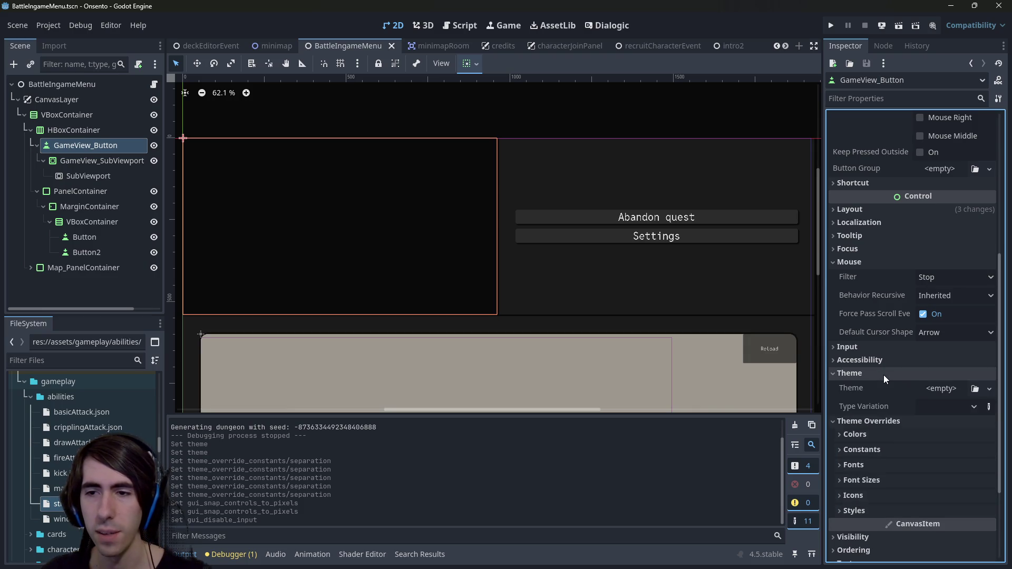
click(883, 386)
click(871, 208)
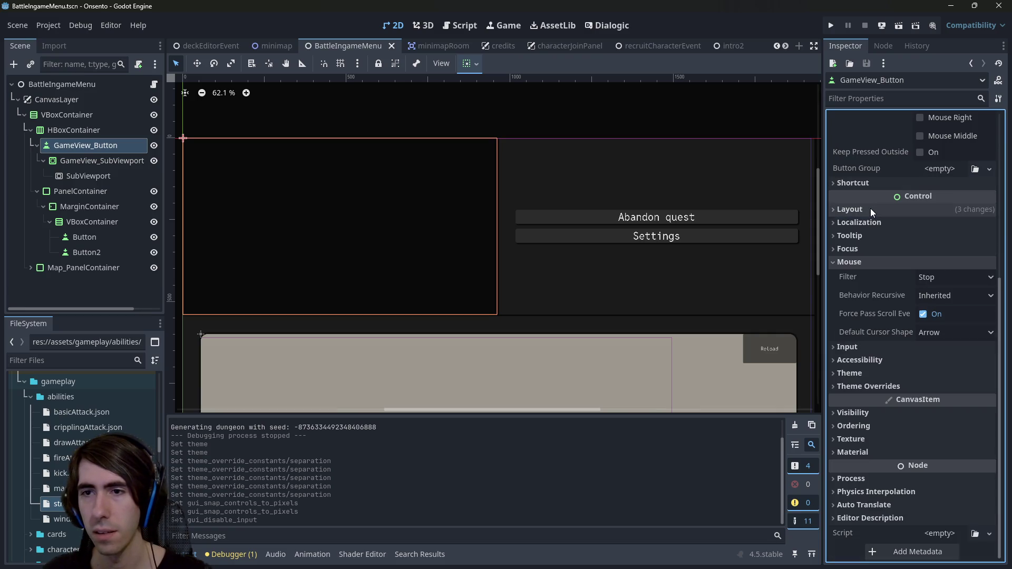
scroll(508, 223, up, 3)
scroll(423, 249, down, 1)
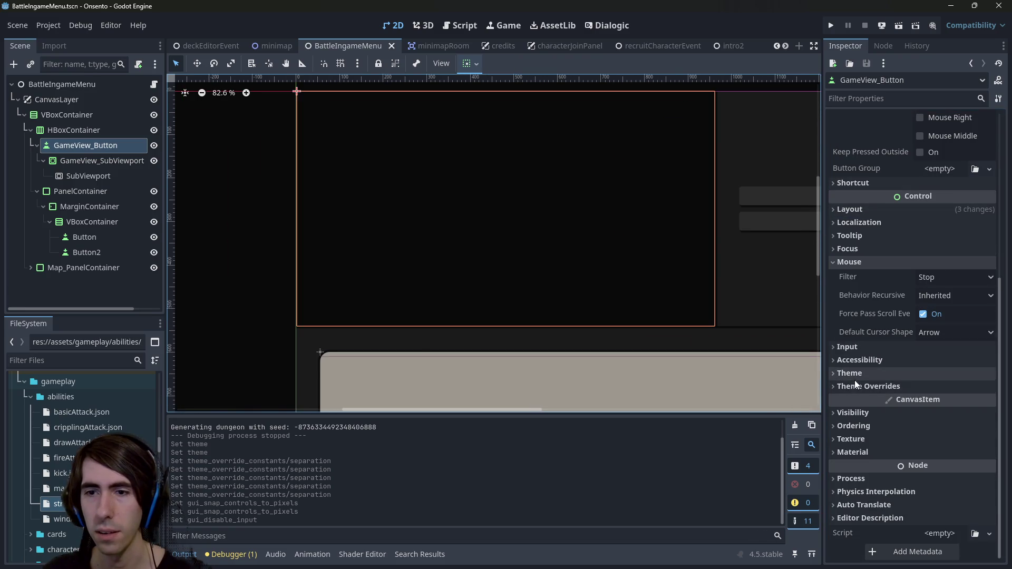
Apply theme.tres to GameView_Button via Quick Load and save the scene.
click(874, 372)
click(940, 390)
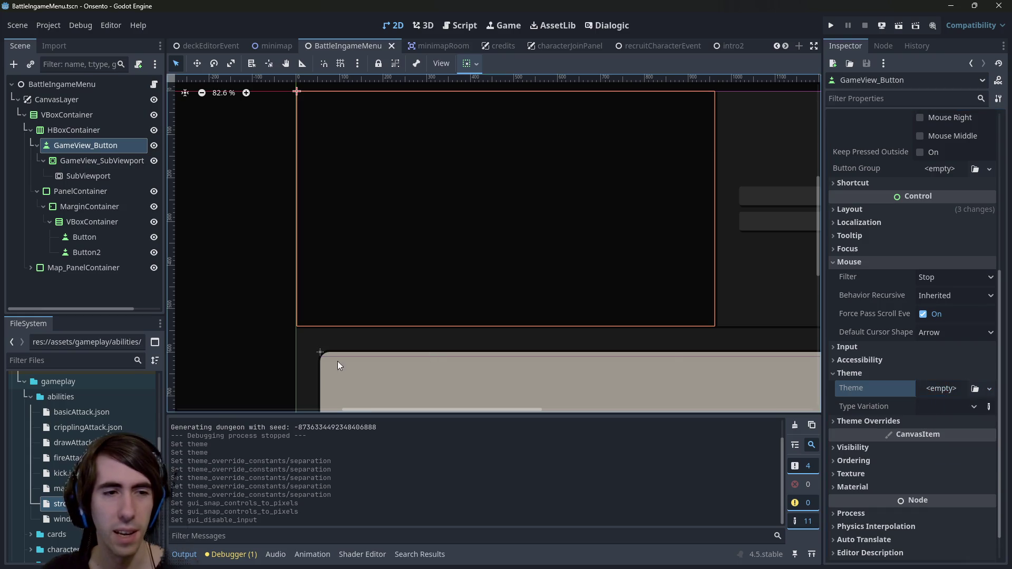
click(936, 389)
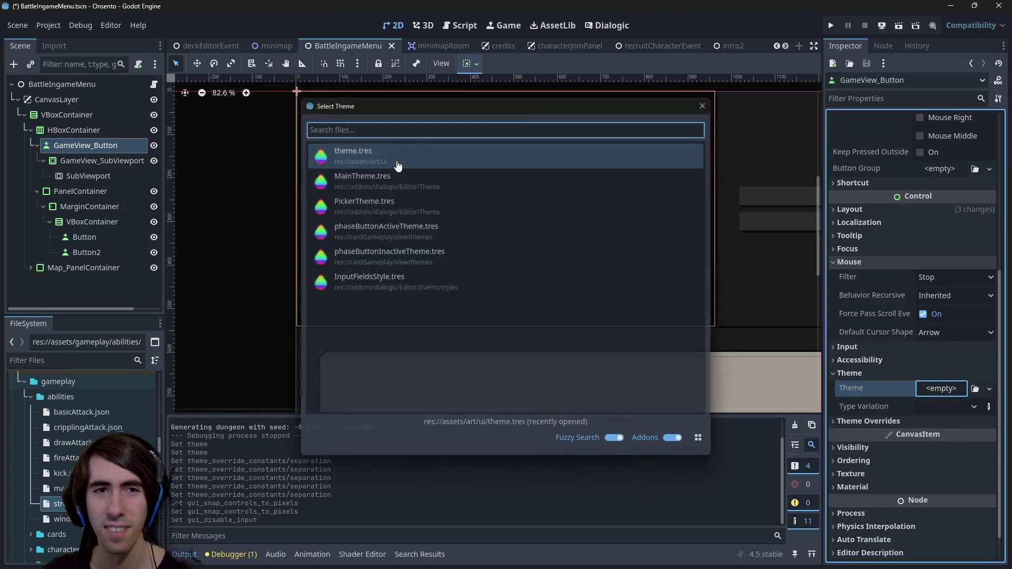
double_click(397, 161)
key(ctrl+s)
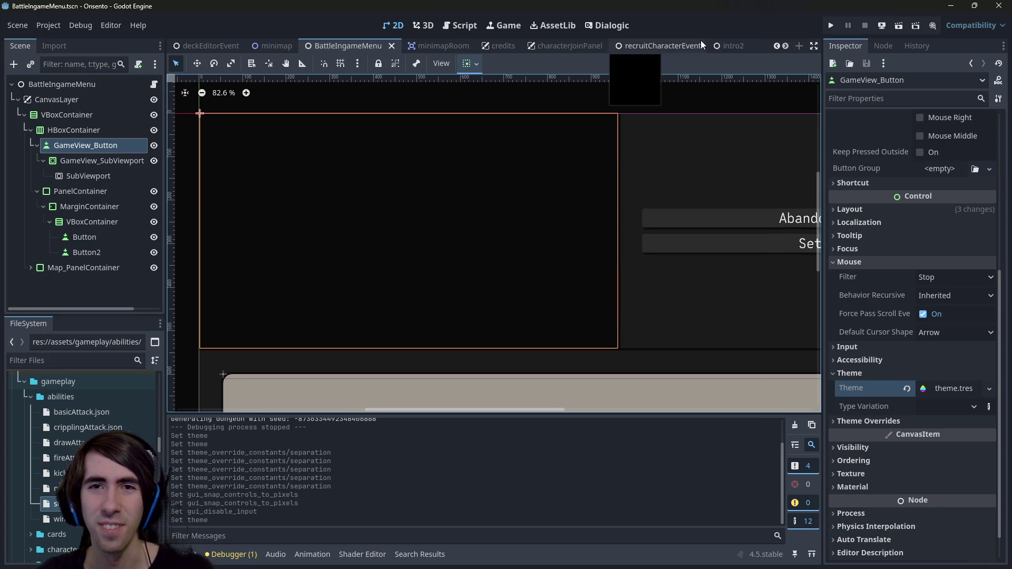
scroll(701, 40, down, 2)
scroll(639, 174, right, 4)
click(522, 232)
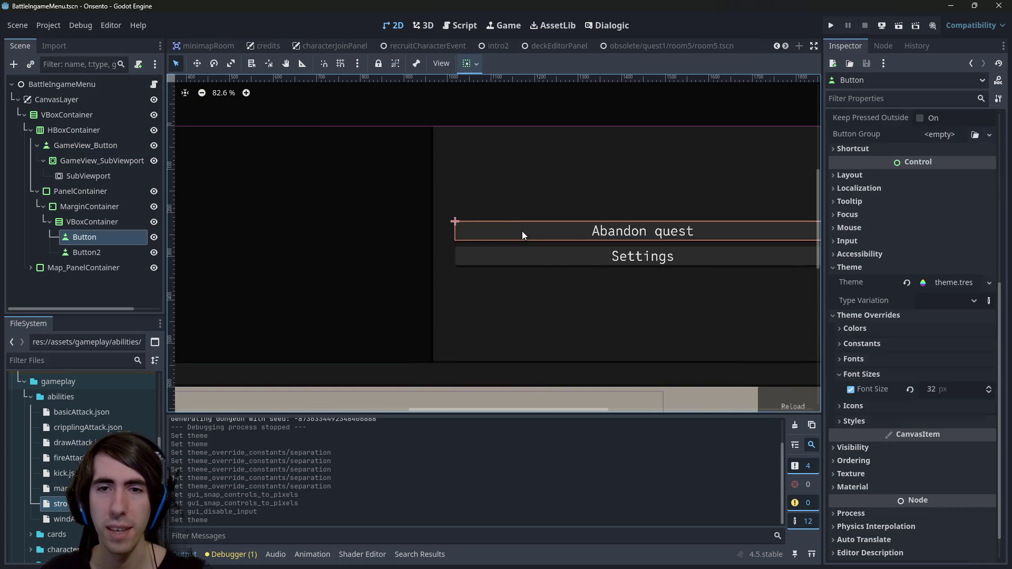
Duplicate the Settings button, label the copy "Quit" and save.
click(539, 257)
scroll(539, 257, down, 2)
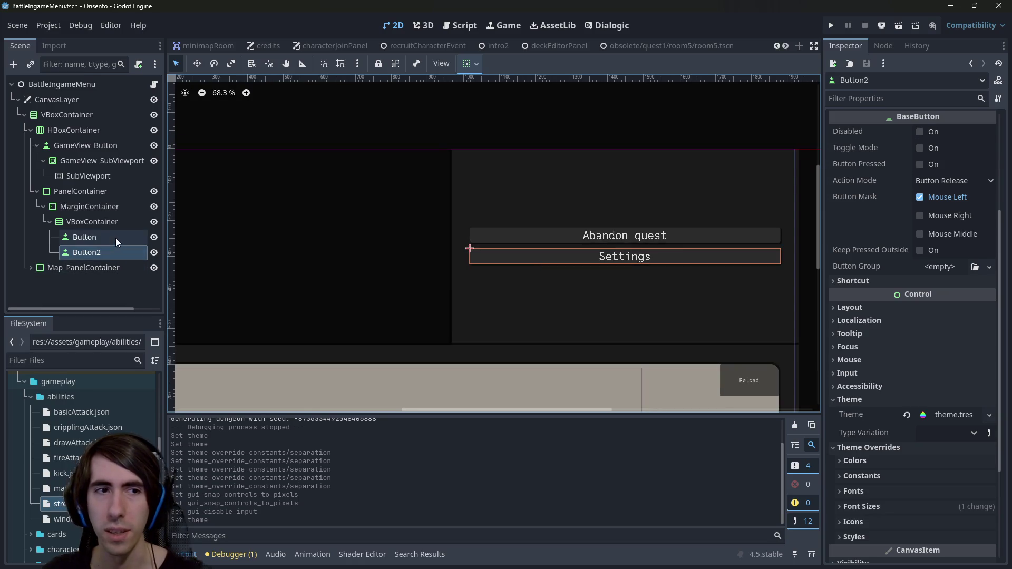
click(99, 222)
click(100, 252)
click(99, 222)
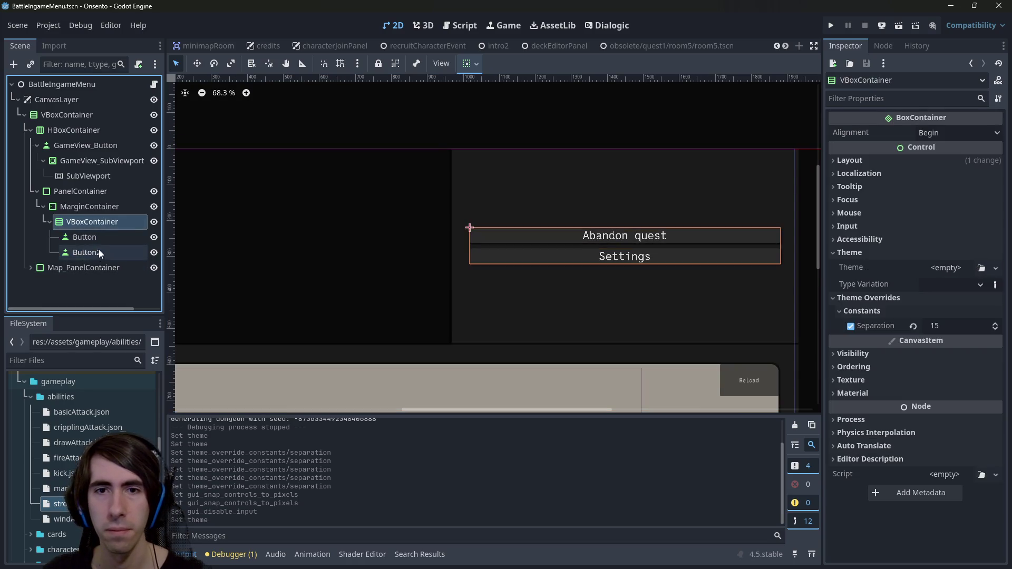
click(99, 251)
key(ctrl+d)
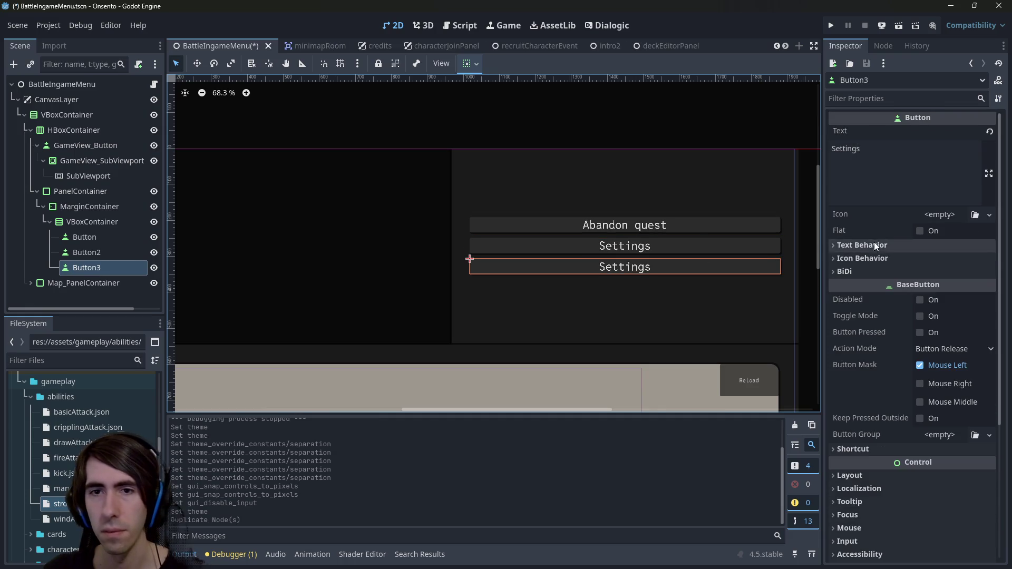
key(ctrl+shift+w)
key(Escape)
text(Quit Game)
key(BackSpace)
key(BackSpace)
key(BackSpace)
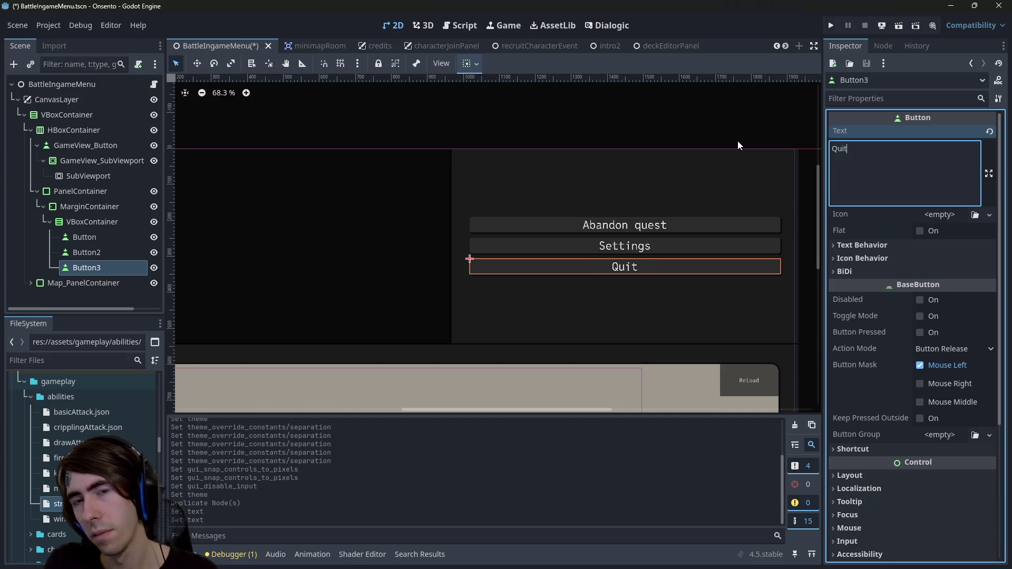
key(ctrl+s)
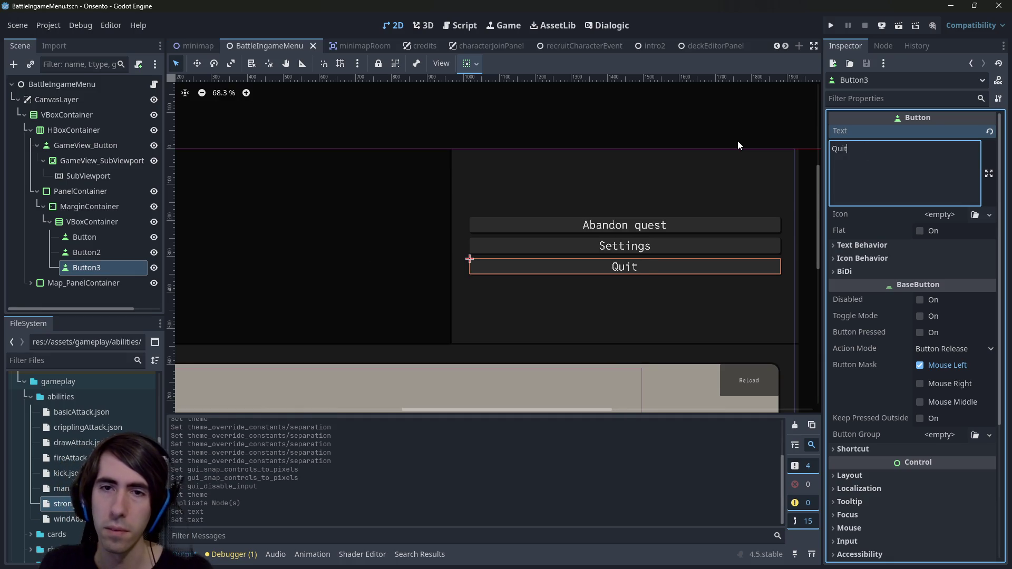
text((sa)
Try a warning suffix on the Quit label, trim it back to "Quit" and save.
key(BackSpace)
key(BackSpace)
text(sa)
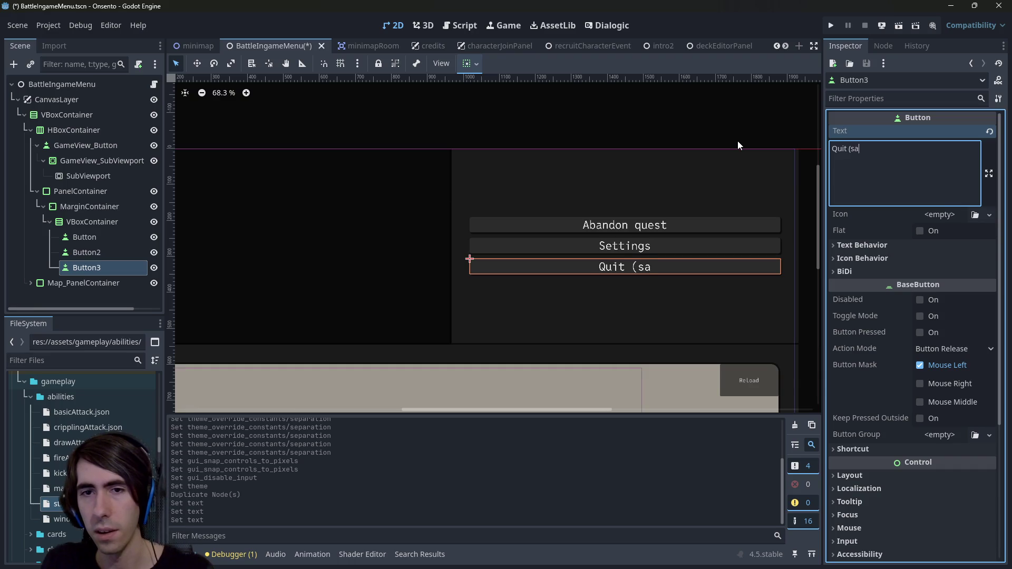
key(BackSpace)
key(BackSpace)
text(progress)
key(BackSpace)
key(BackSpace)
key(BackSpace)
text(quest progress will be lost))
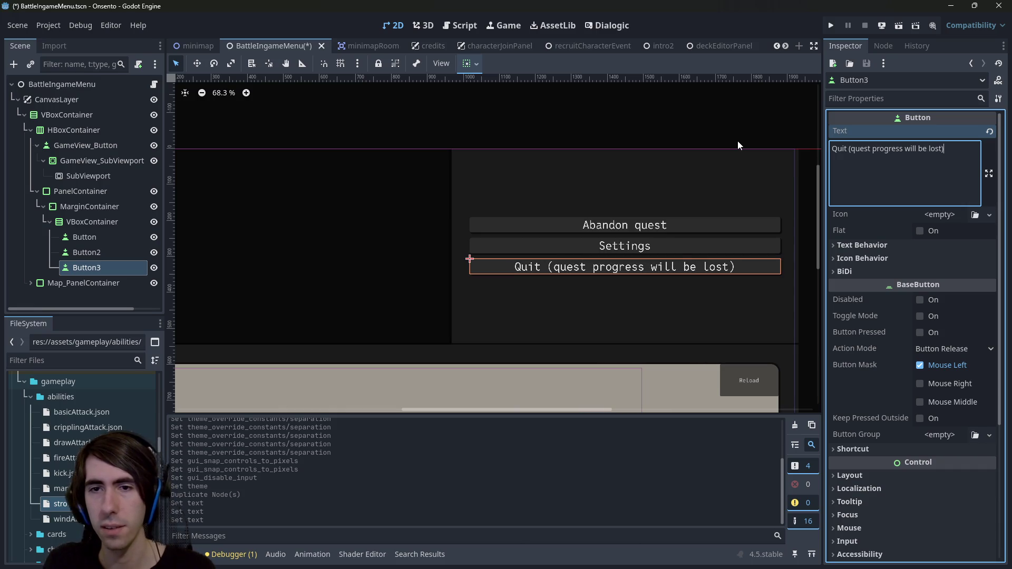
key(ctrl+BackSpace)
key(ctrl+BackSpace)
key(ctrl+BackSpace)
key(BackSpace)
key(BackSpace)
key(ctrl+s)
scroll(312, 256, down, 1)
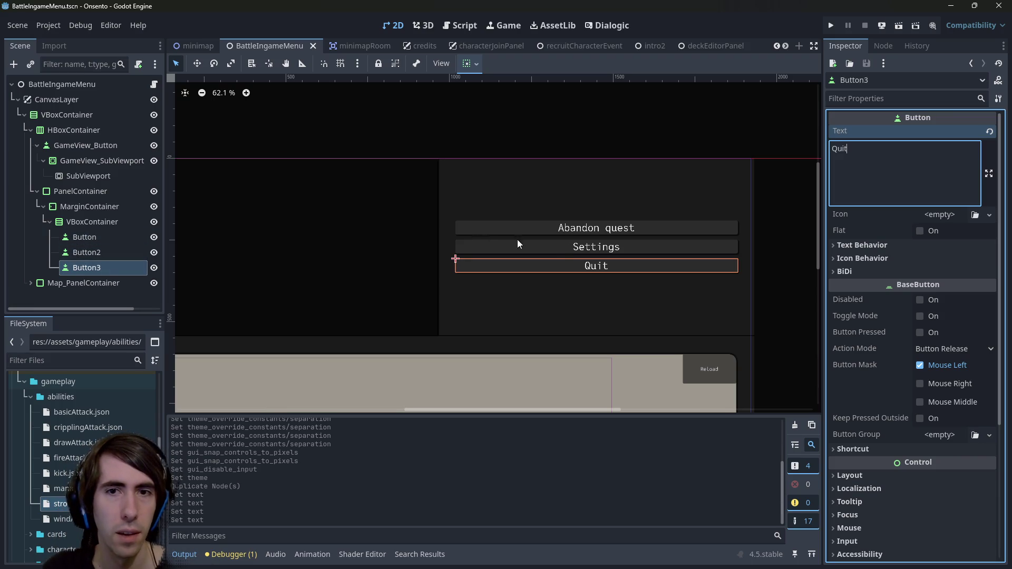
Tidy the scene tree branches and select the Abandon quest button node.
click(572, 247)
click(89, 267)
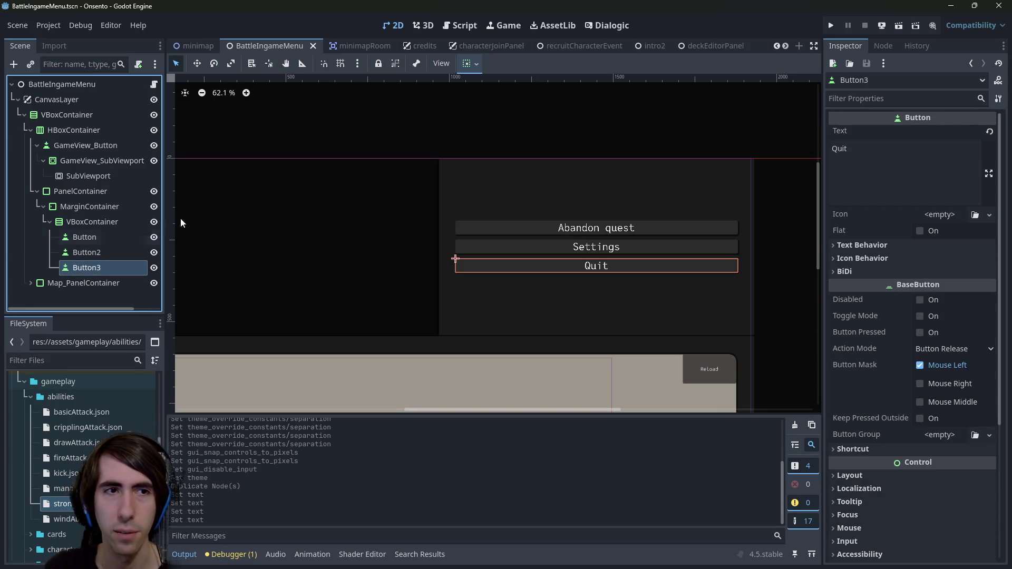
click(99, 85)
click(23, 115)
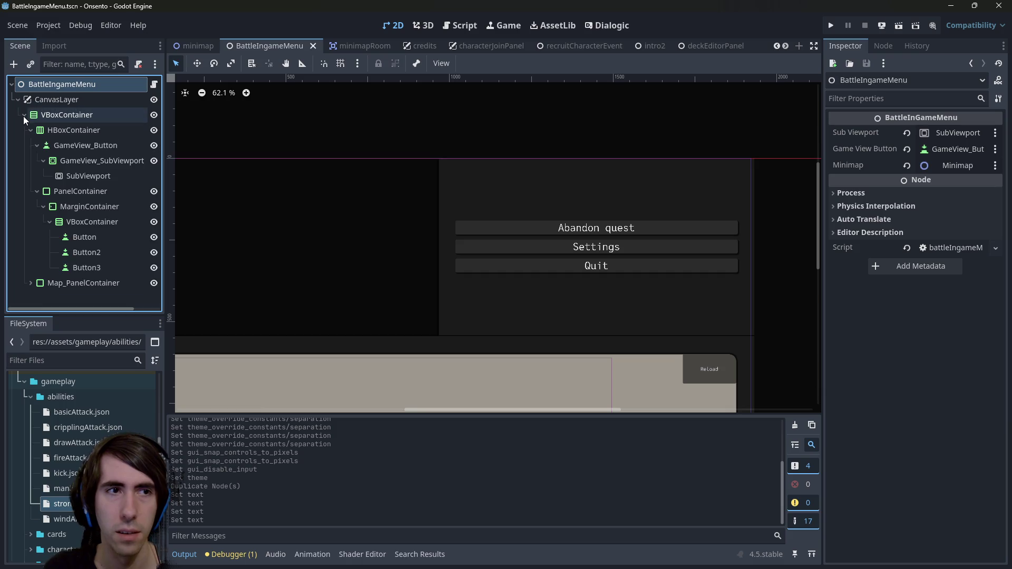
click(29, 129)
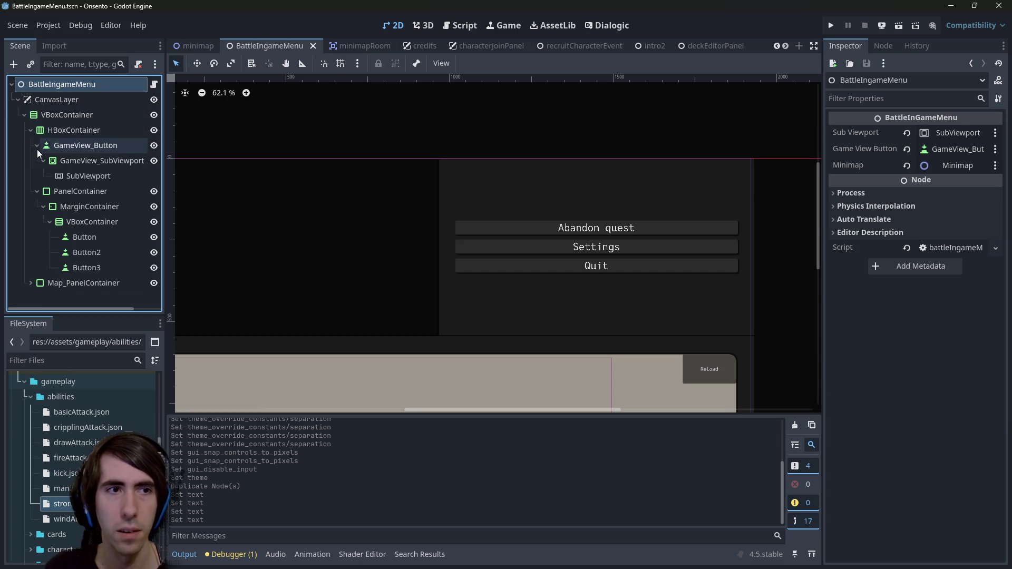
click(37, 145)
click(36, 160)
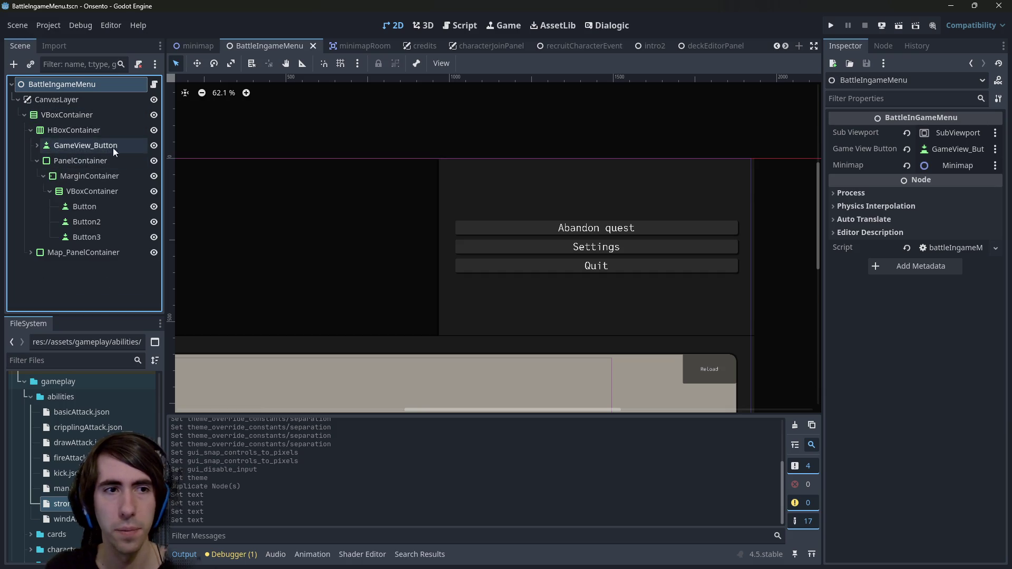
click(110, 206)
Rename the first button AbandonQuest_Button and select the Settings node to rename next.
double_click(109, 206)
key(Home)
text(AbandonQuest_)
key(Return)
click(87, 221)
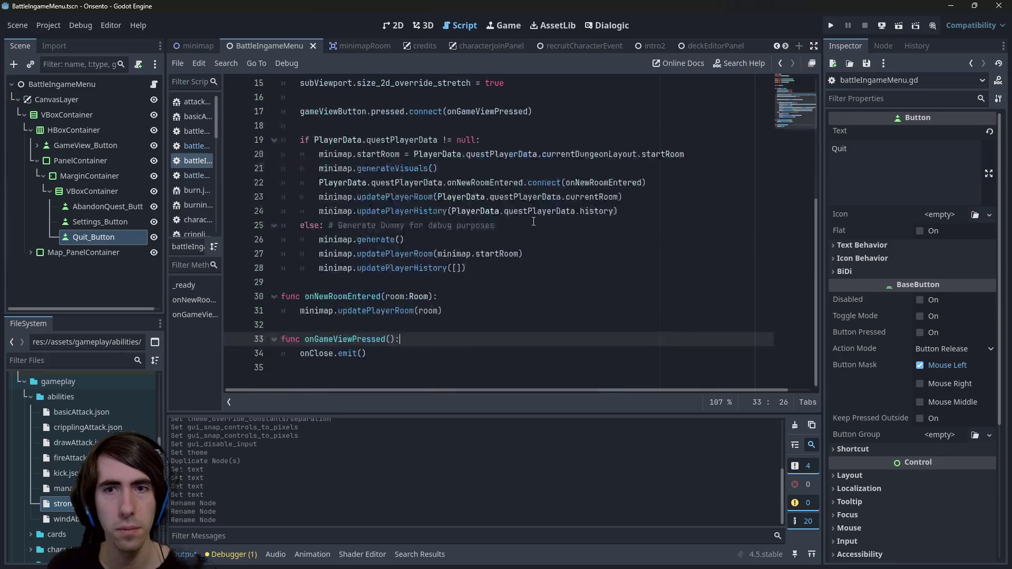
Declare an exported abandonQuestButton variable in the BattleIngameMenu script, checking git status in between.
click(433, 174)
key(Return)
key(Return)
key(Up)
text(@export var)
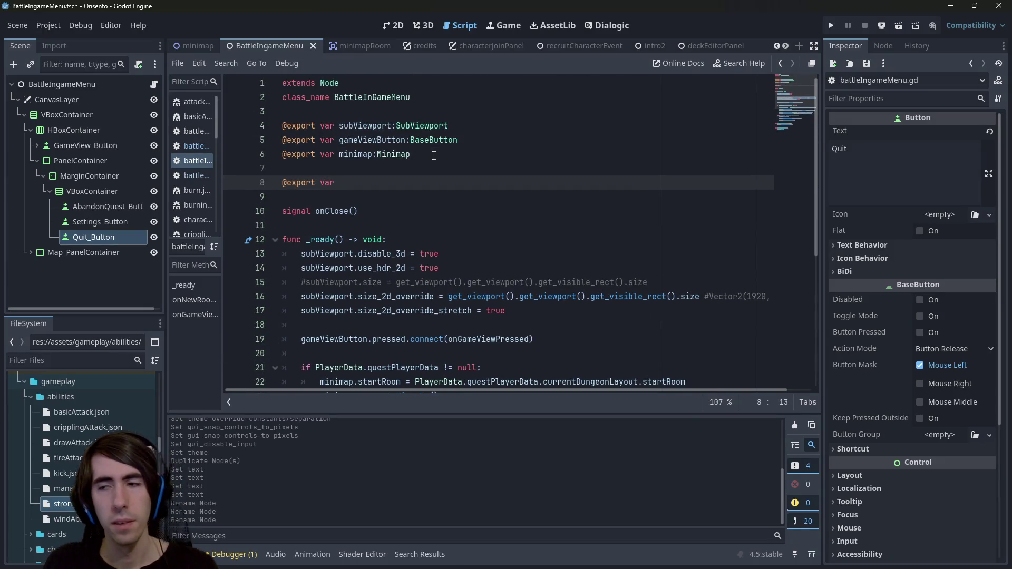
key(alt+Tab)
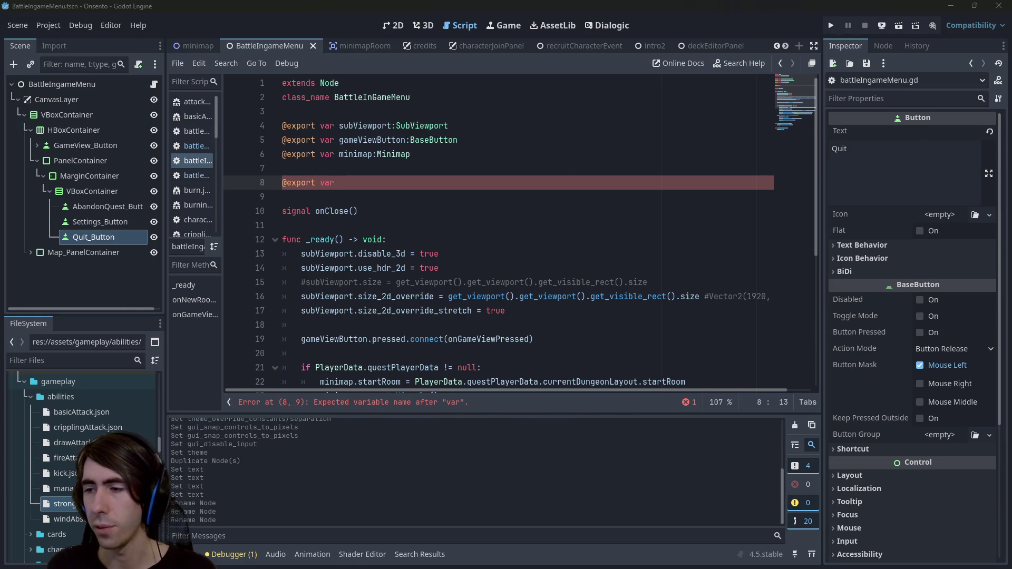
text(it status)
key(Return)
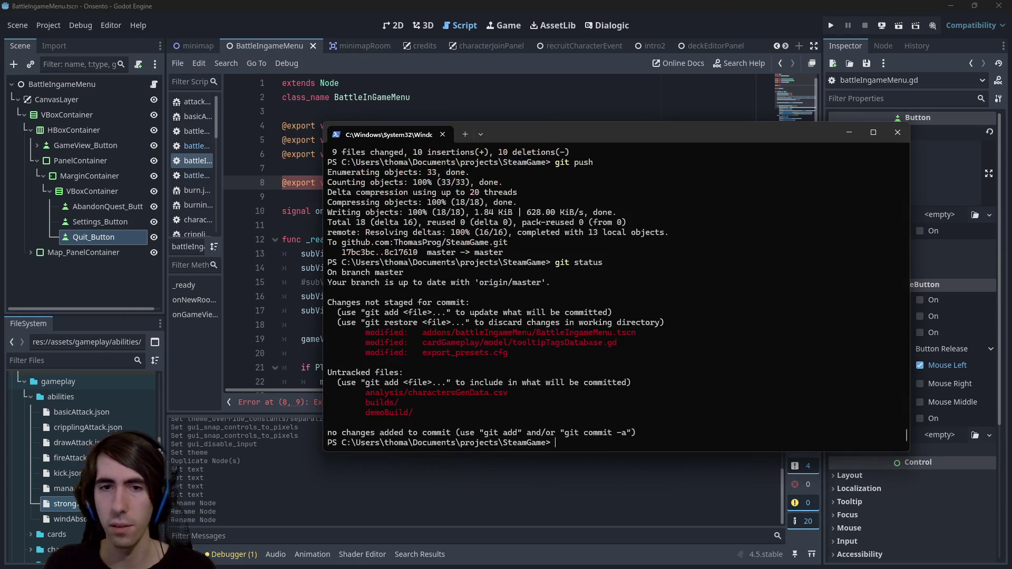
key(alt+Tab)
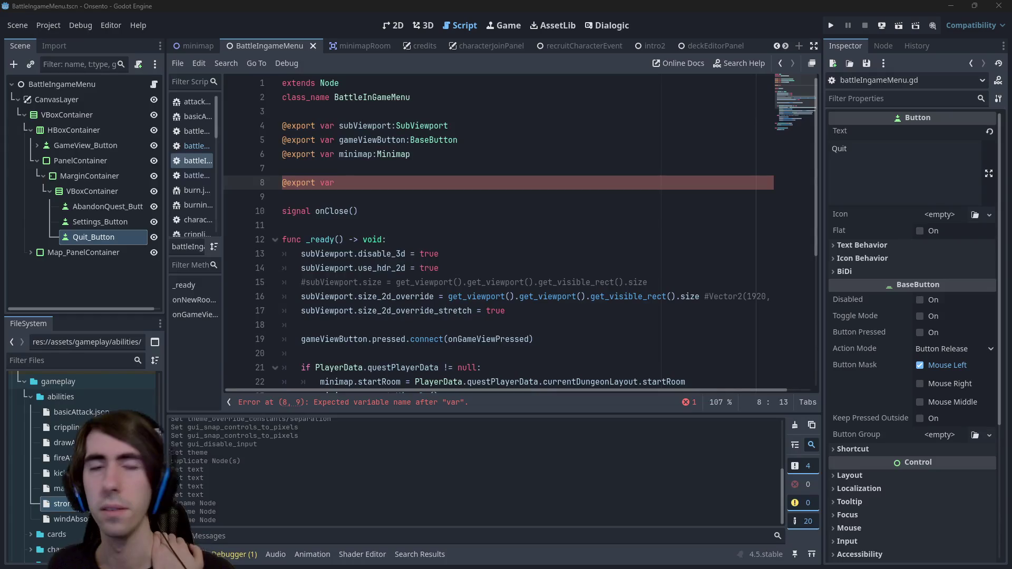
text(abandonQuestButton:BaseB)
key(Return)
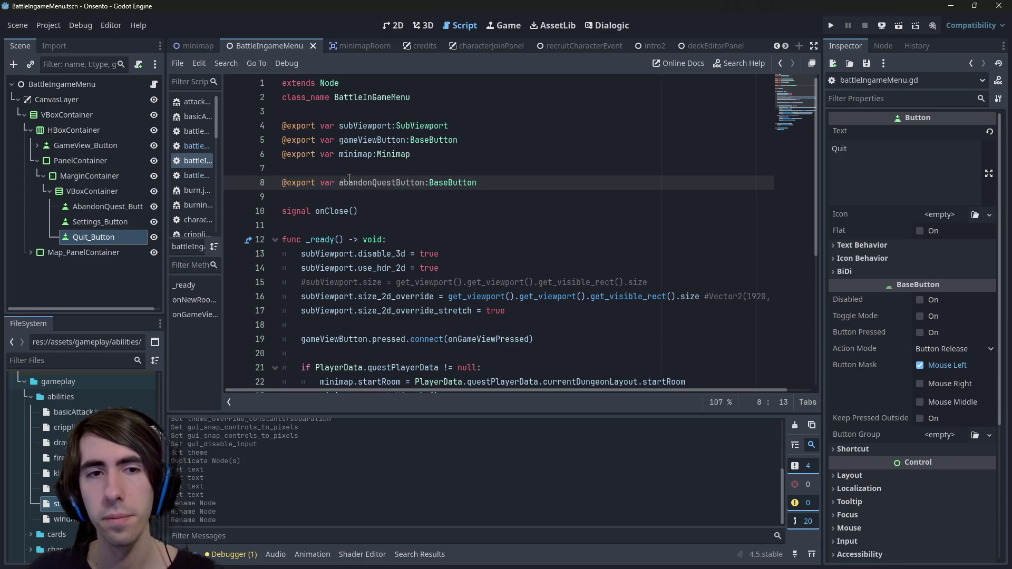
Duplicate the declaration into settingsButton and quitButton exports and save the script.
double_click(349, 178)
key(End)
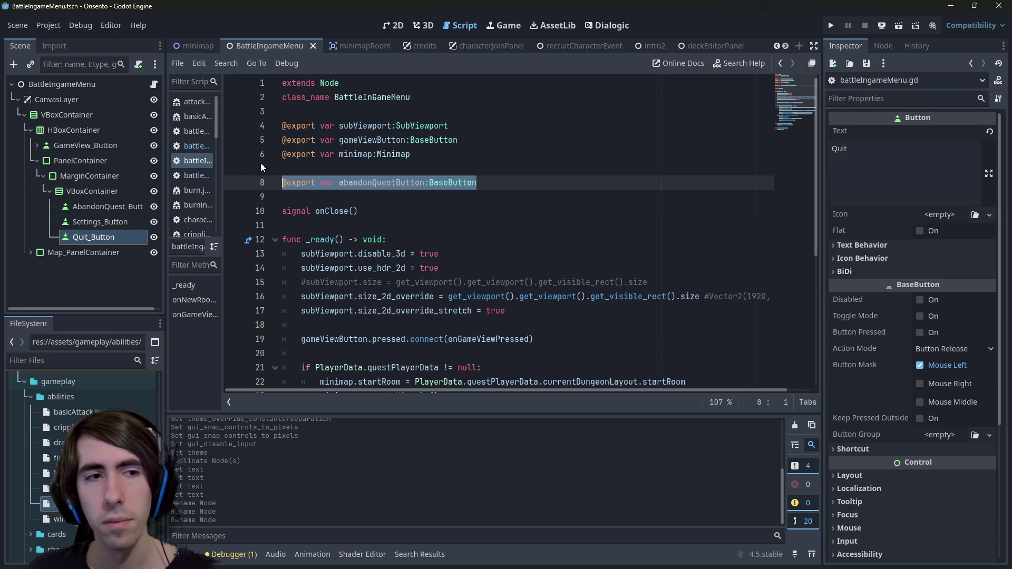
key(Return)
key(ctrl+v)
key(ctrl+v)
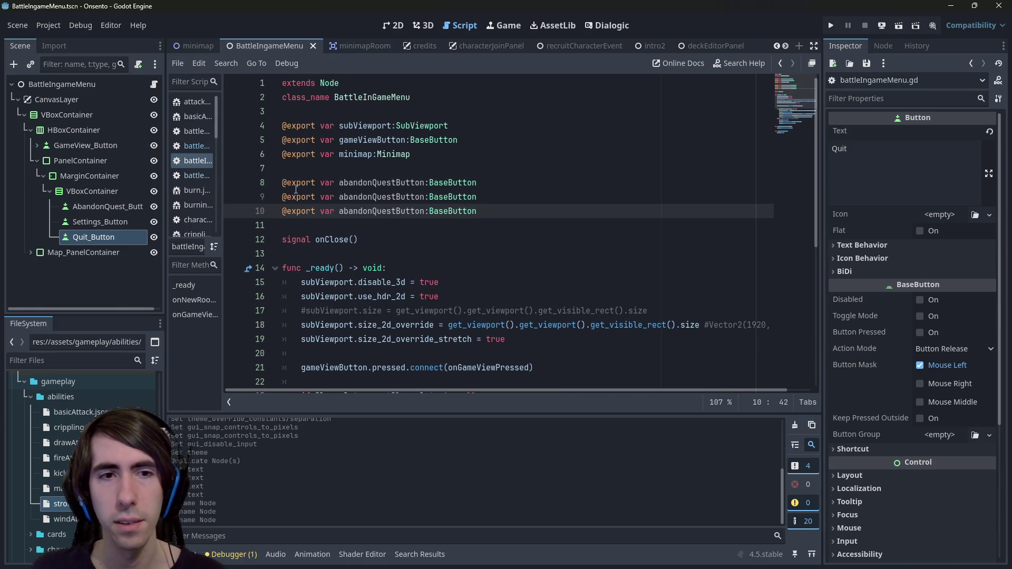
click(395, 211)
key(ctrl+BackSpace)
text(qui)
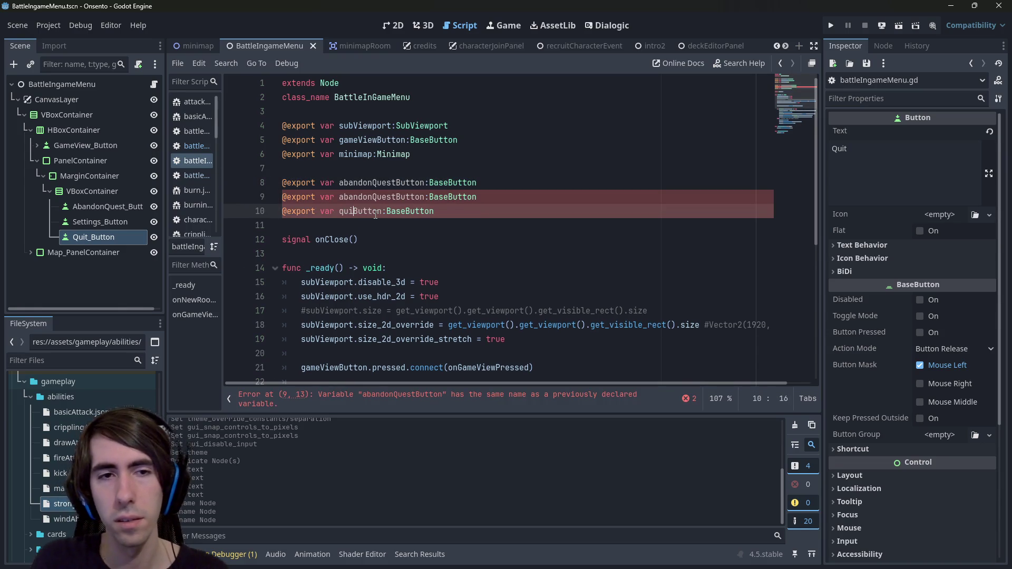
text(t)
key(Up)
key(Left)
key(ctrl+BackSpace)
text(sett)
text(ings)
key(ctrl+s)
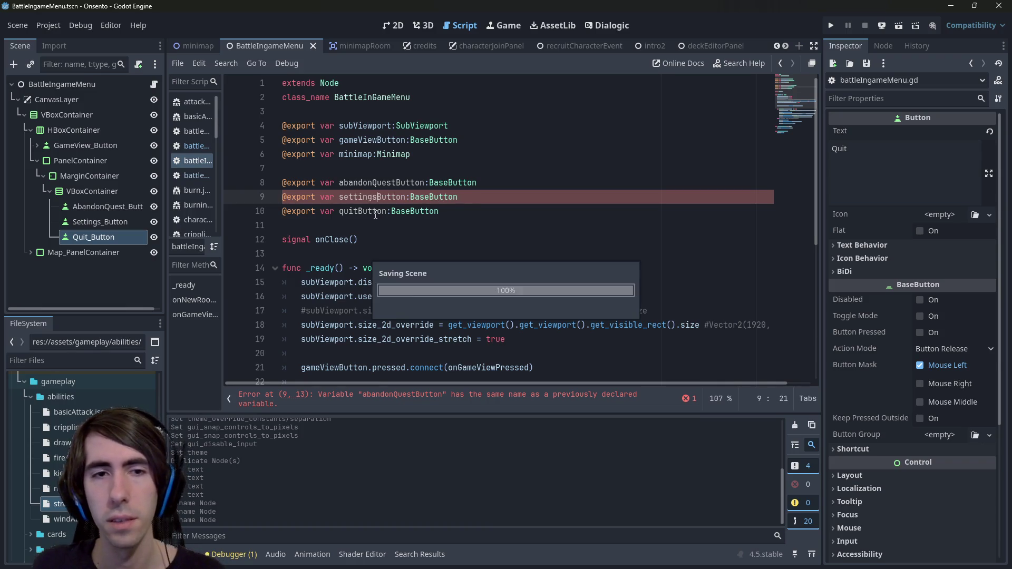
Review the new export variables and the VBoxContainer node, switching between the 2D and script views.
double_click(380, 183)
scroll(386, 211, down, 4)
scroll(385, 212, down, 2)
scroll(386, 212, up, 3)
scroll(384, 206, down, 2)
scroll(382, 197, up, 3)
scroll(381, 187, up, 1)
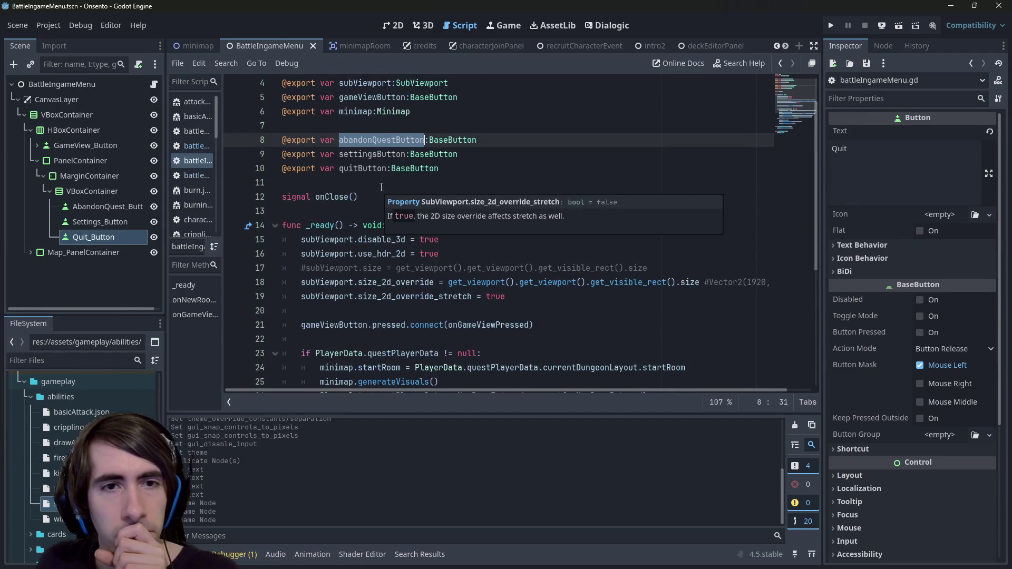
double_click(371, 170)
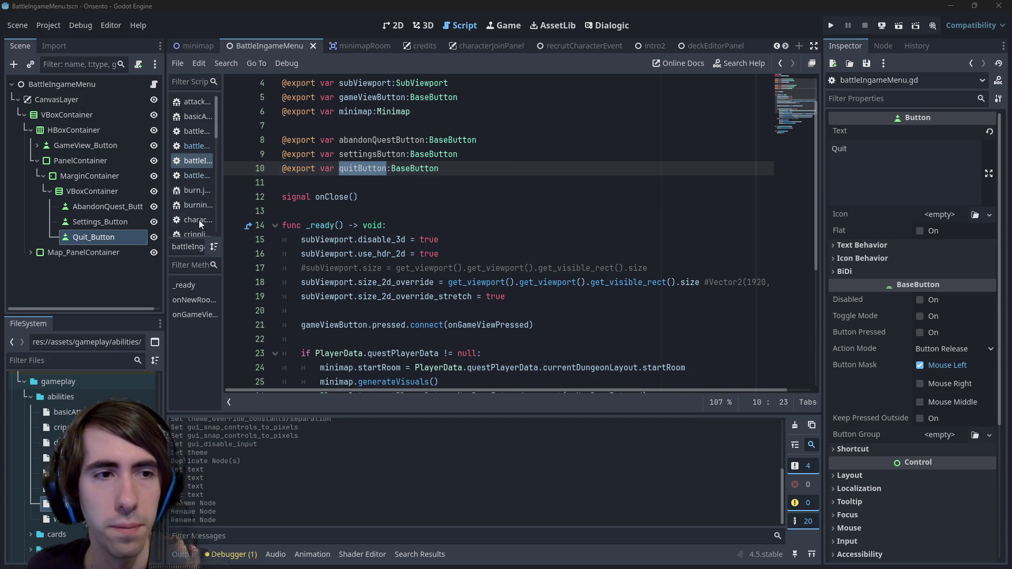
double_click(373, 141)
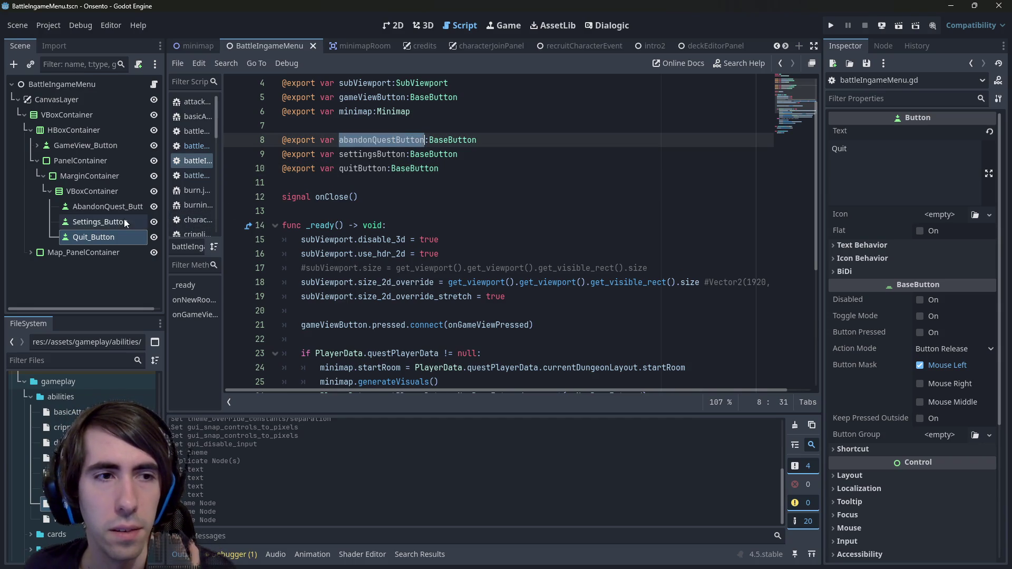
click(108, 191)
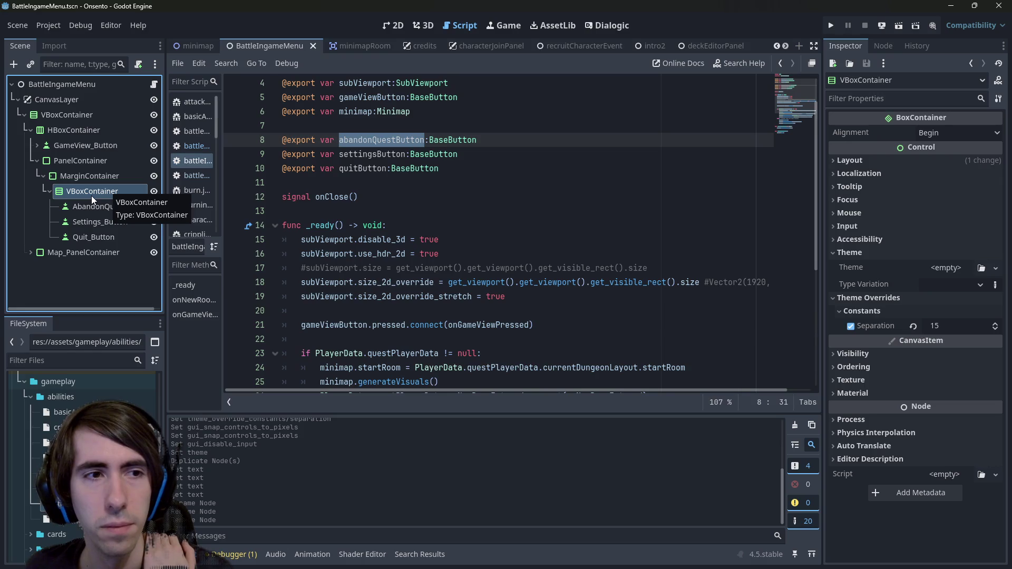
click(387, 22)
click(448, 29)
click(397, 30)
click(447, 29)
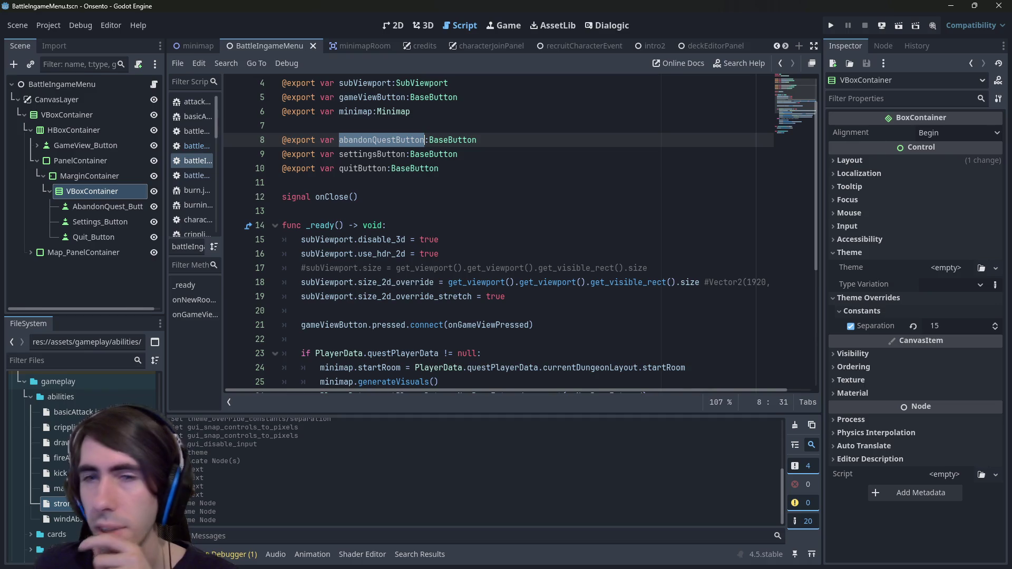
key(Down)
key(End)
double_click(382, 140)
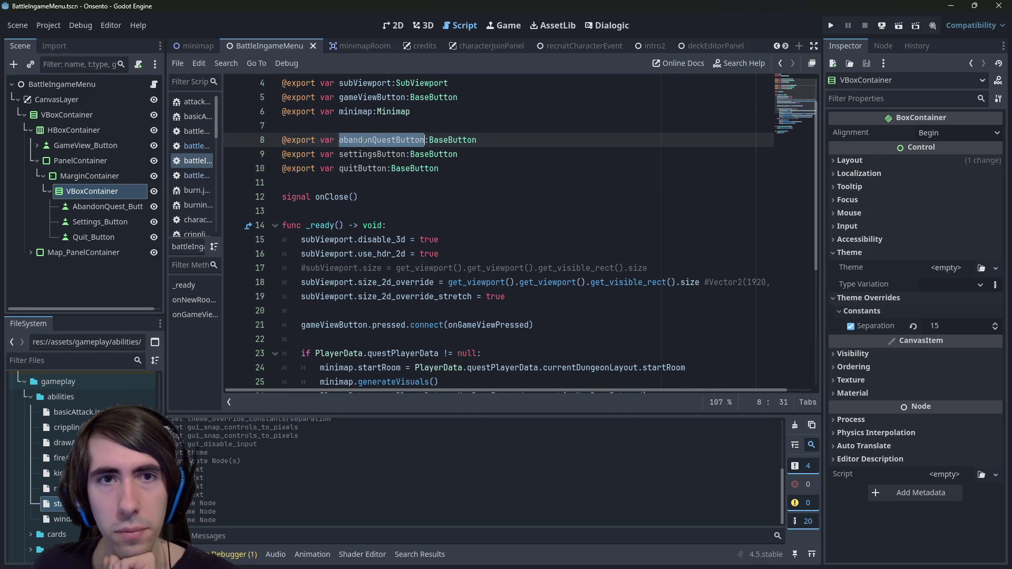
click(393, 25)
click(462, 26)
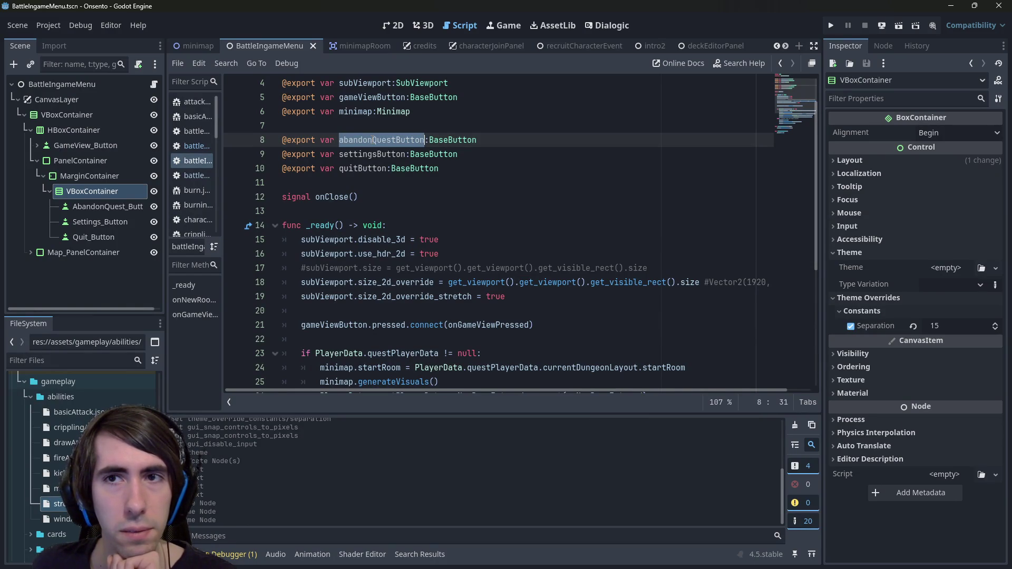
Quick-open the room2 scene.
key(shift+alt+o)
text(room2)
key(Down)
key(Return)
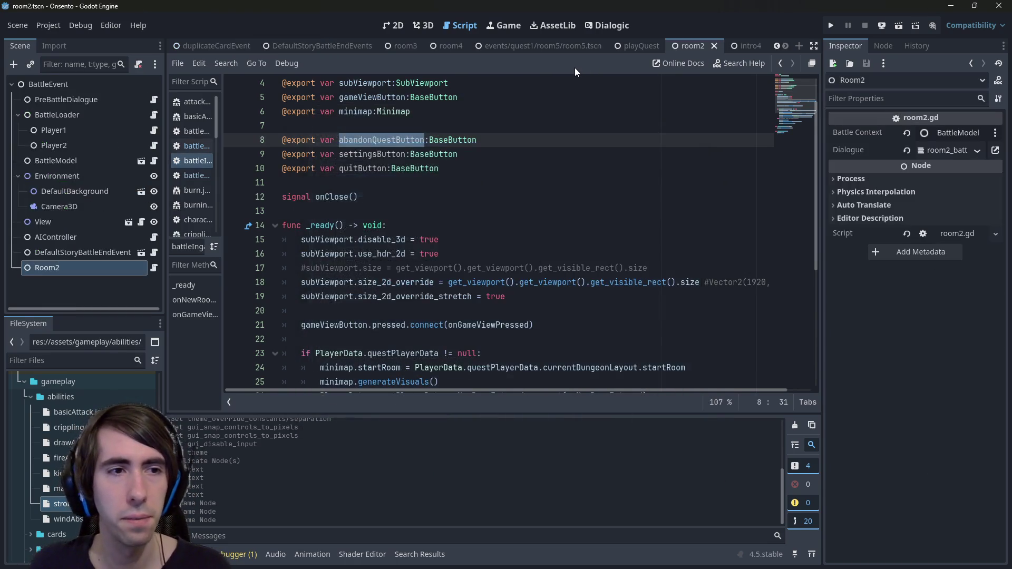
Open the DefaultStoryBattleEndEvents scene and inspect its OnRetreat, PlayerCharactersUpdater, LoadRetreatRoom and RestartBattle nodes.
click(136, 253)
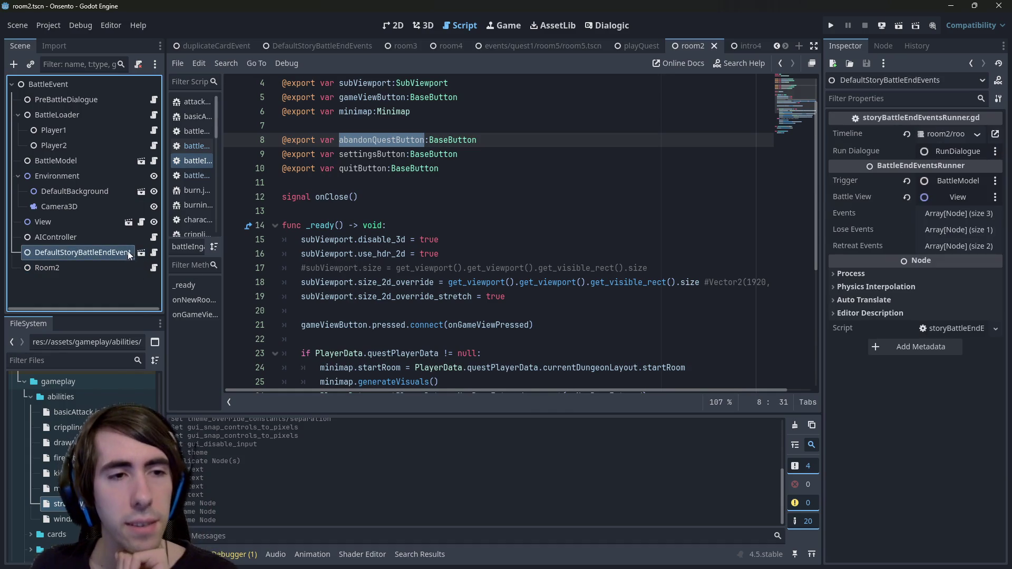
click(140, 252)
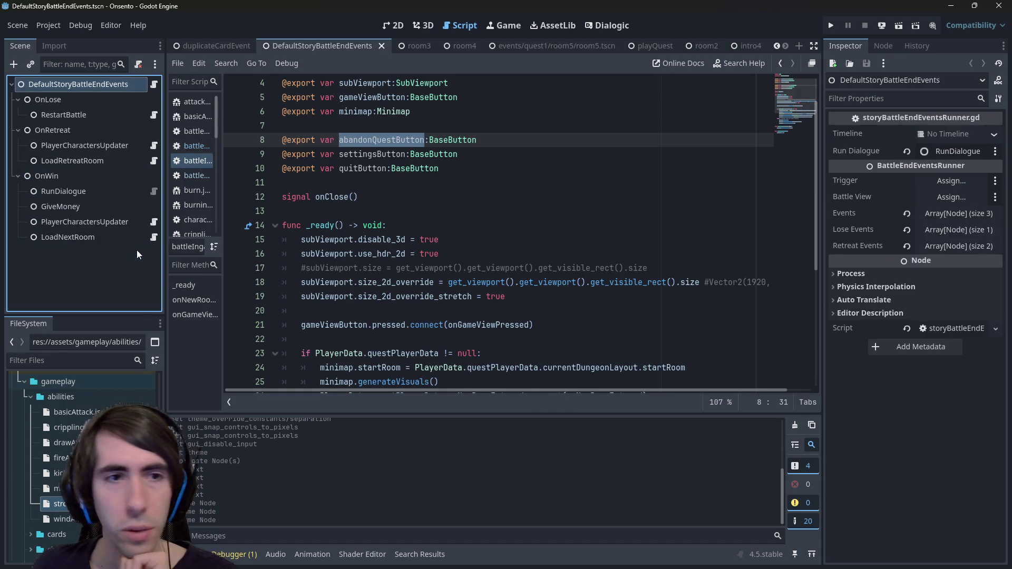
click(76, 131)
click(85, 149)
click(87, 162)
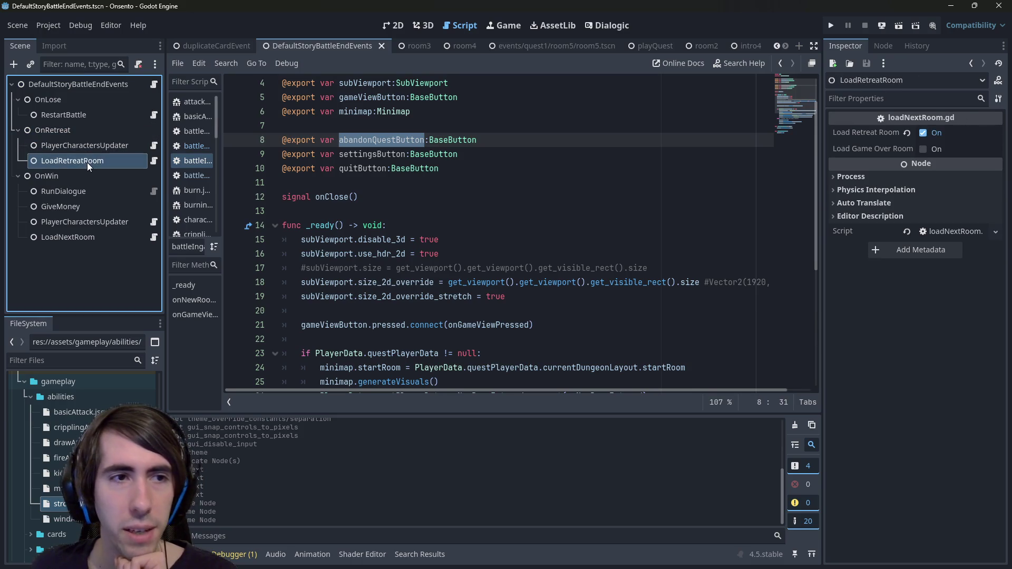
click(118, 145)
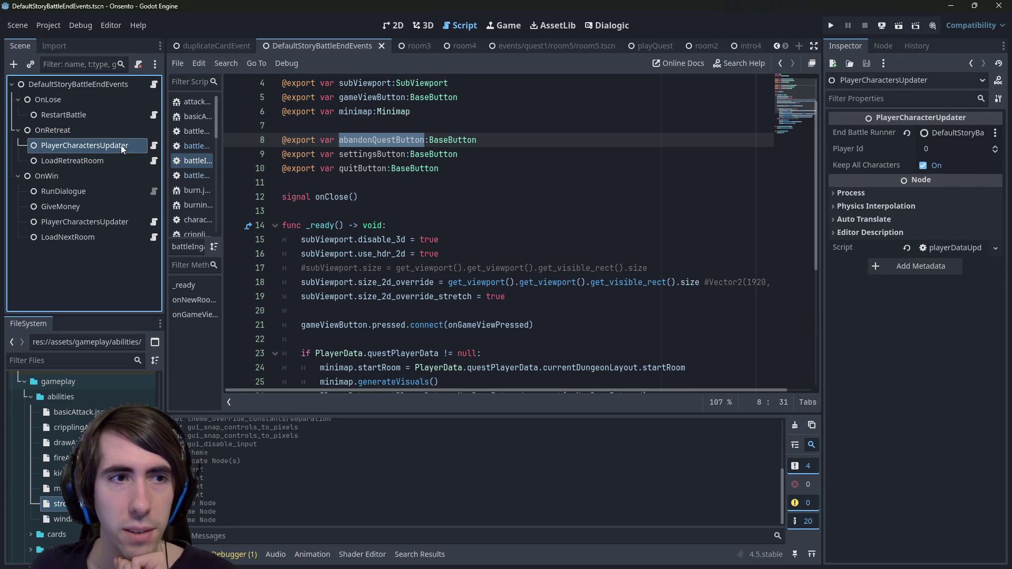
click(153, 146)
scroll(424, 201, down, 3)
scroll(425, 201, down, 1)
scroll(425, 201, up, 1)
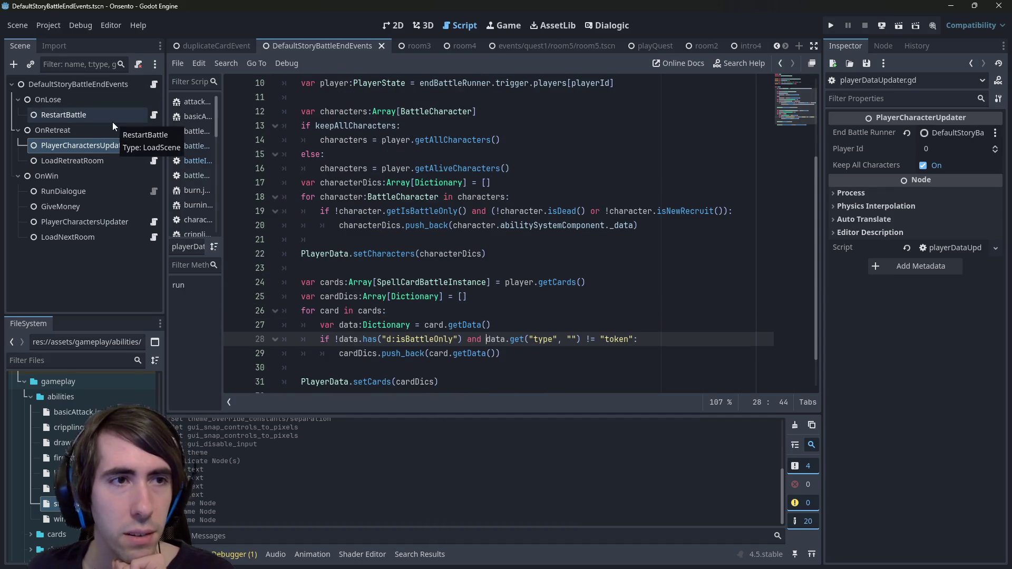
click(84, 115)
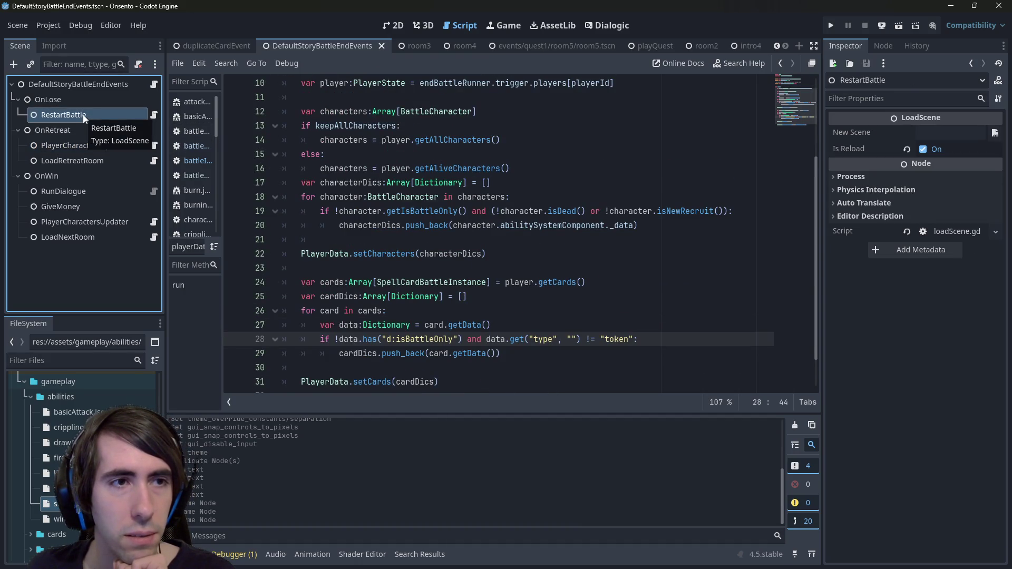
Start and dismiss two quick file searches while looking over the playerDataUpdater code.
click(594, 226)
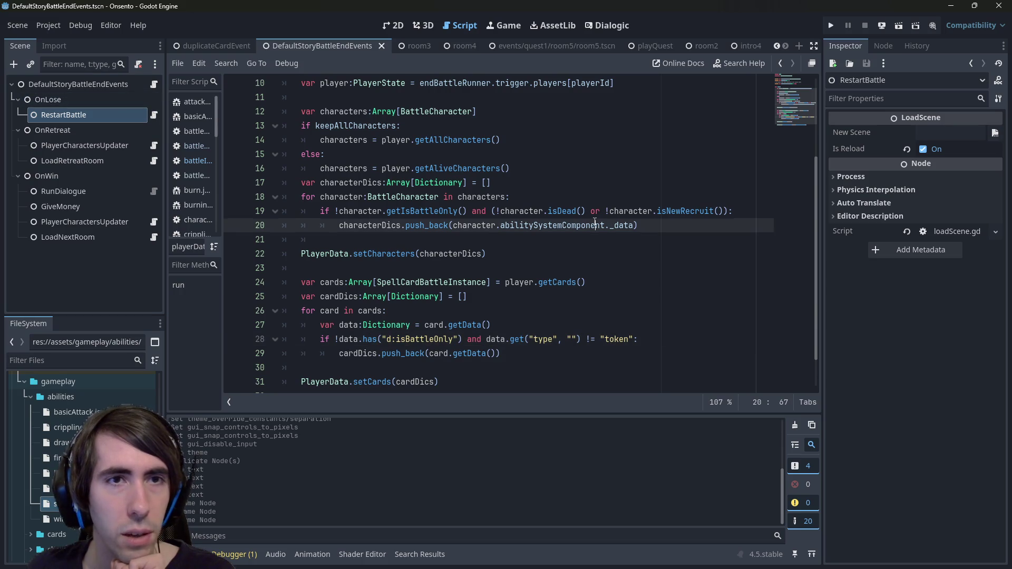
key(alt+shift+o)
text(default)
key(BackSpace)
key(BackSpace)
text(lt)
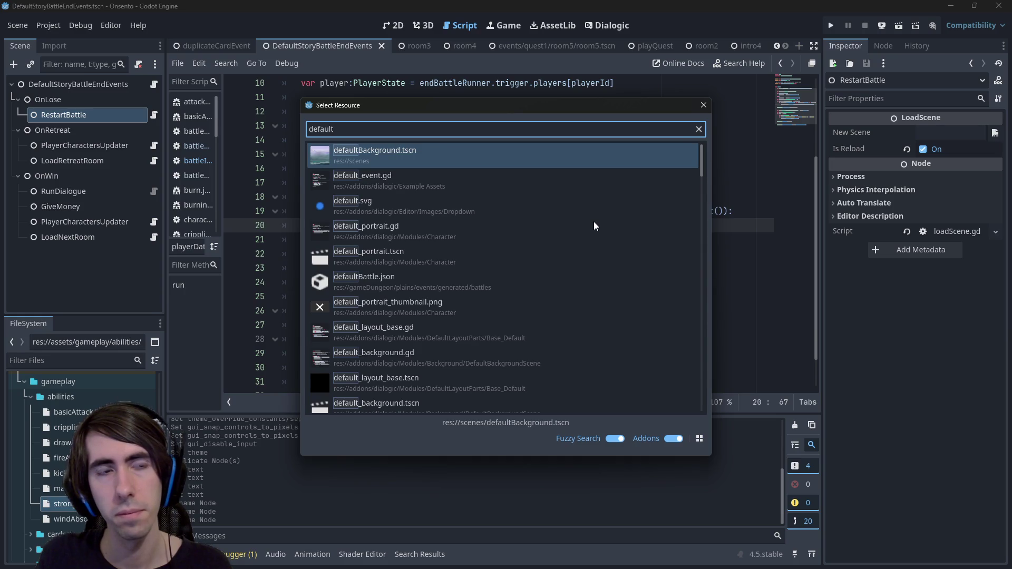
key(Escape)
click(61, 146)
scroll(566, 236, up, 1)
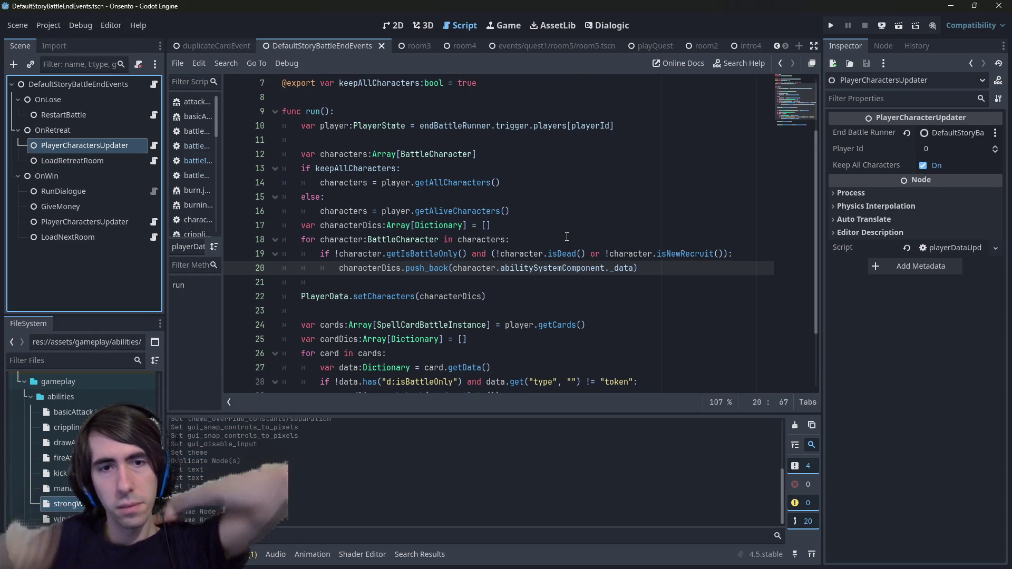
click(564, 236)
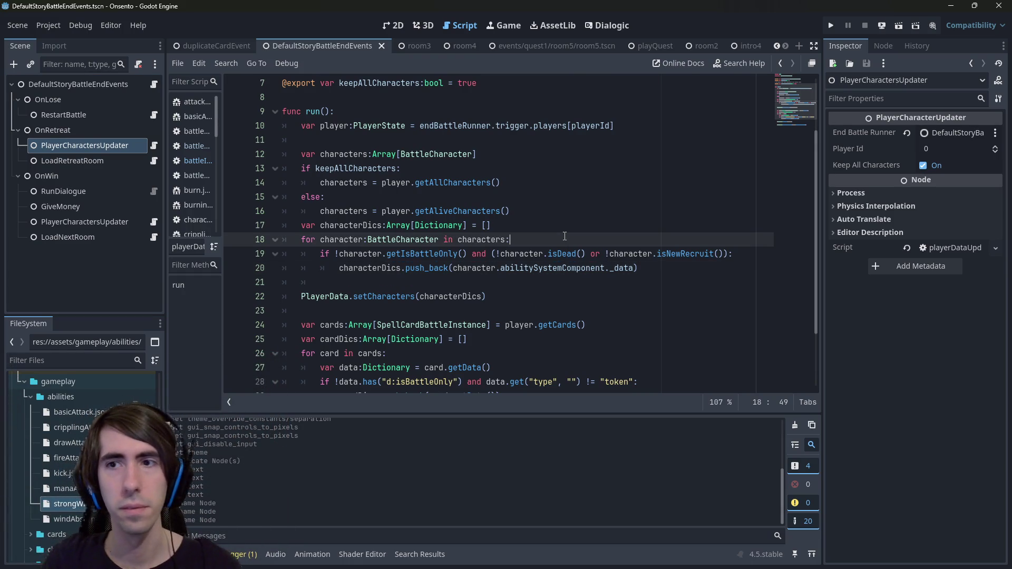
click(586, 227)
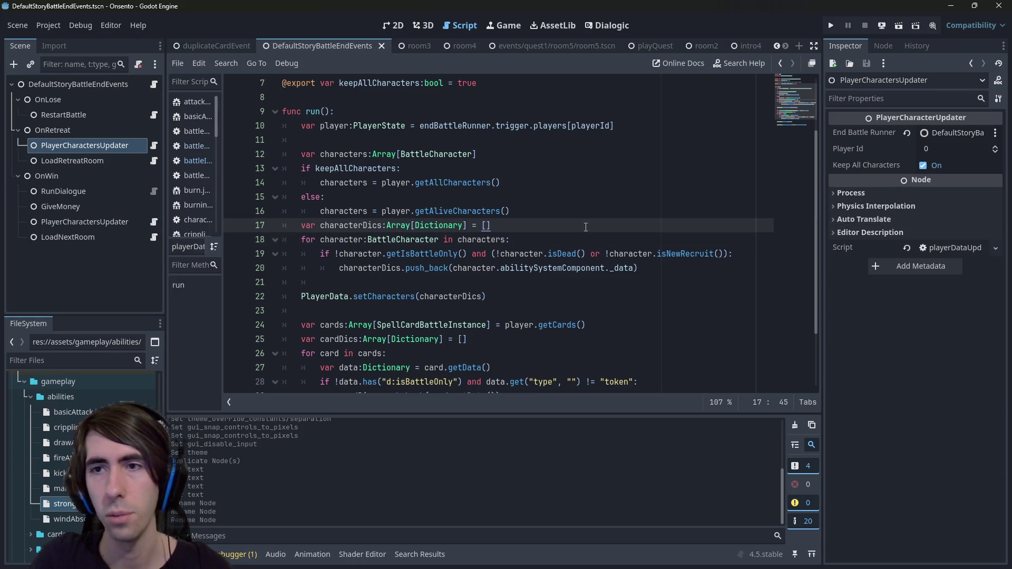
key(shift+alt+o)
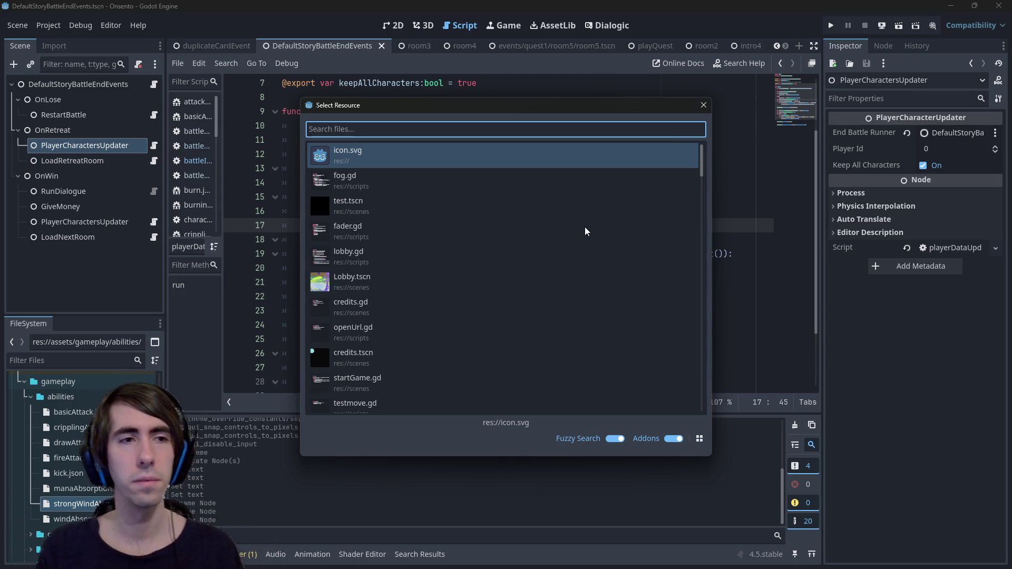
key(Escape)
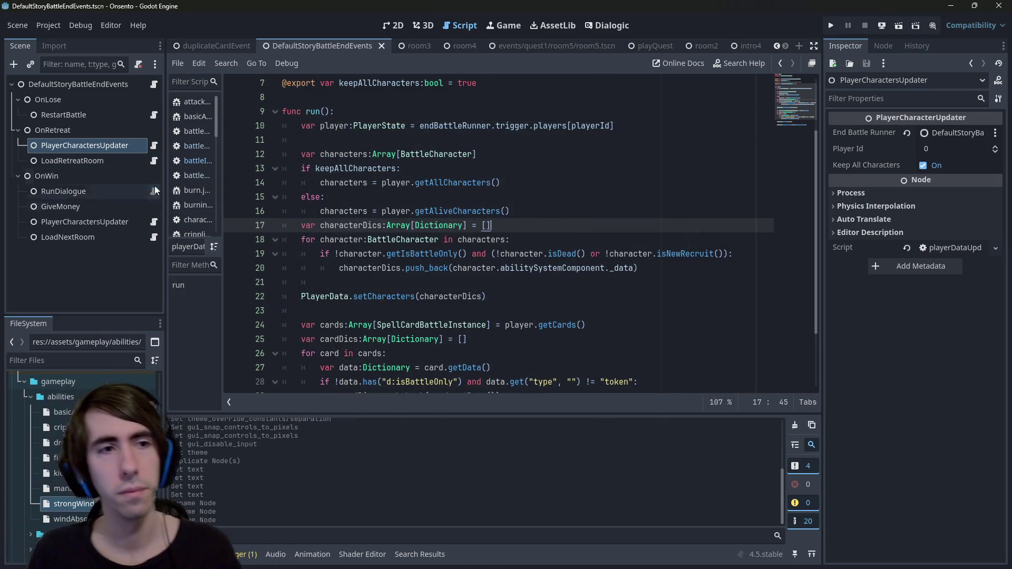
Compare the LoadRetreatRoom and PlayerCharactersUpdater settings and check keepAllCharacters in the playerDataUpdater script.
click(127, 161)
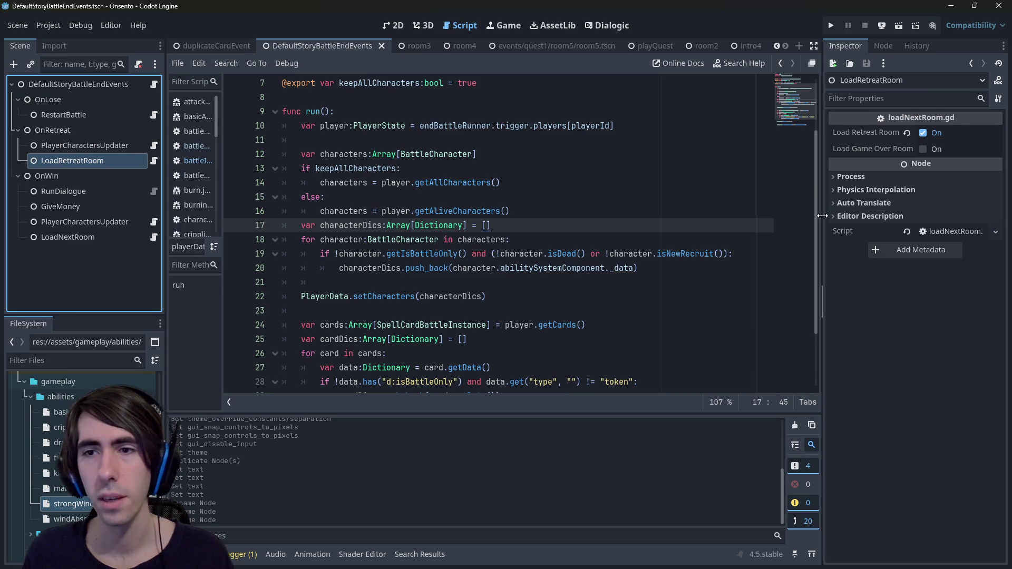
drag(823, 218, 768, 203)
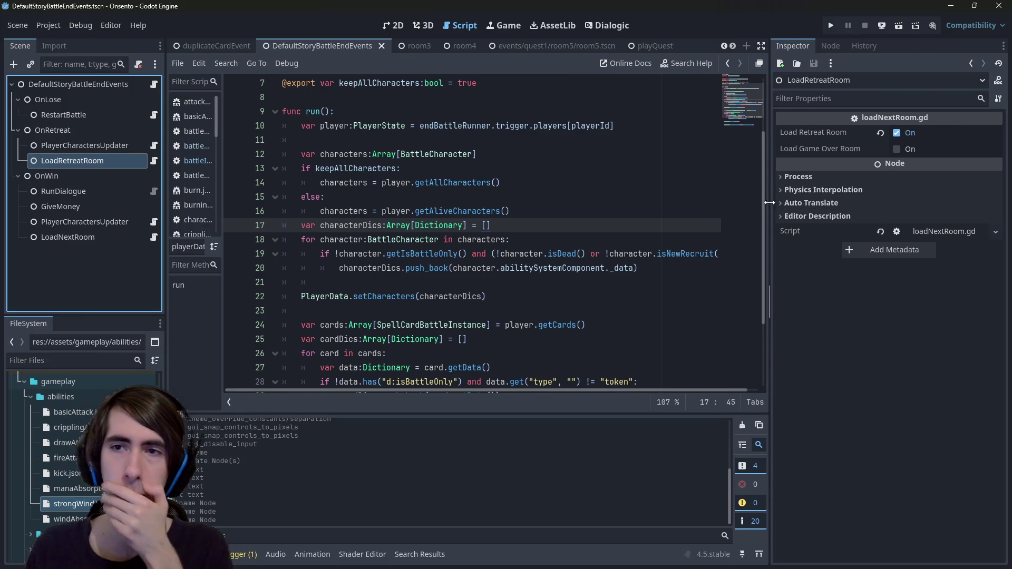
drag(769, 204, 797, 204)
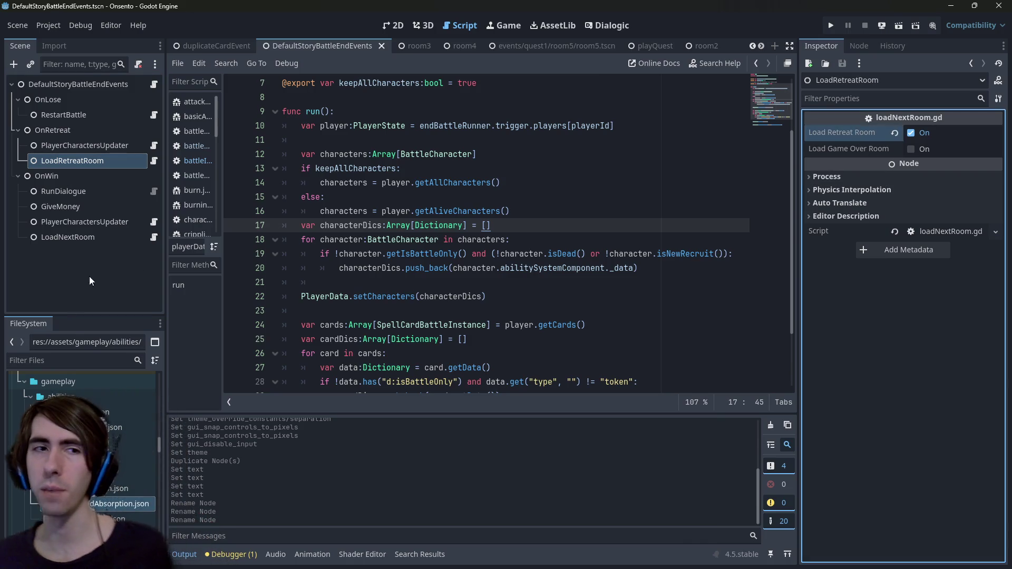
click(84, 145)
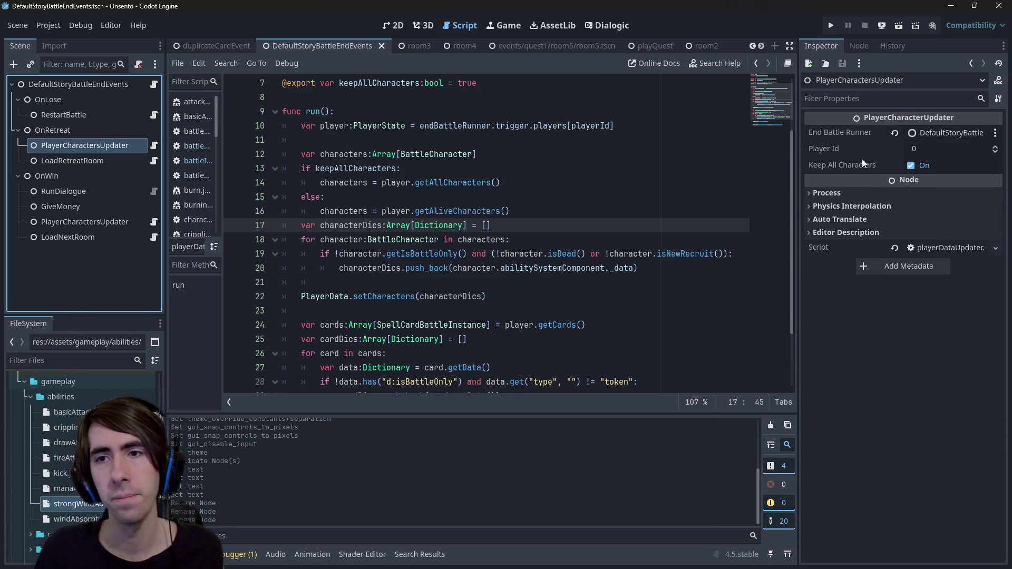
click(155, 146)
scroll(379, 198, down, 2)
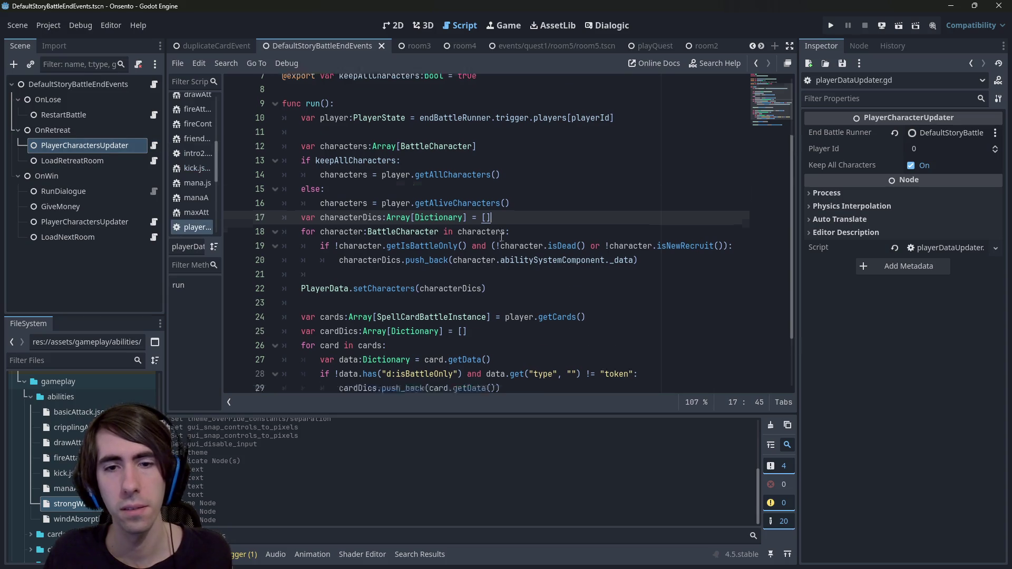
scroll(379, 191, up, 2)
click(379, 168)
double_click(378, 168)
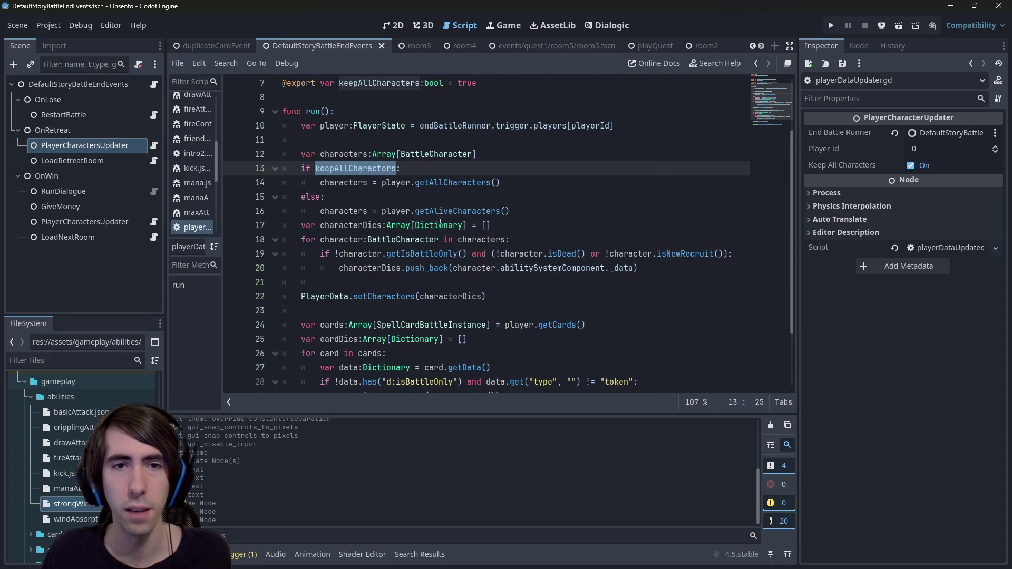
scroll(442, 253, up, 1)
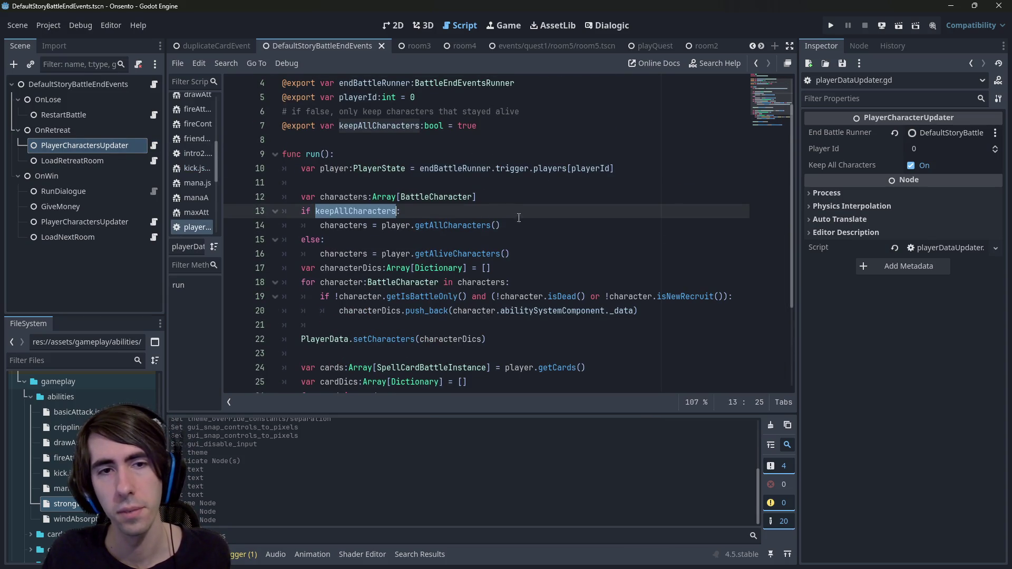
click(378, 212)
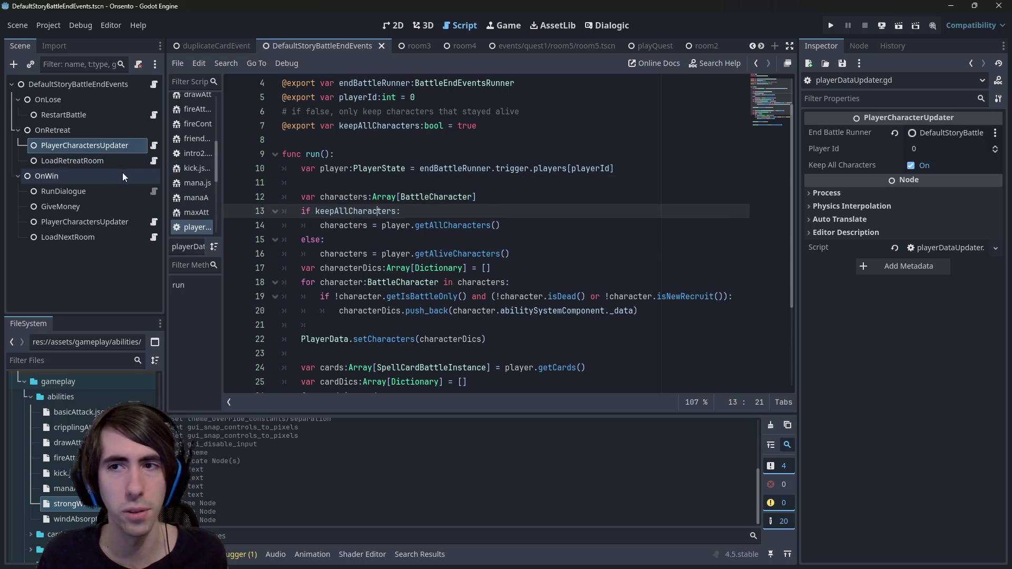
Open the loadNextRoom script from the LoadRetreatRoom node and start a file search.
click(86, 161)
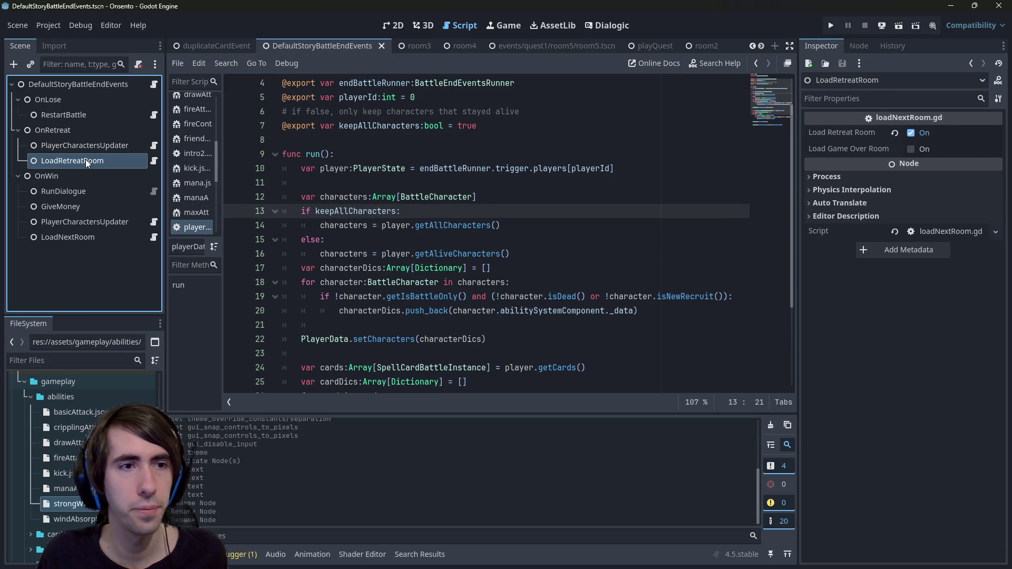
click(154, 161)
key(shift+alt+o)
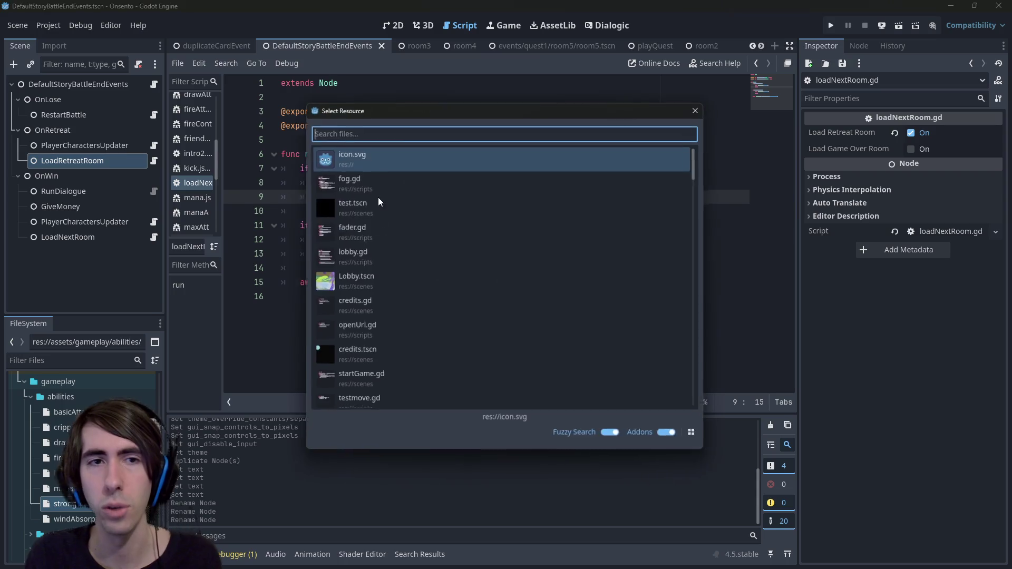
text(playerdata)
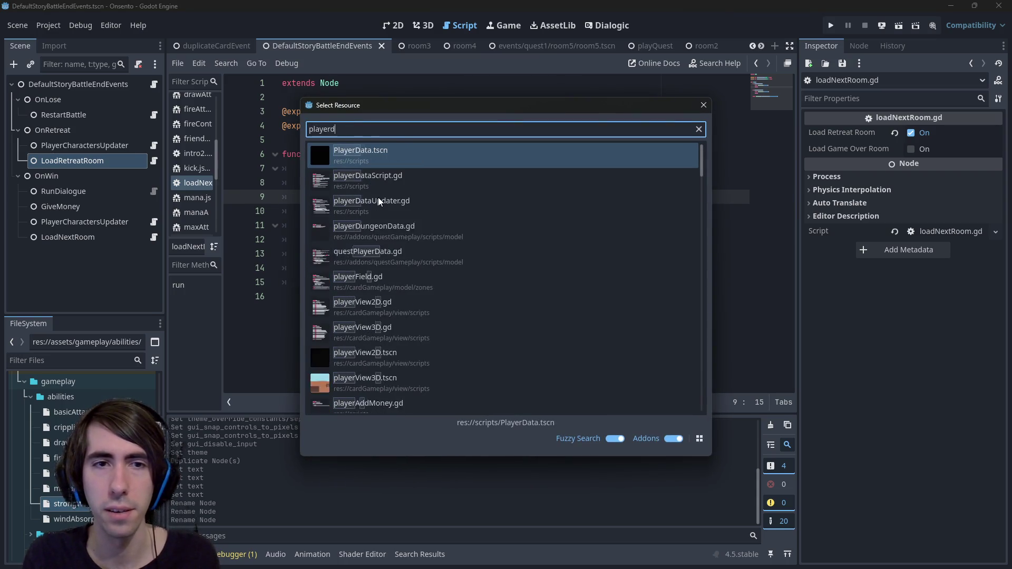
Open the PlayerData scene and its script, check the Default Retreat Room node and locate the defaultRetreatRoom export.
key(Return)
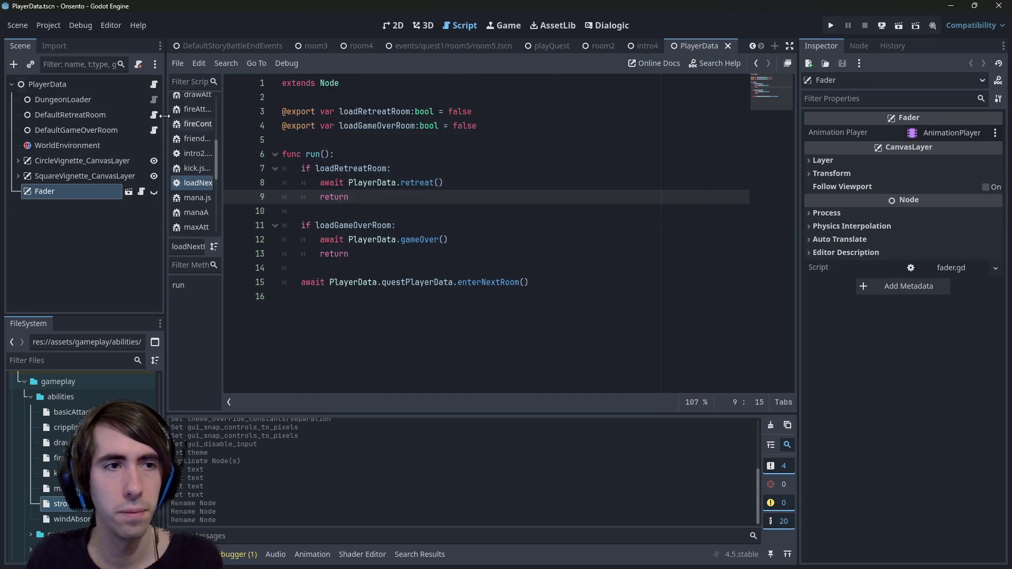
click(74, 83)
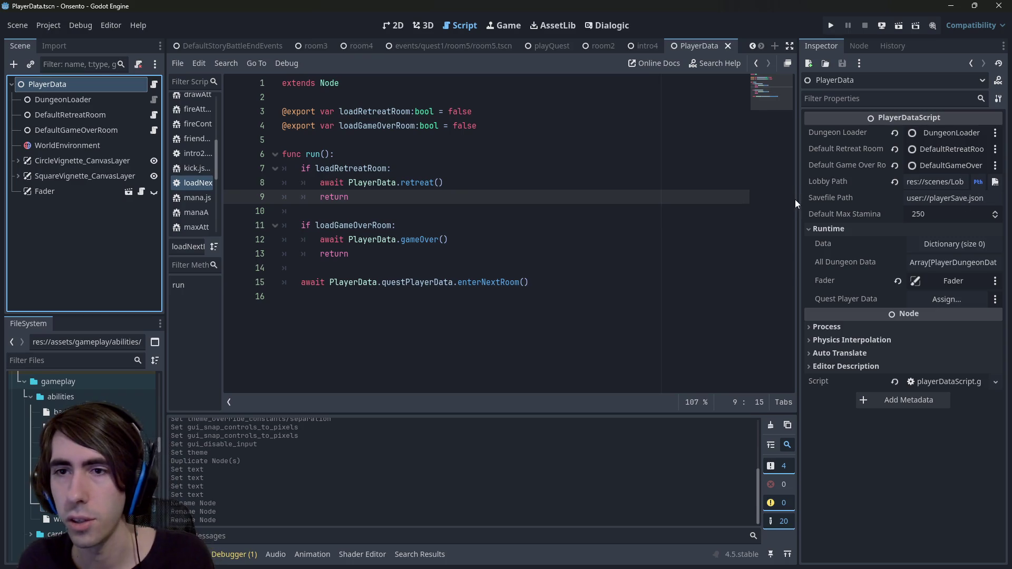
drag(799, 201, 672, 202)
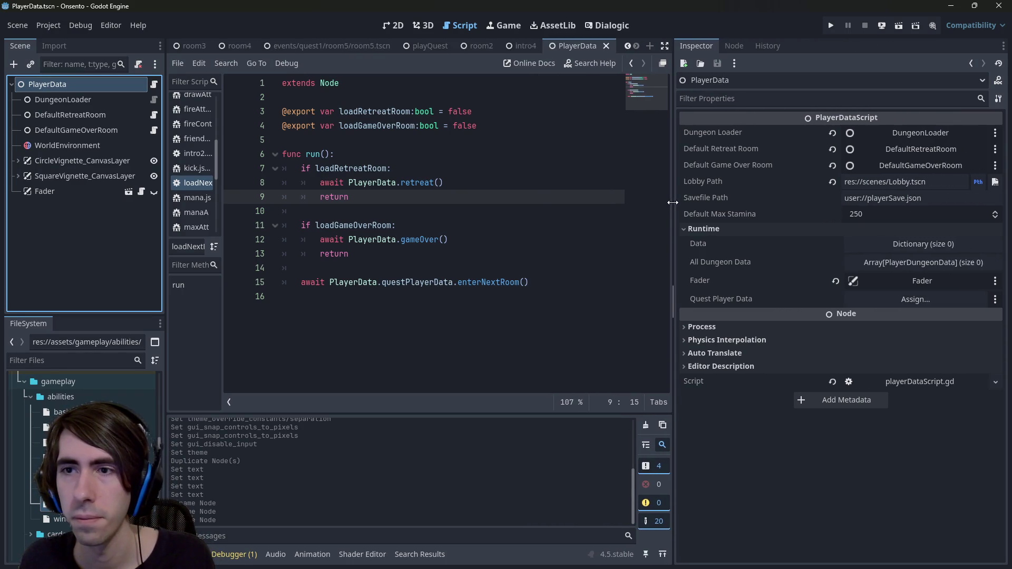
click(153, 84)
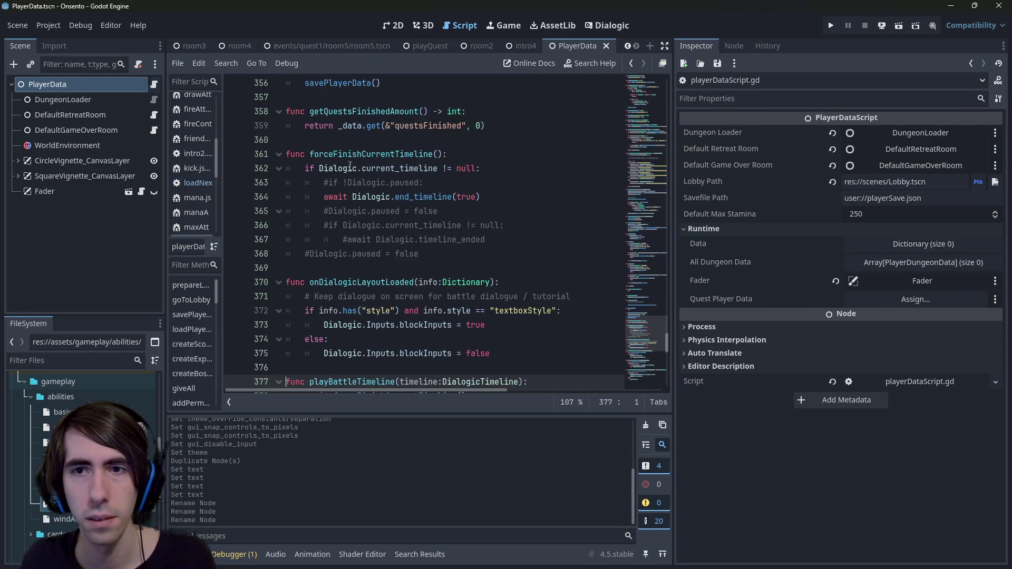
click(952, 151)
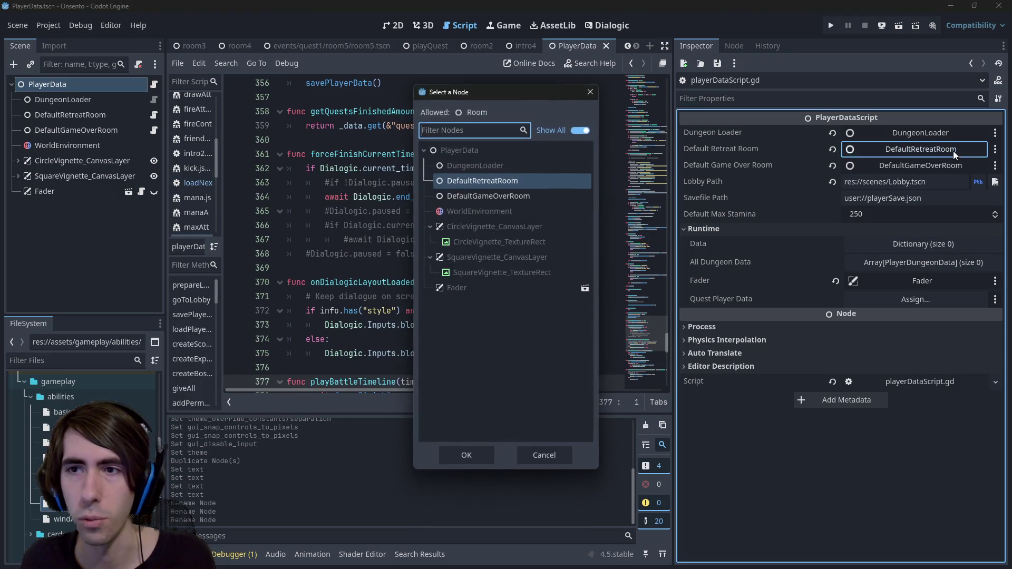
click(586, 94)
scroll(585, 95, up, 10)
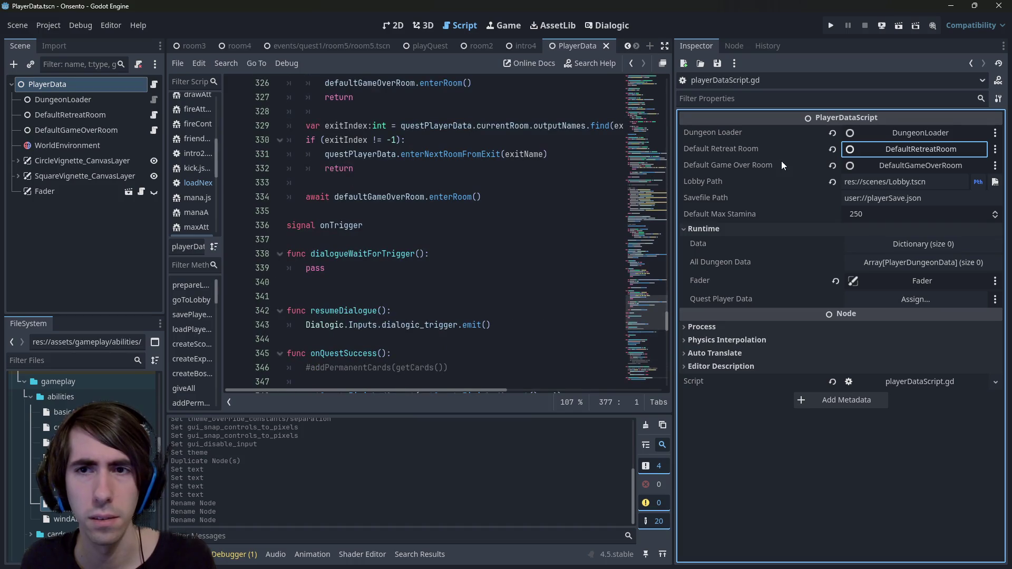
scroll(615, 340, up, 20)
scroll(554, 238, up, 20)
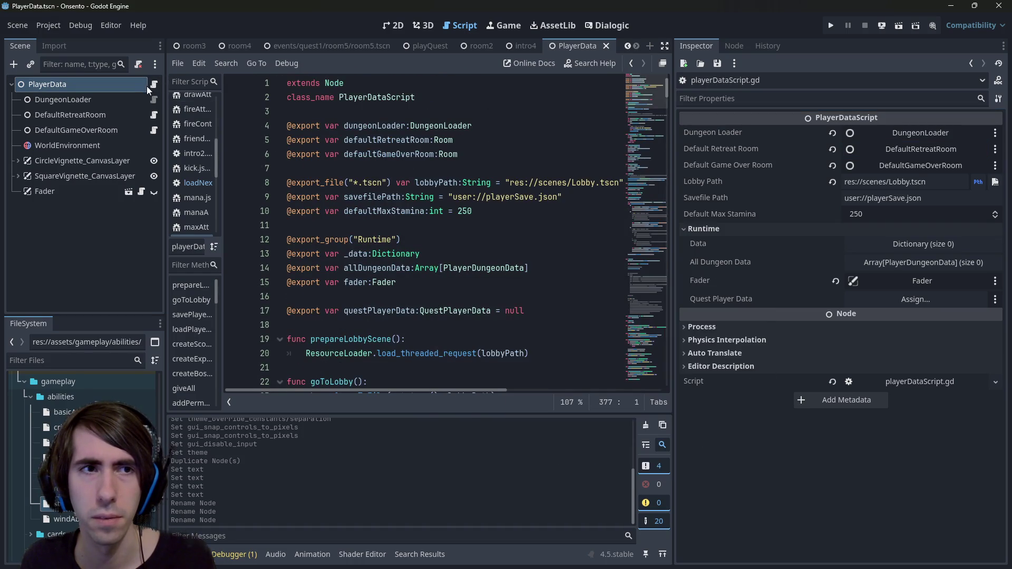
double_click(416, 139)
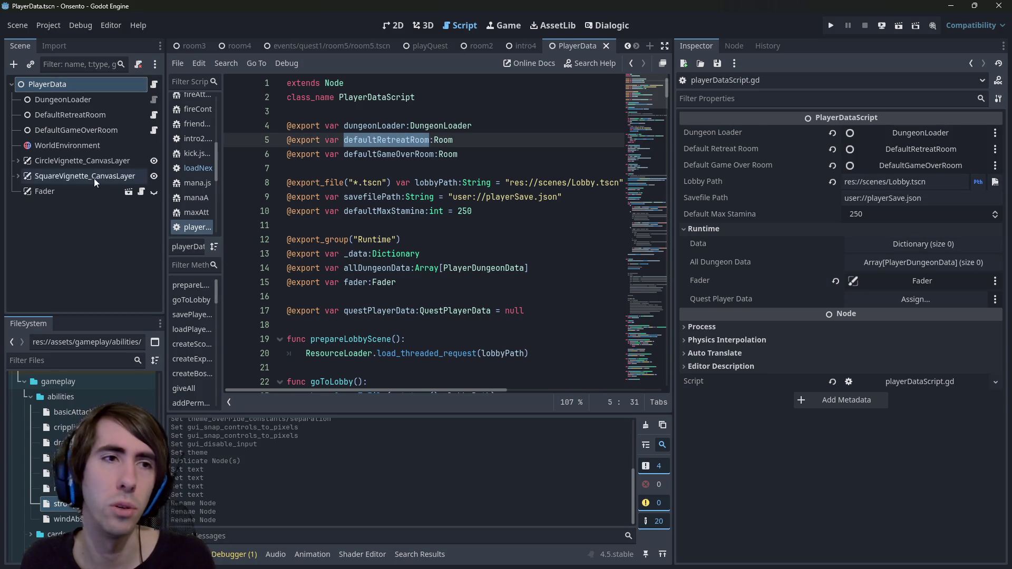
Compare the DefaultRetreatRoom and DefaultGameOverRoom paths, noting the retreat room points to rewardEventRoom.tscn.
click(50, 110)
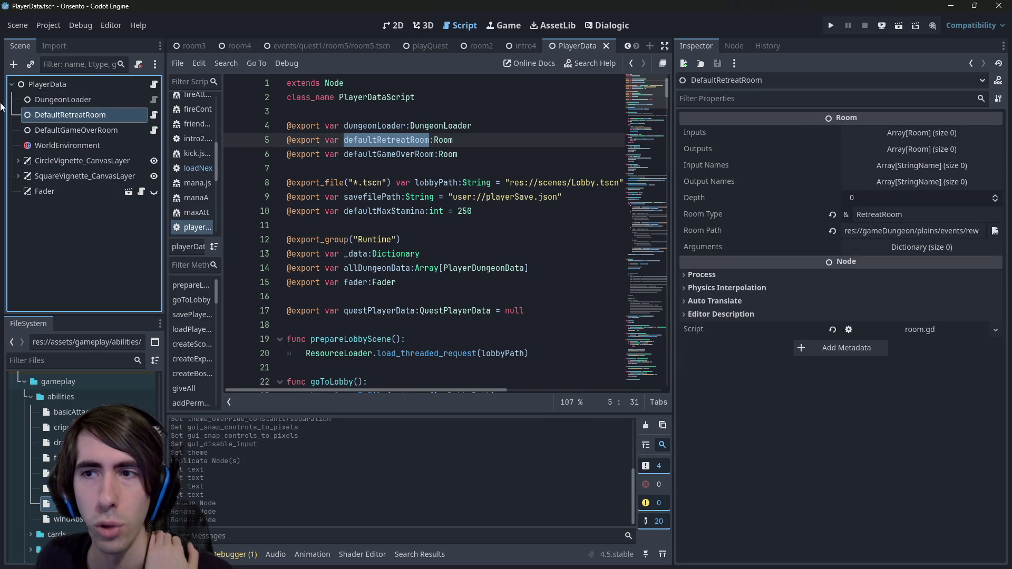
click(67, 132)
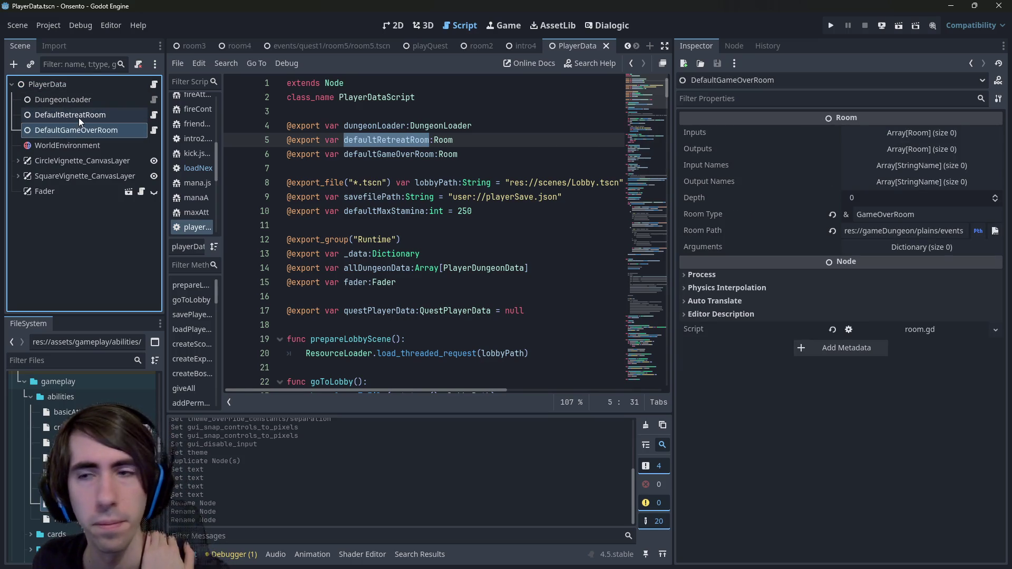
click(79, 118)
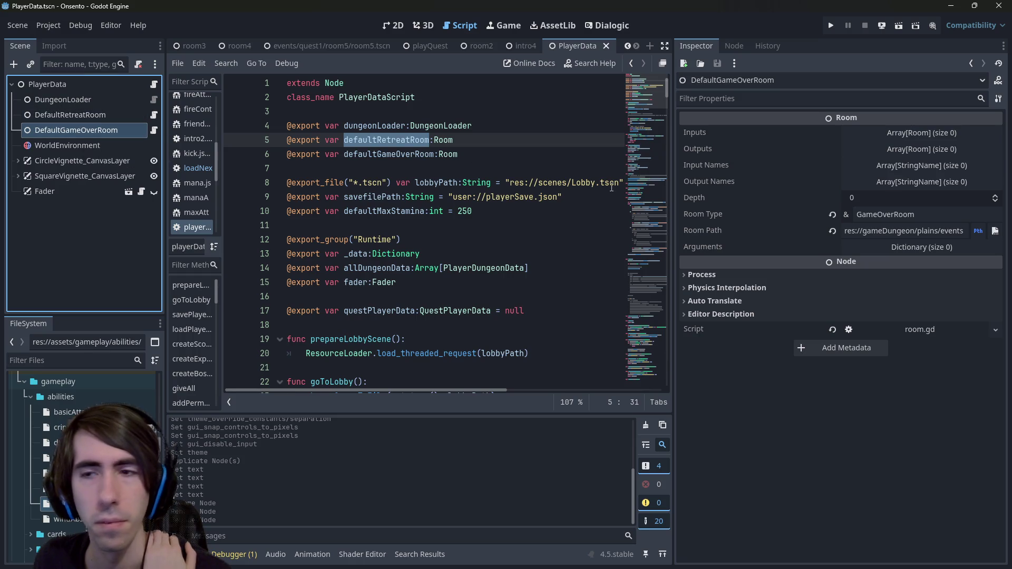
drag(676, 207, 489, 207)
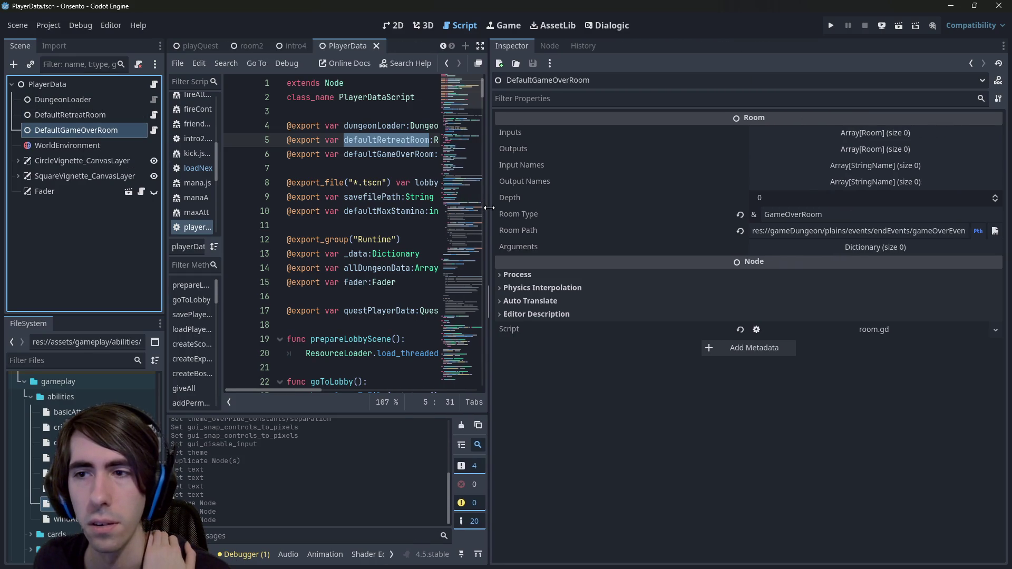
click(95, 116)
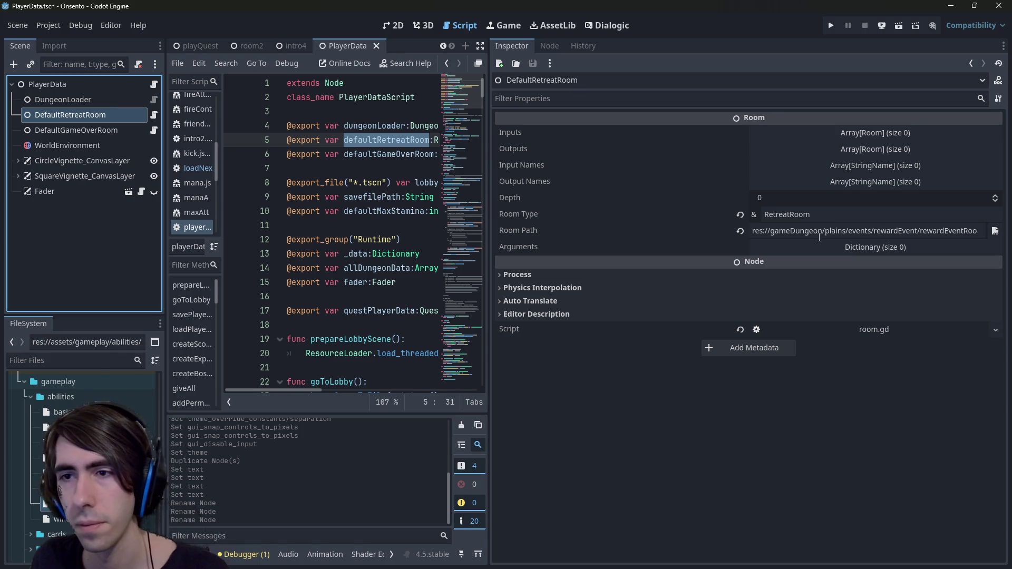
drag(811, 226, 984, 230)
click(933, 214)
click(914, 230)
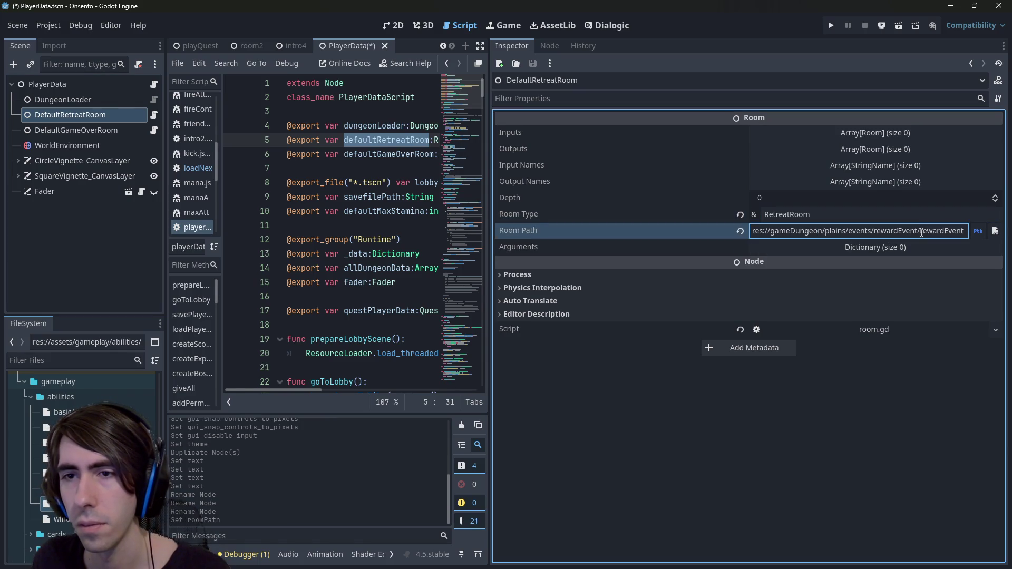
double_click(915, 231)
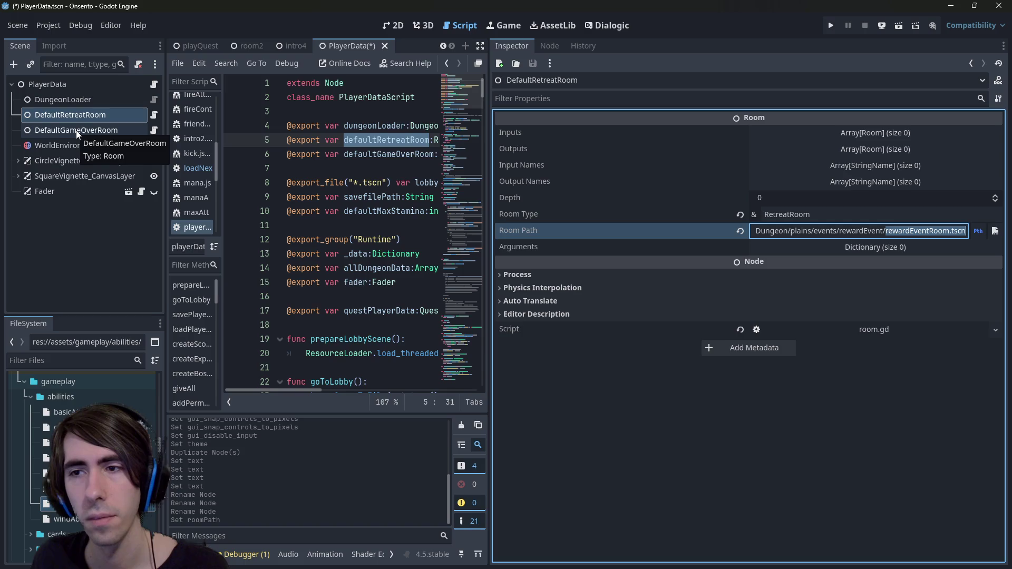
Replace DefaultRetreatRoom's Room Path with the gameOverEvent.tscn path and save the PlayerData scene.
click(76, 131)
click(872, 230)
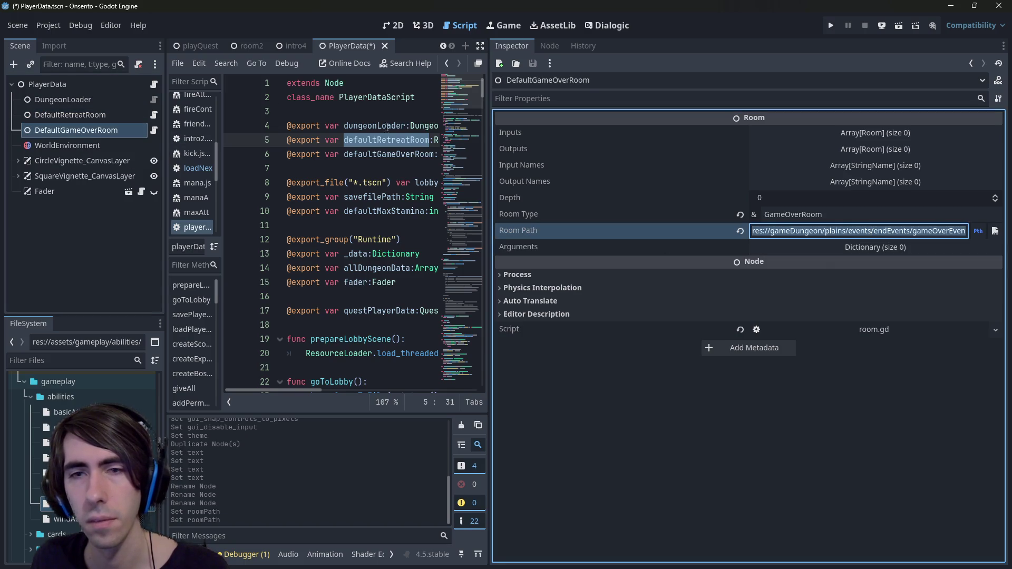
click(85, 113)
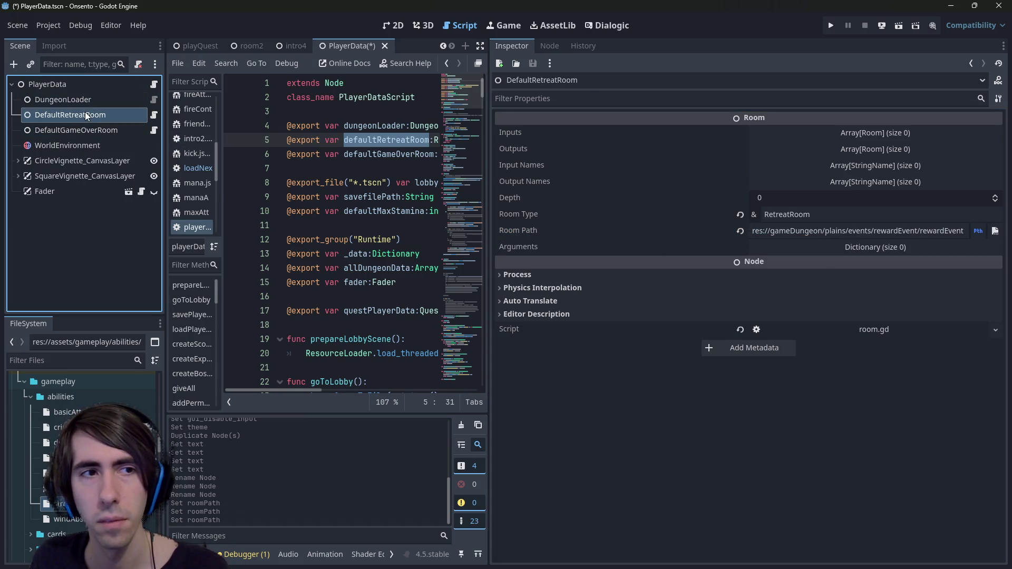
click(803, 232)
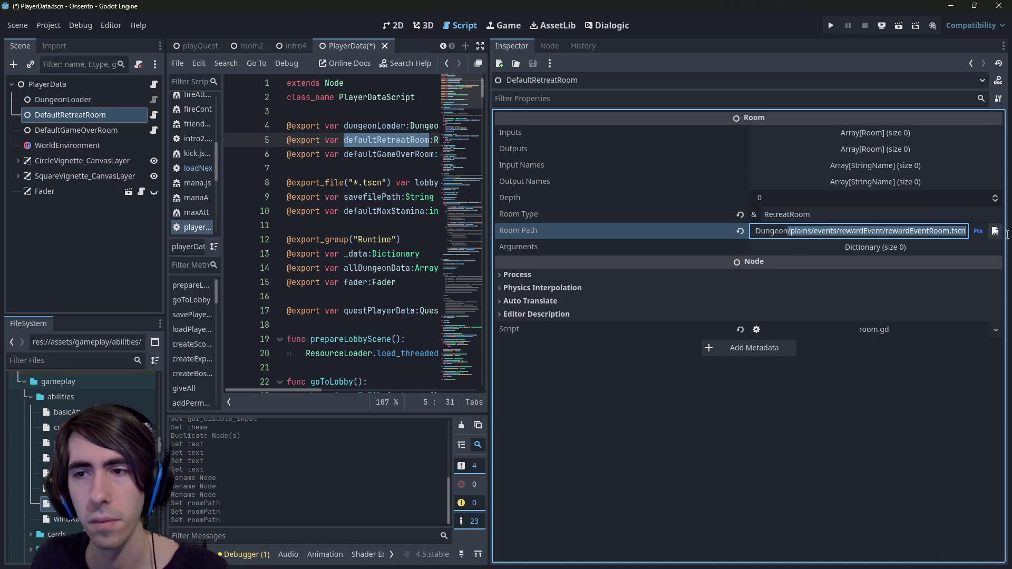
click(899, 247)
click(805, 231)
key(ctrl+v)
key(ctrl+s)
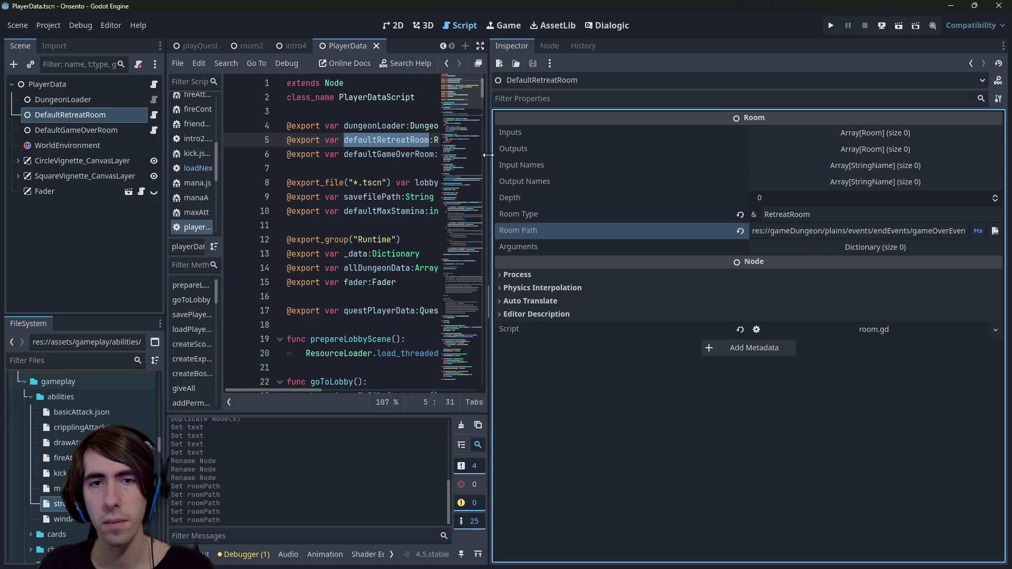
drag(490, 154, 766, 197)
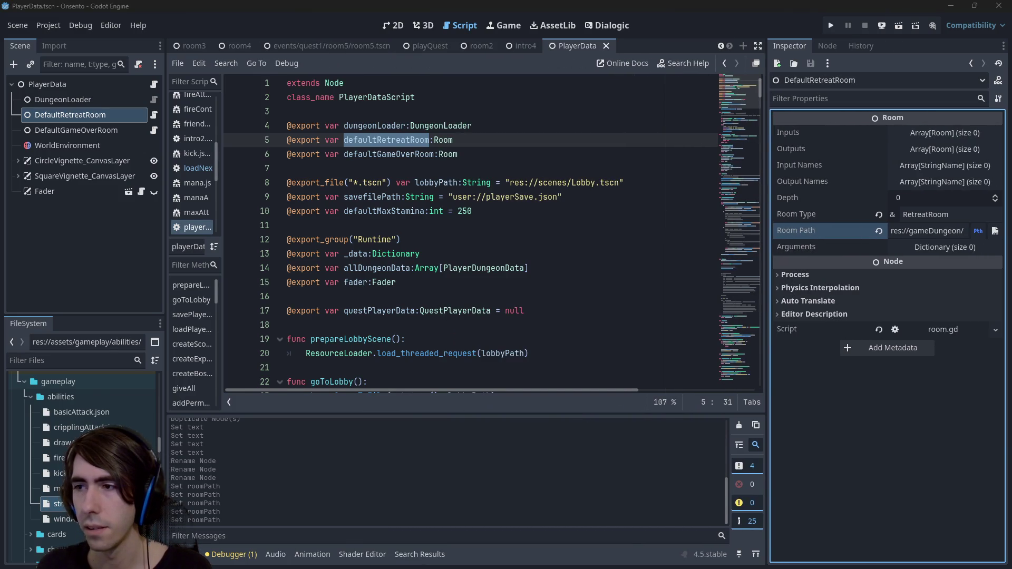
In the terminal, stage BattleIngameMenu.tscn, diff battleIngameMenu.gd, then unstage the scene and recheck git status.
key(alt+Tab)
text(git st)
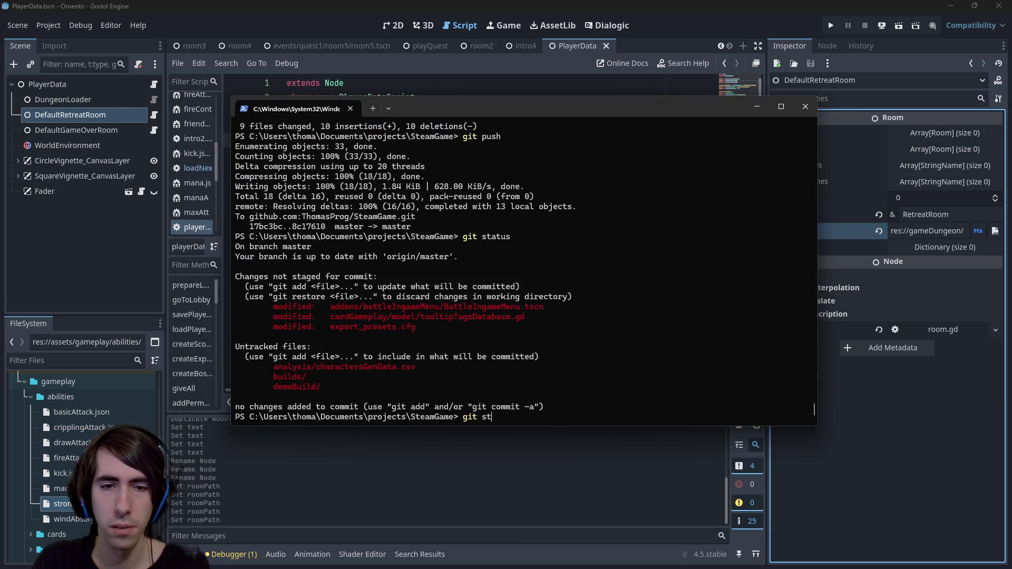
text(atus)
key(Return)
text(git add)
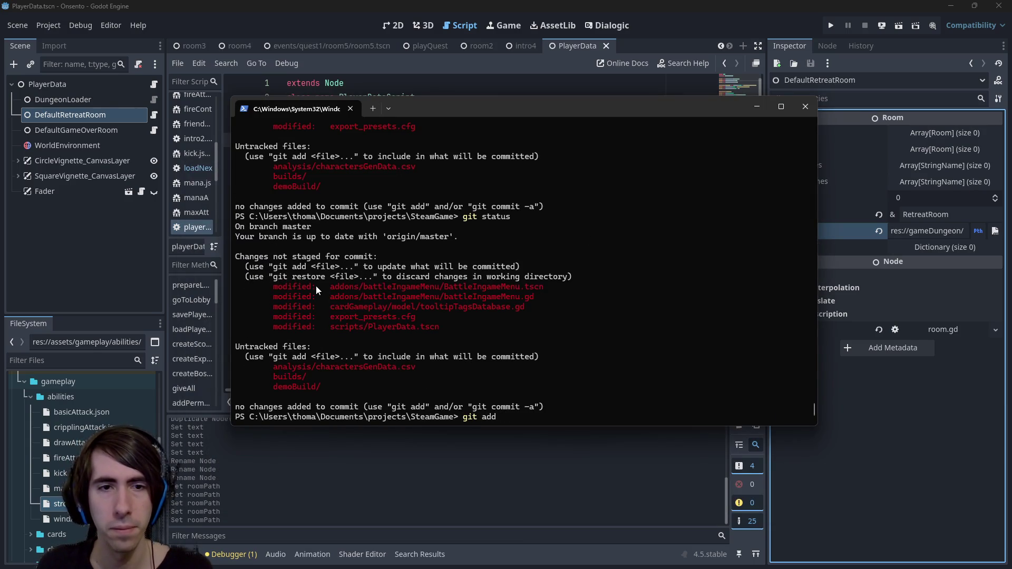
mouse_move(324, 286)
mouse_down()
mouse_move(544, 286)
mouse_move(294, 287)
mouse_move(332, 287)
mouse_up()
key(ctrl+c)
key(ctrl+v)
key(Return)
text(g)
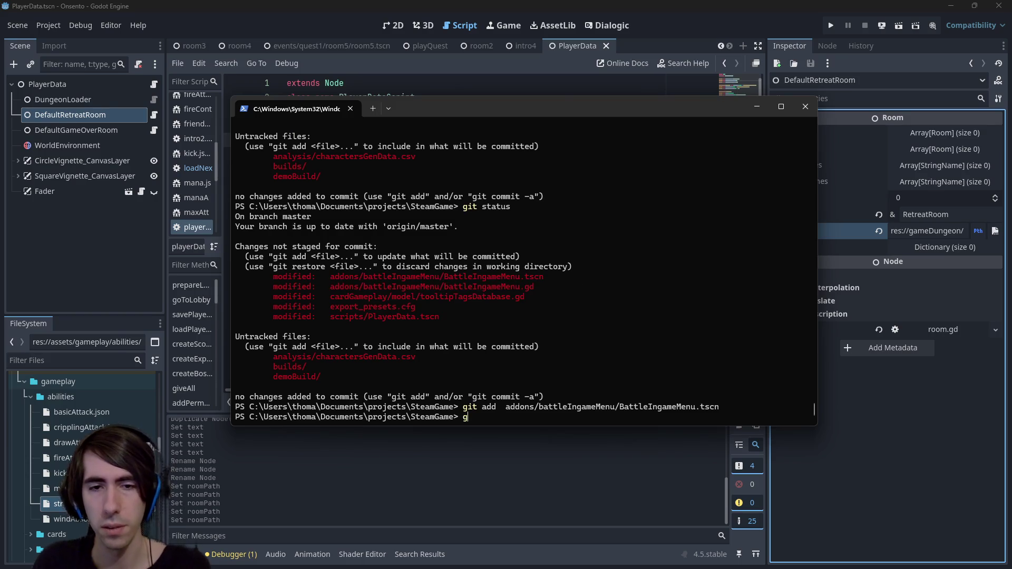
key(ctrl+v)
key(Return)
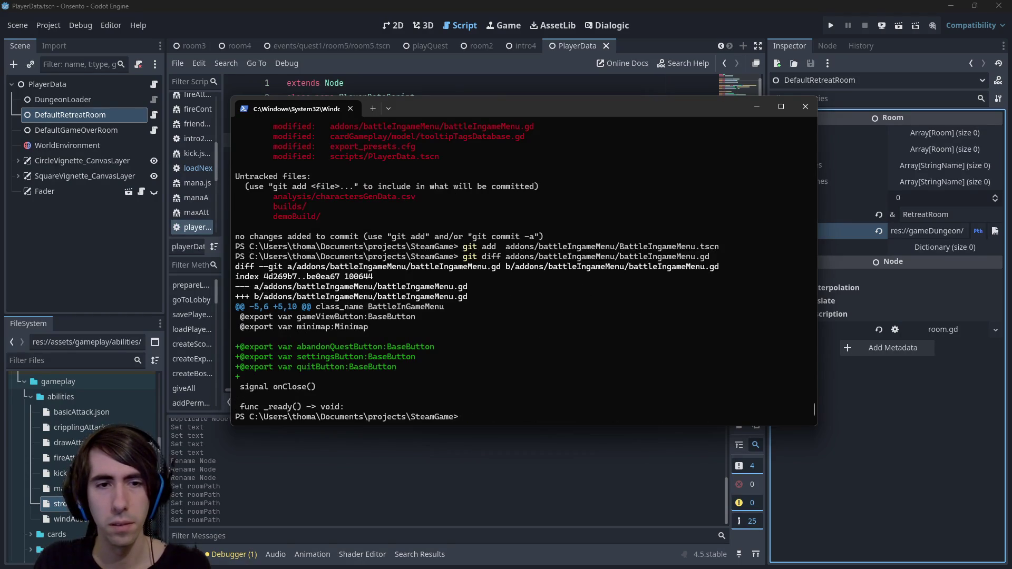
scroll(522, 269, up, 5)
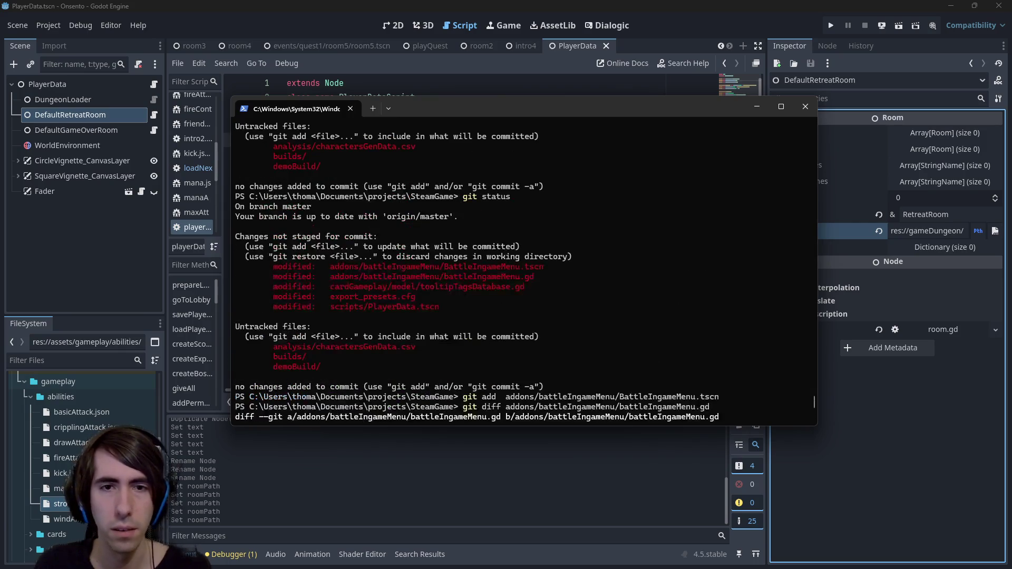
drag(330, 265, 565, 266)
key(ctrl+c)
scroll(565, 267, down, 5)
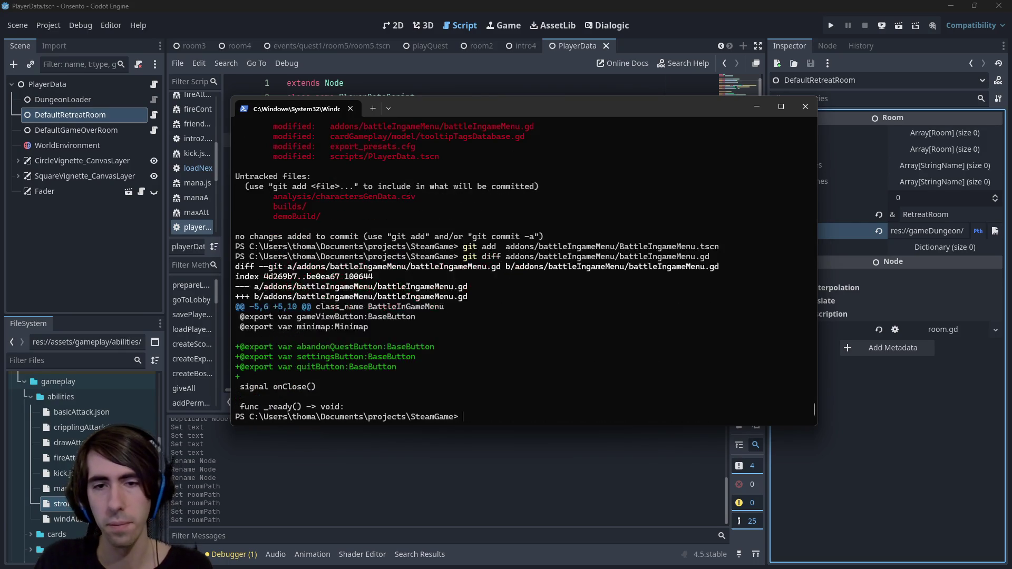
text(set  addons/battleIngameMenu/BattleIngameMenu.tscn)
key(Return)
text(git status)
key(Return)
text(git add)
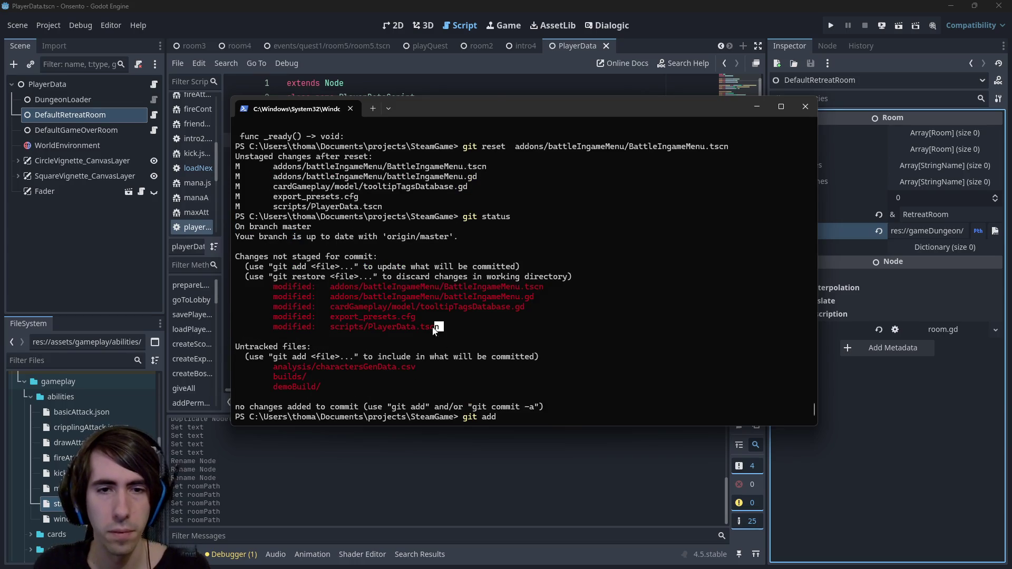
Stage scripts/PlayerData.tscn, commit it as the retreat game-over hotfix, push, and check remaining changes.
drag(434, 331, 330, 327)
key(ctrl+c)
key(ctrl+v)
key(Return)
text(git )
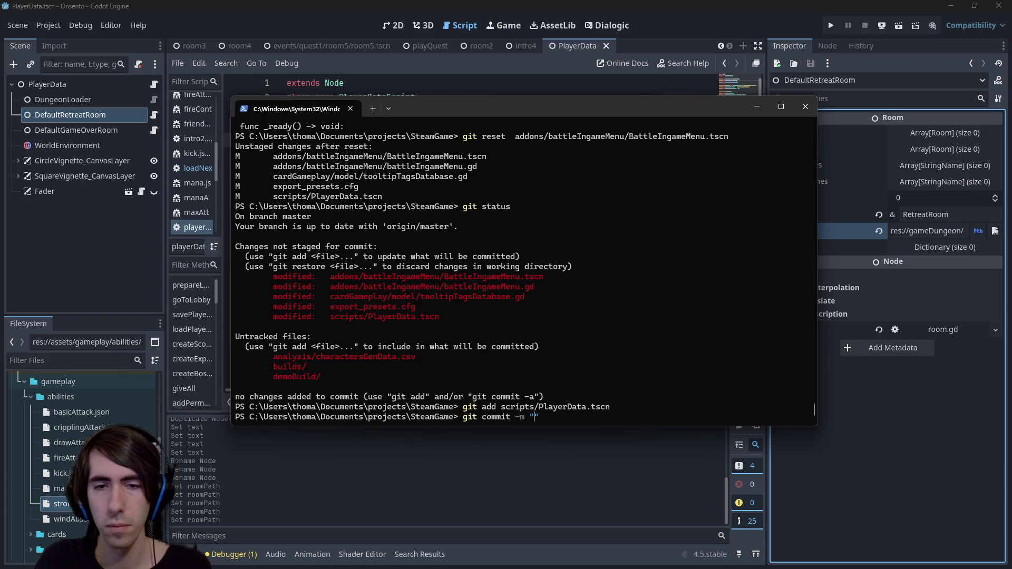
text(x] )
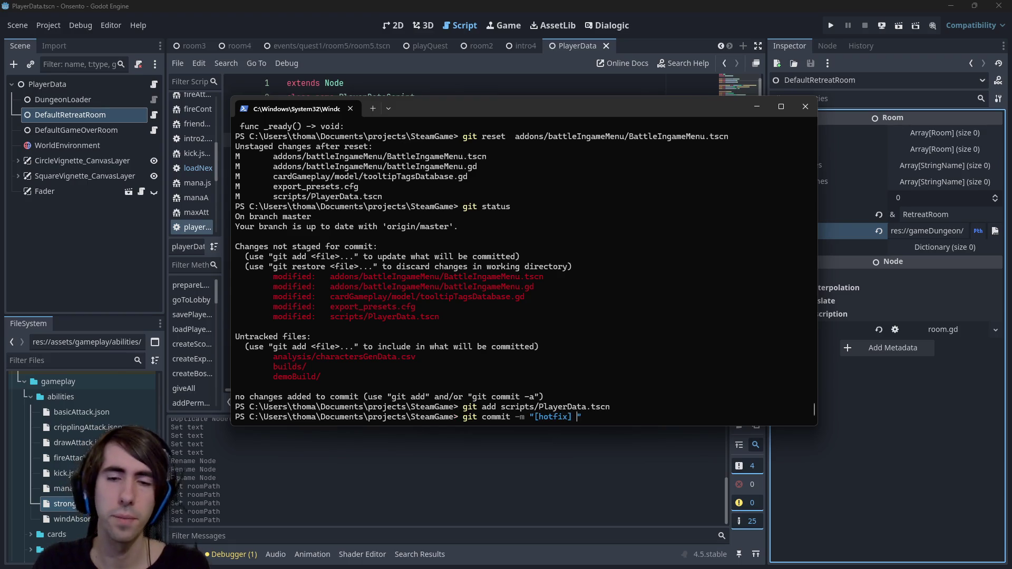
text(Retr)
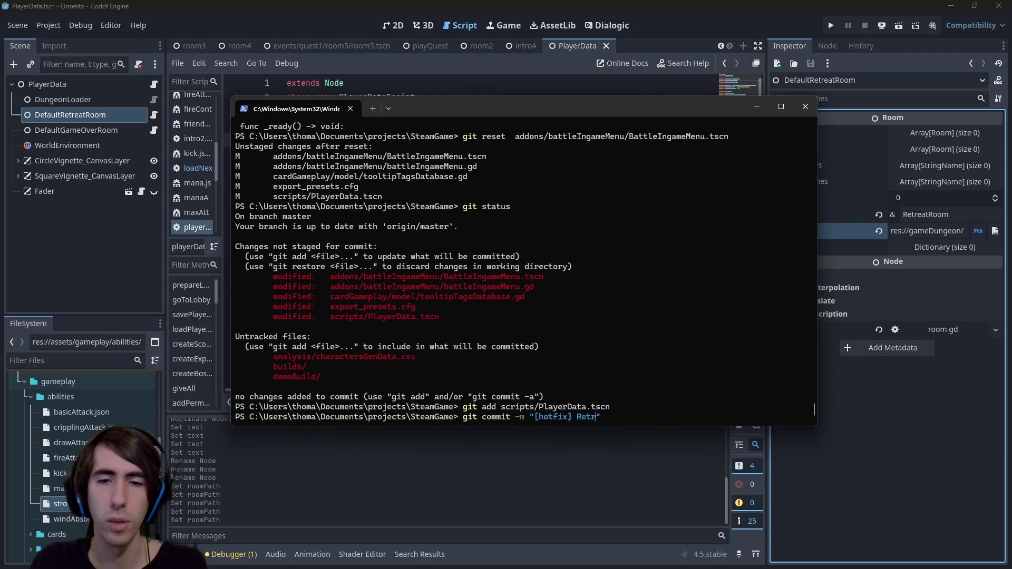
text(ng now lead)
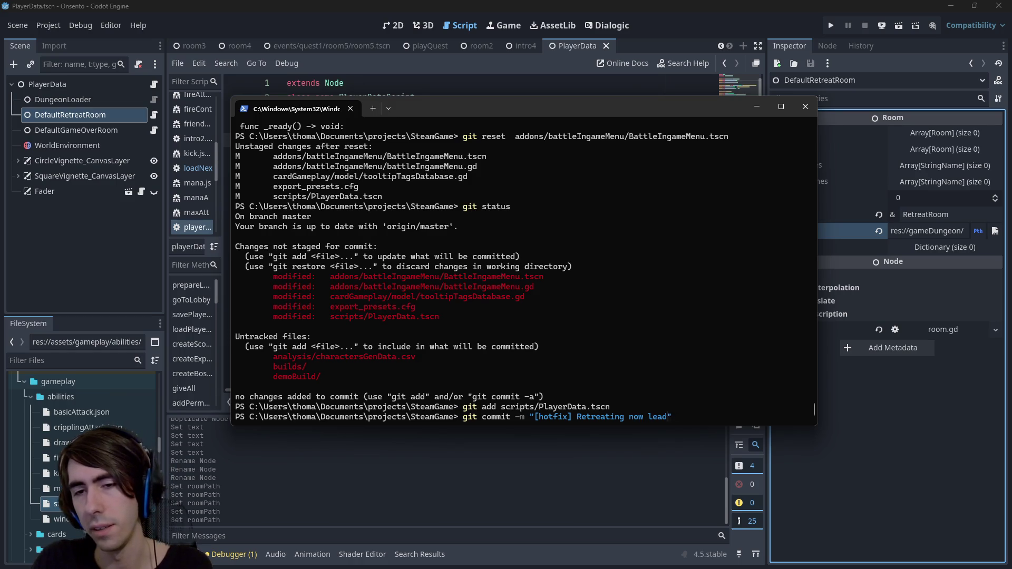
text(game over )
text(n")
key(Return)
text(git pus)
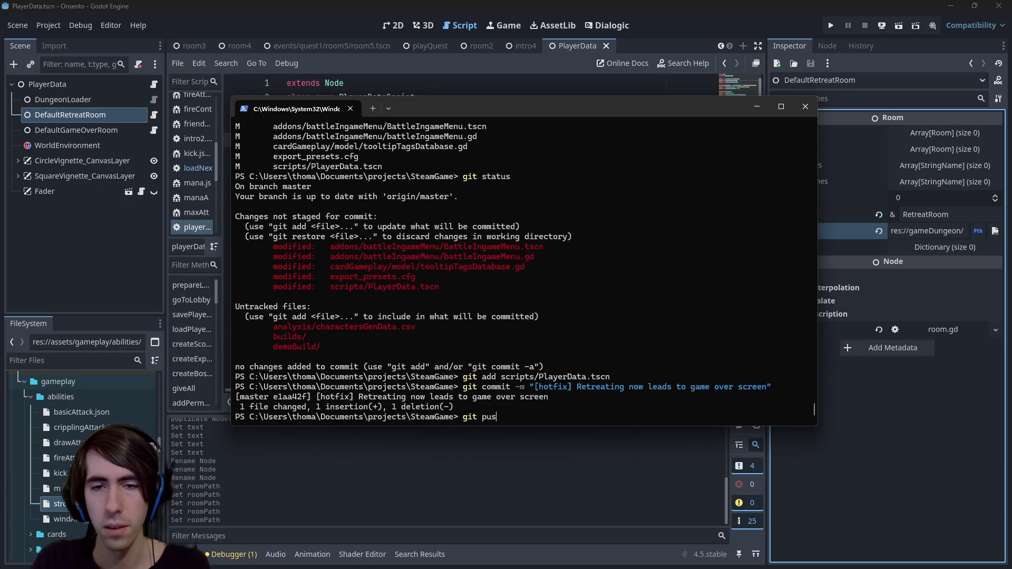
text(h)
key(Return)
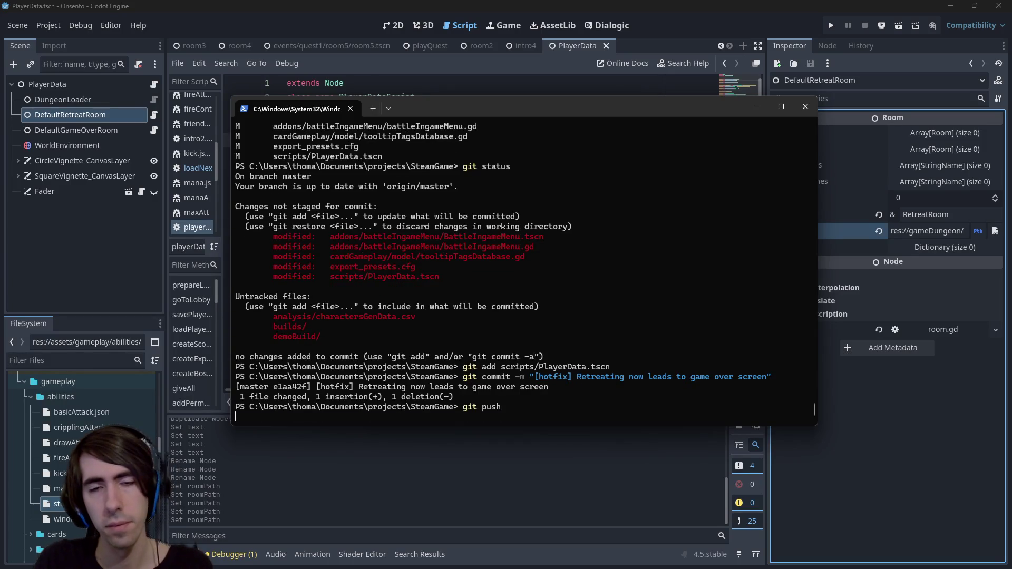
text(git status)
key(Return)
text(git add)
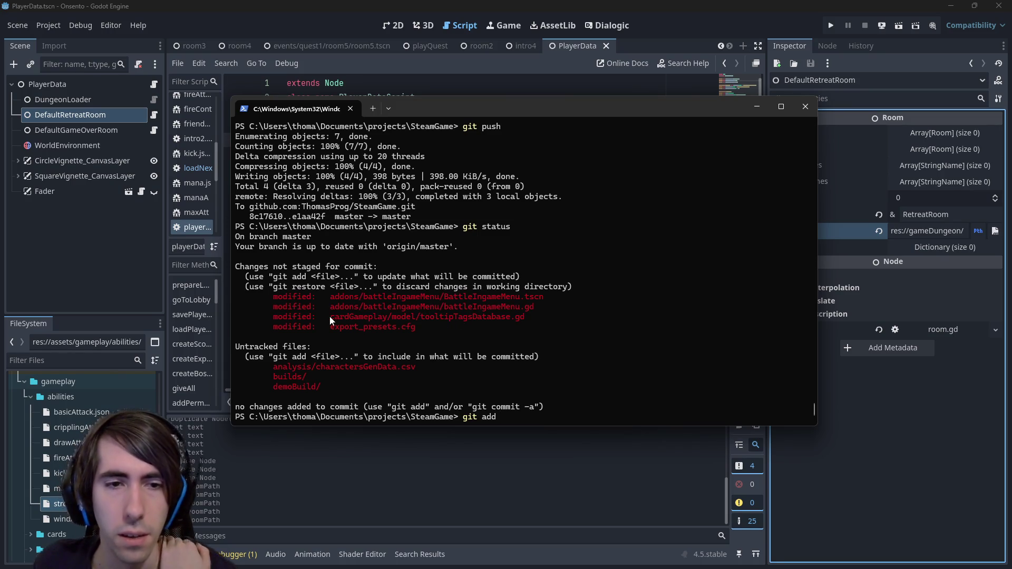
Diff tooltipTagsDatabase.gd and stage it.
drag(329, 317, 522, 317)
right_click(534, 315)
key(BackSpace)
key(BackSpace)
key(BackSpace)
text(diff)
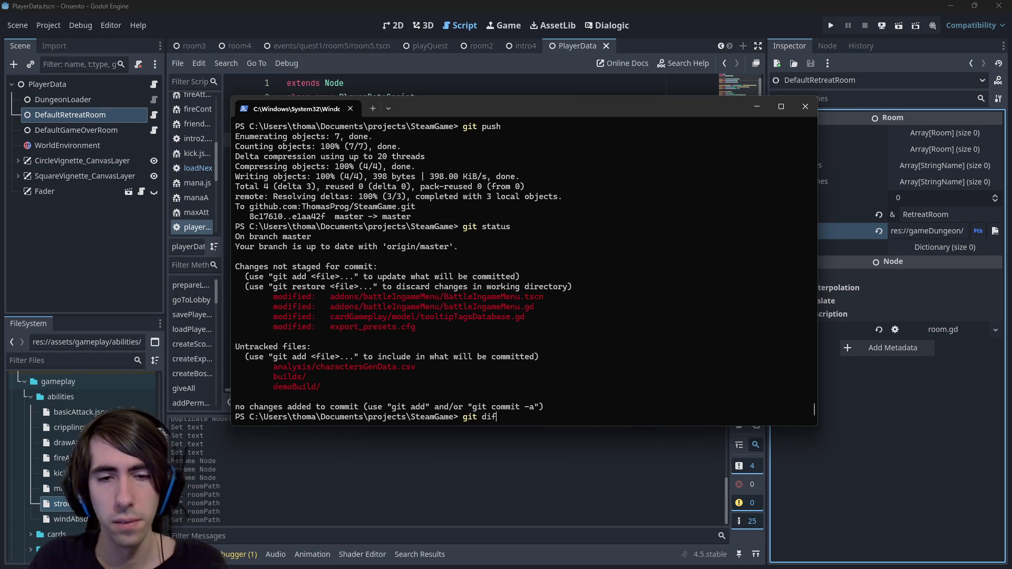
key(ctrl+v)
key(Return)
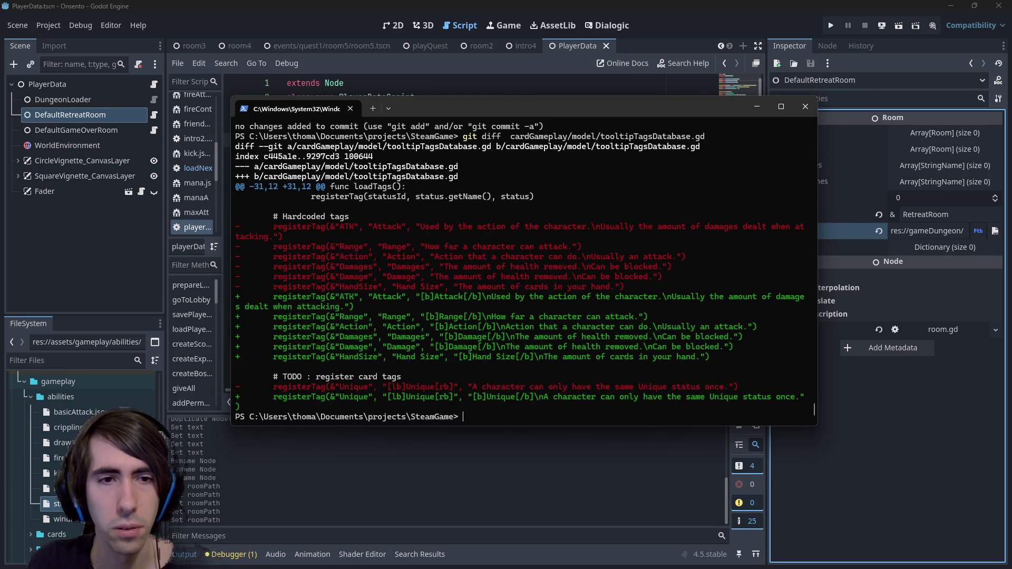
text(git add)
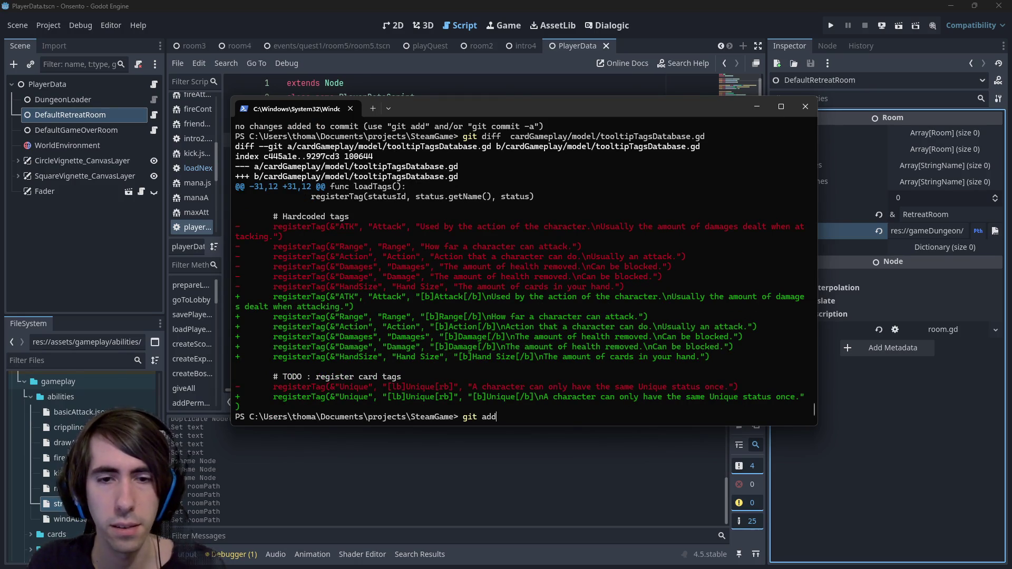
key(ctrl+v)
key(Return)
text(git co)
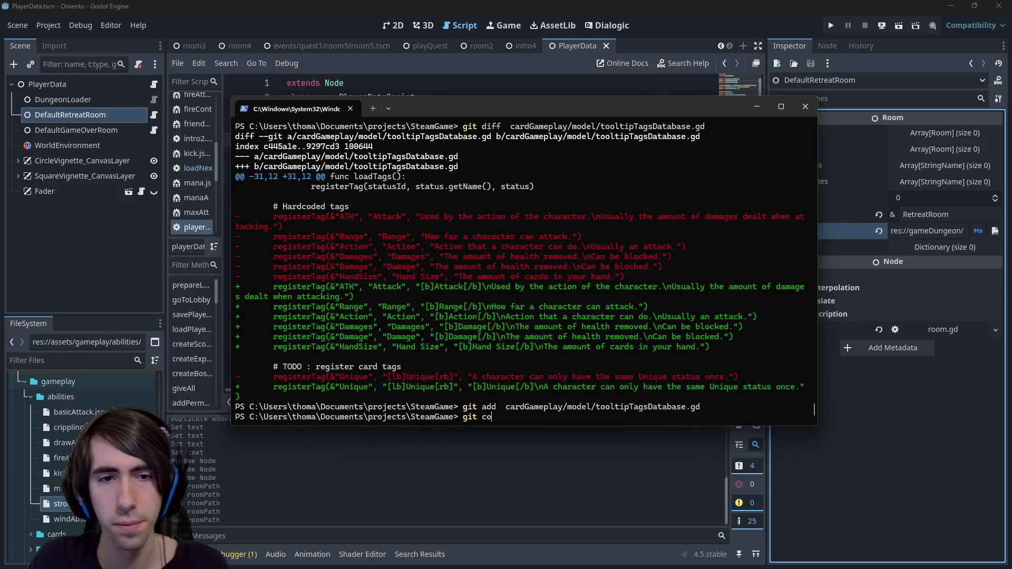
text(mmit -m "[)
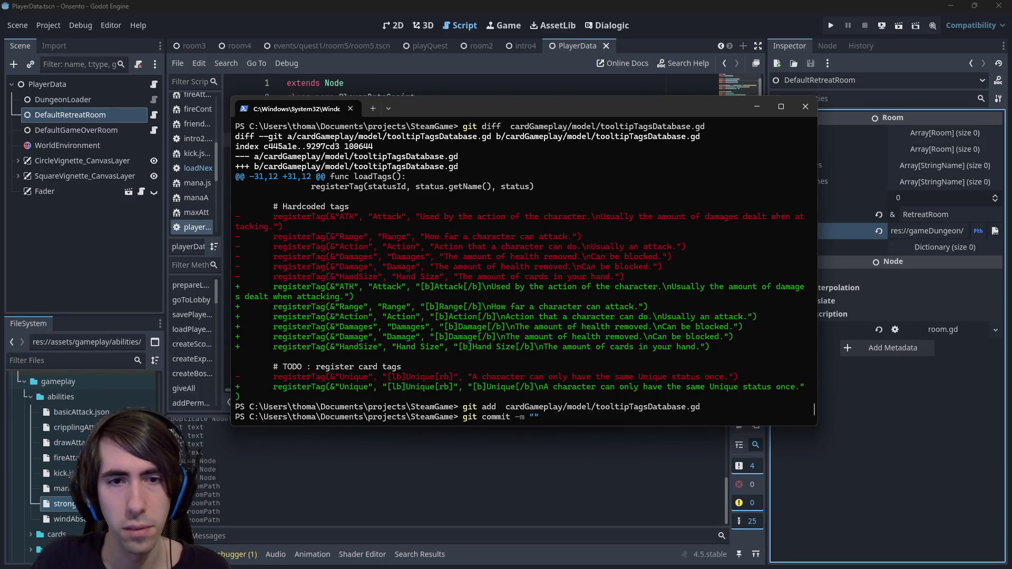
text(hotfix)
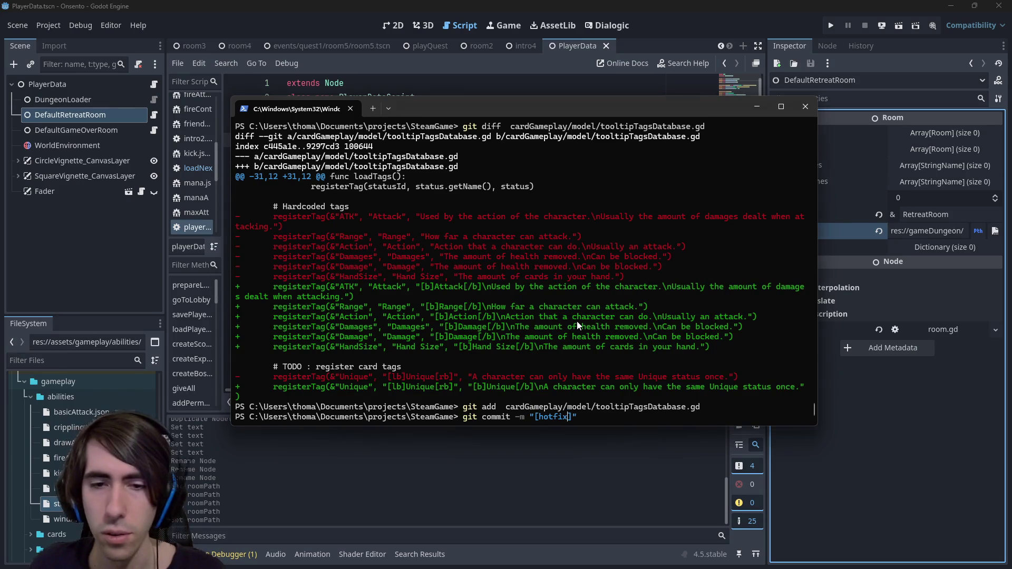
Commit as "[MAD-227] tags descriptions improved", push to the remote and close the terminal.
key(BackSpace)
key(BackSpace)
key(BackSpace)
key(BackSpace)
key(BackSpace)
text(-227)
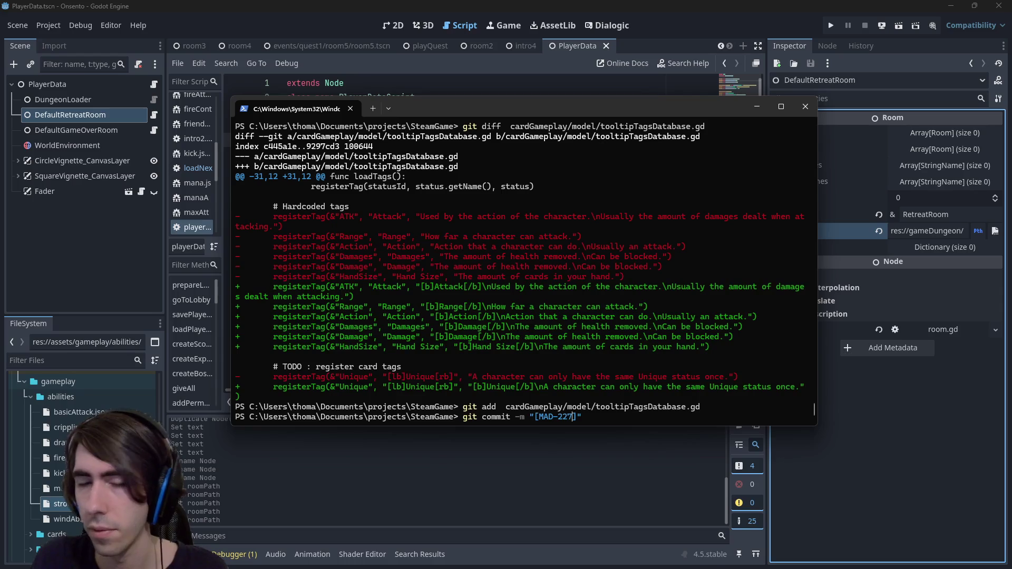
key(Right)
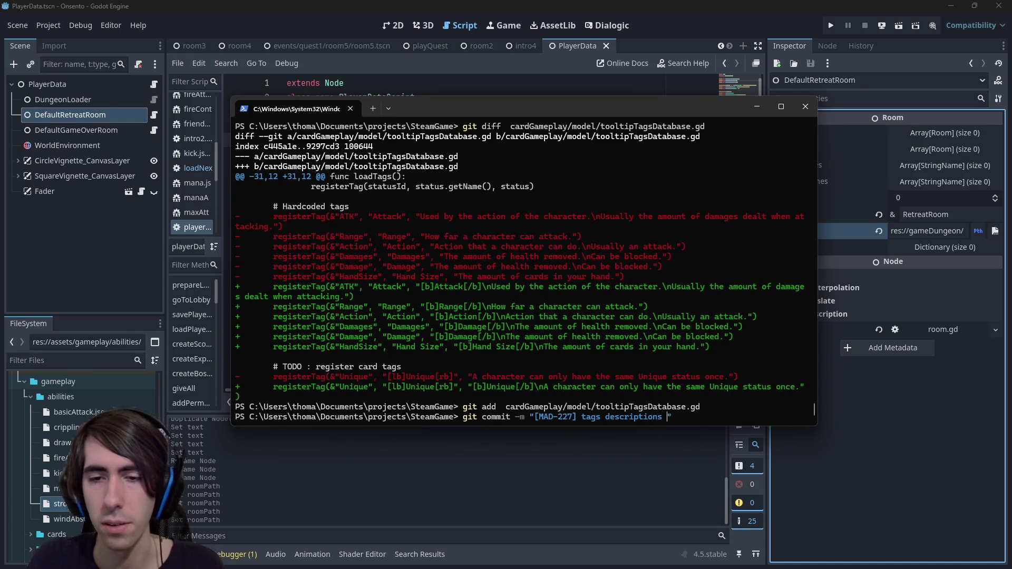
key(Return)
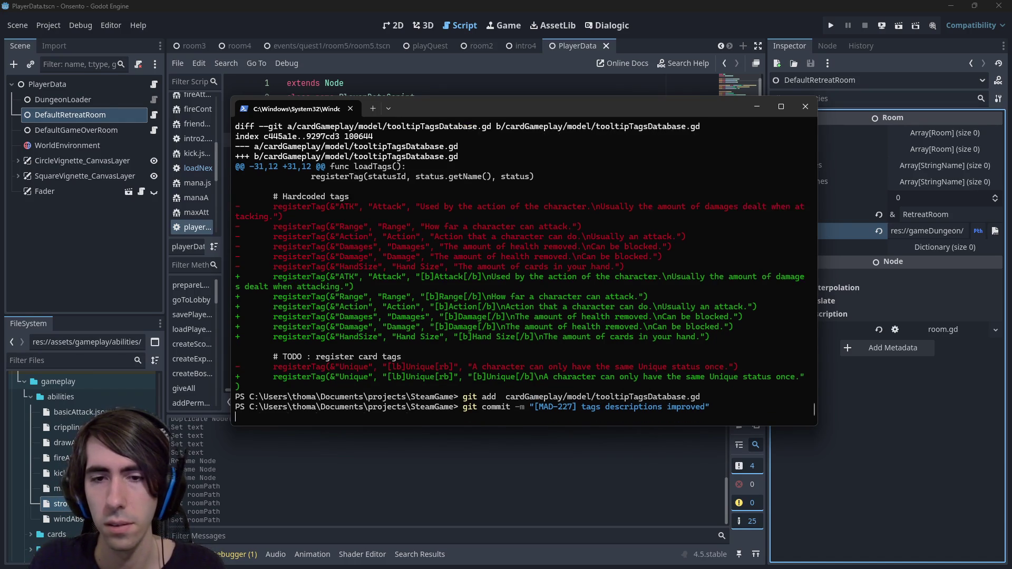
text(git push)
key(Return)
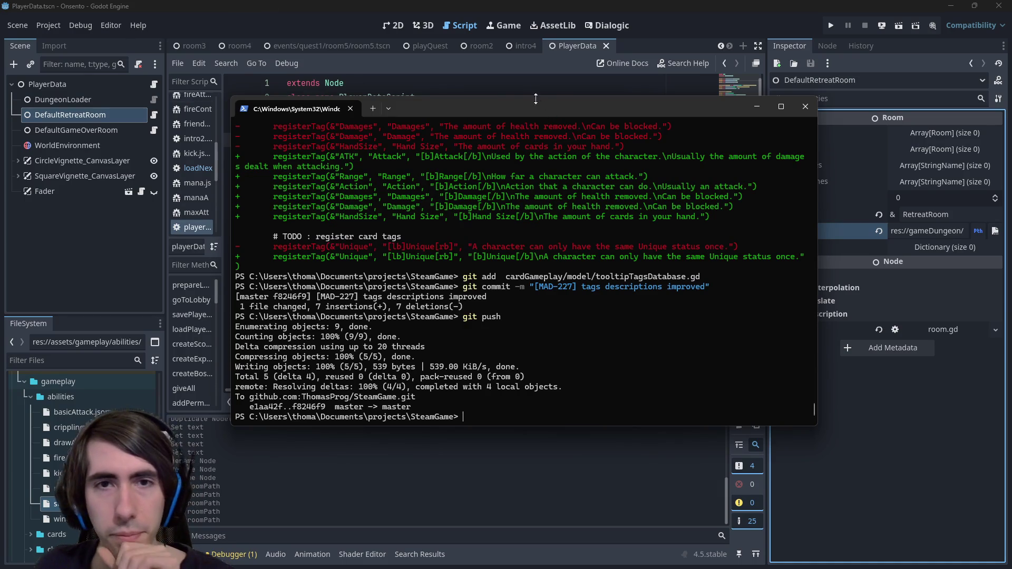
click(802, 114)
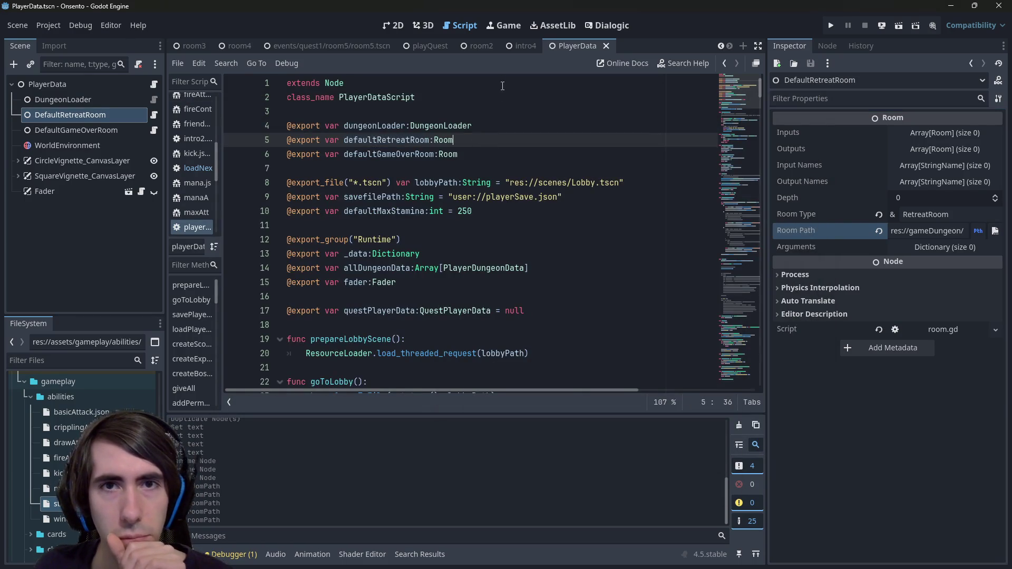
Flip through the playQuest and PlayerData tabs, then quick-open BattleIngameMenu.tscn.
click(420, 45)
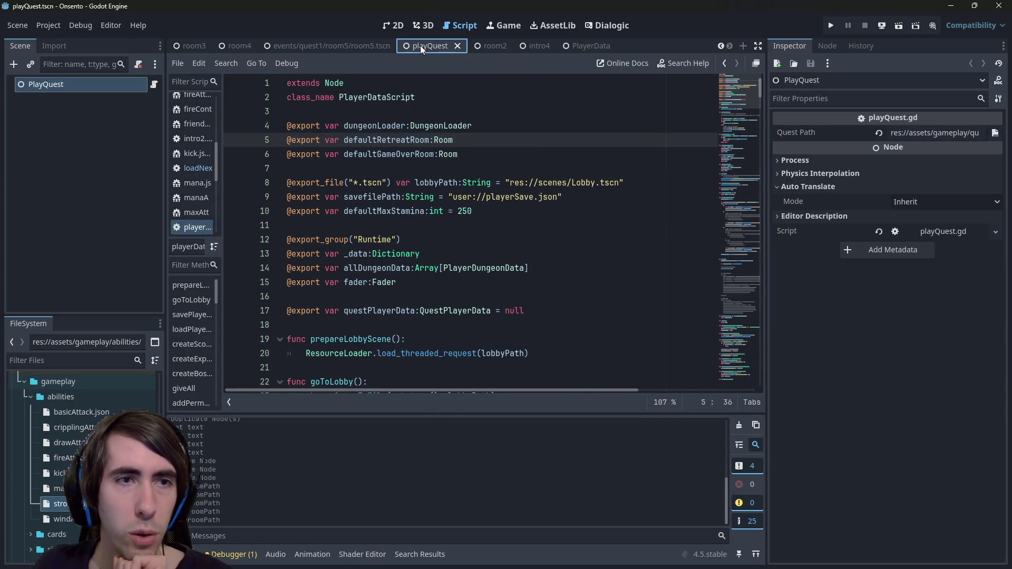
click(386, 26)
click(589, 45)
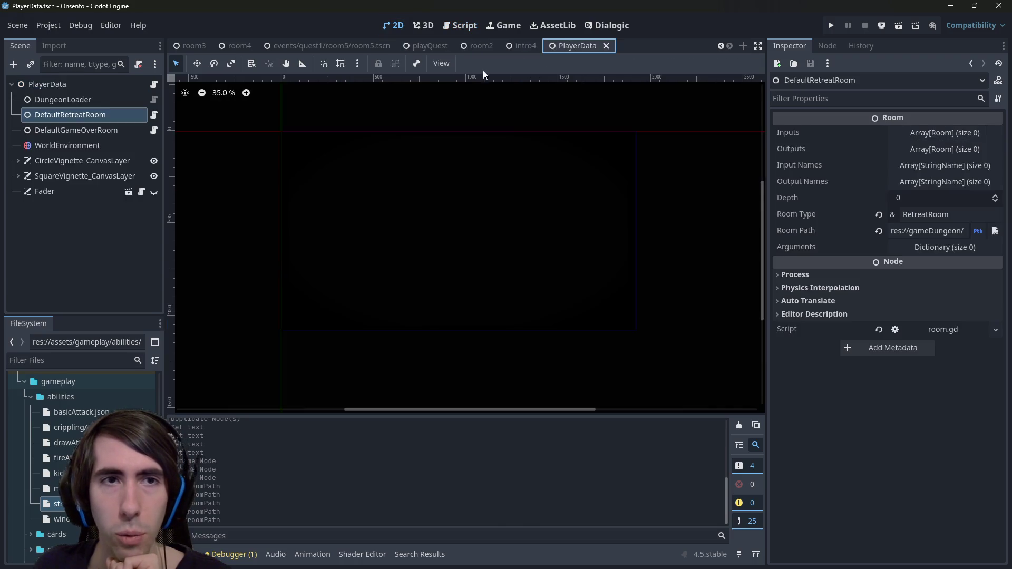
scroll(377, 52, up, 2)
scroll(378, 53, up, 1)
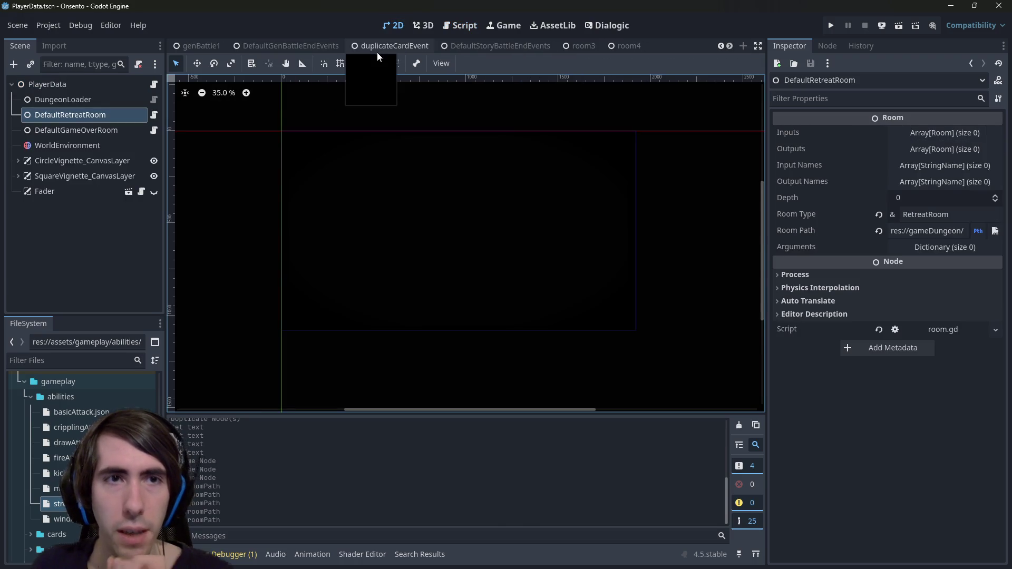
key(shift+alt+o)
text(igname)
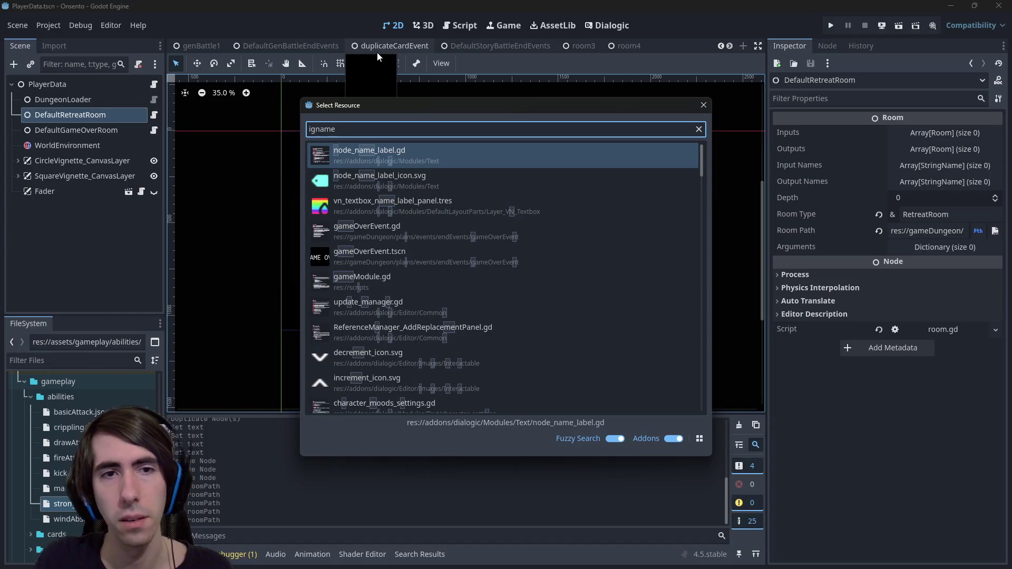
text( game)
key(BackSpace)
key(BackSpace)
key(BackSpace)
text(m)
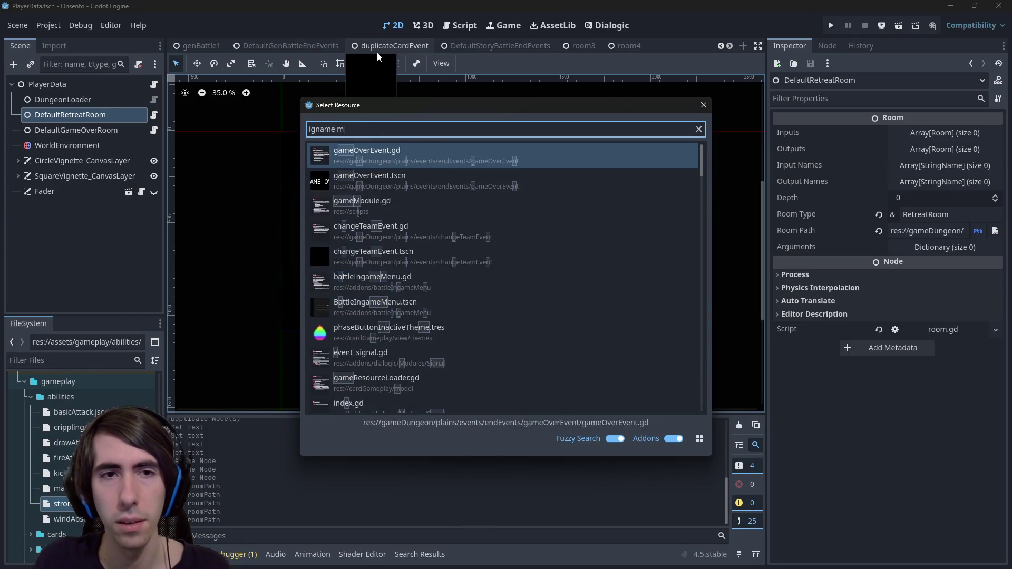
text(neu)
key(Down)
key(BackSpace)
key(BackSpace)
key(BackSpace)
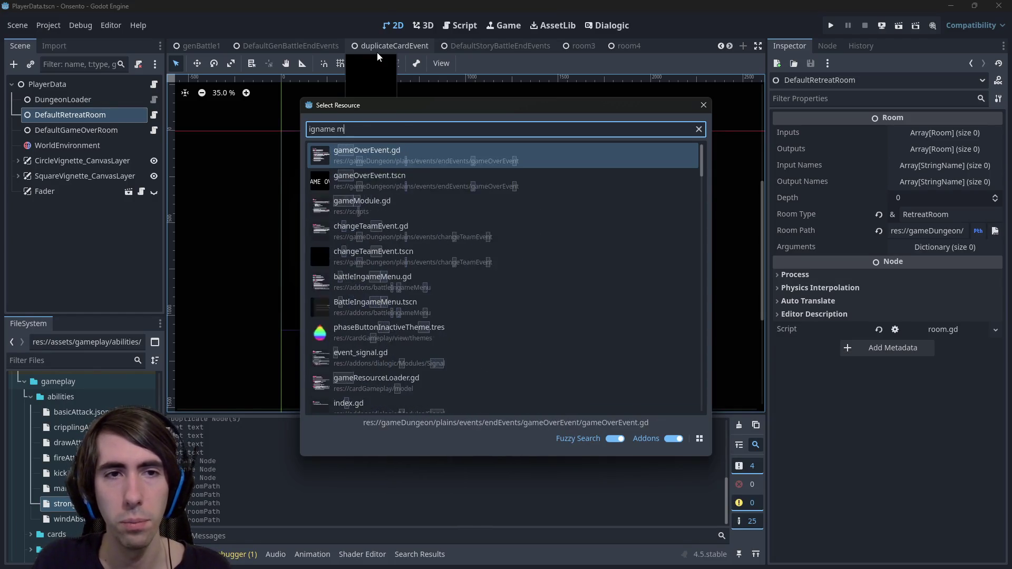
text(enu)
key(Down)
key(Return)
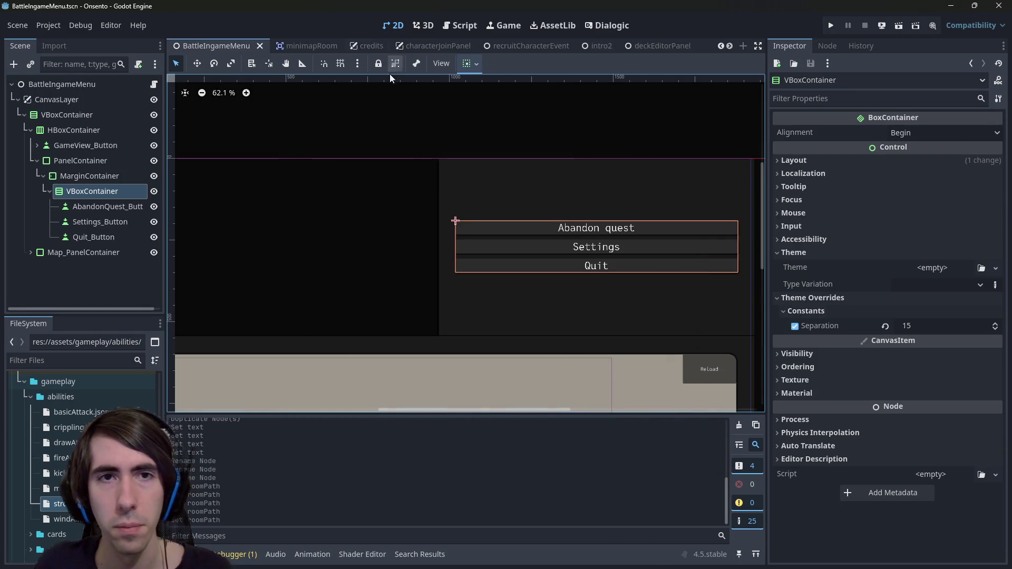
Close all other scene tabs and every script tab, leaving only BattleIngameMenu in the 2D view.
right_click(240, 45)
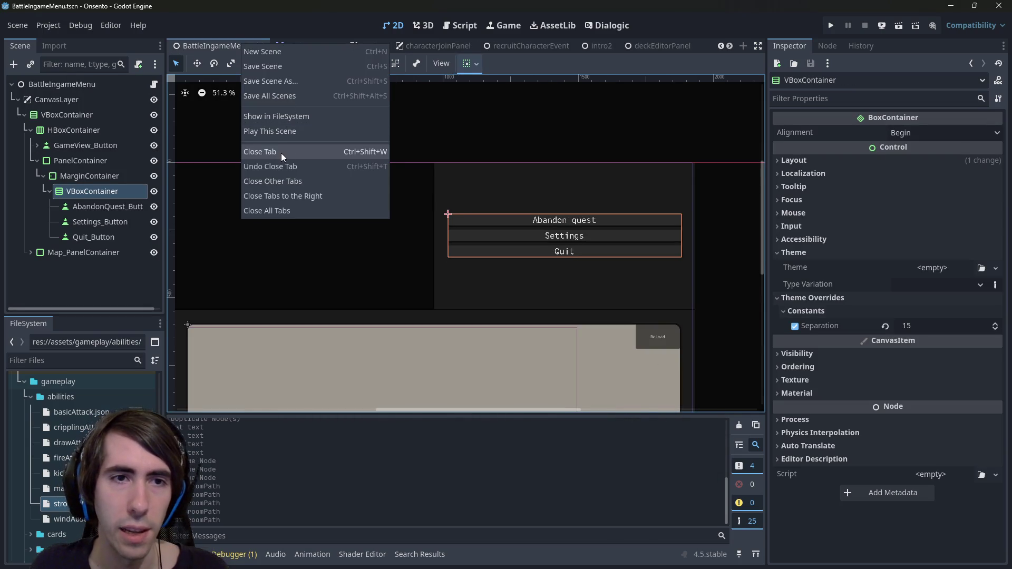
click(297, 182)
click(455, 27)
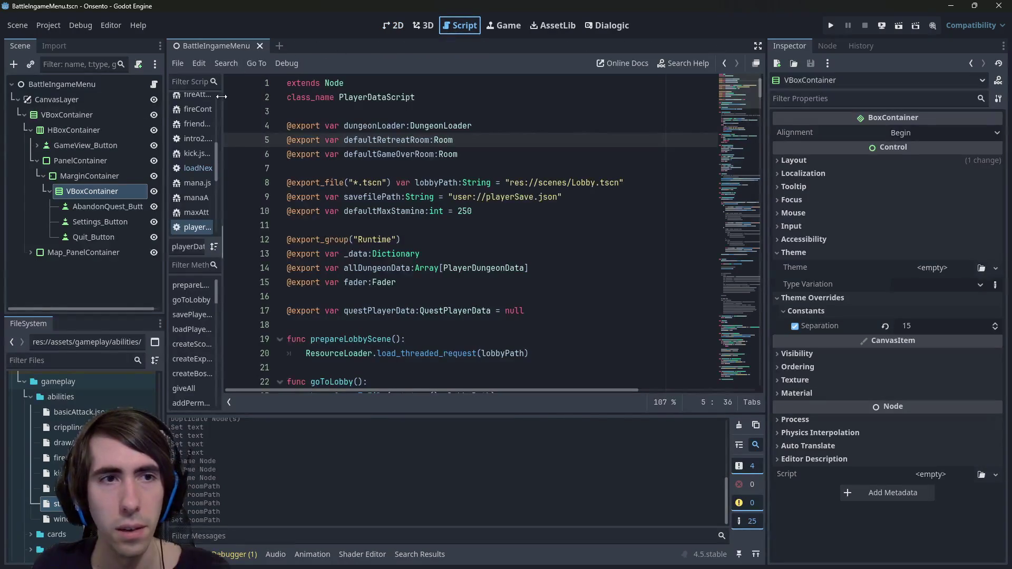
right_click(189, 227)
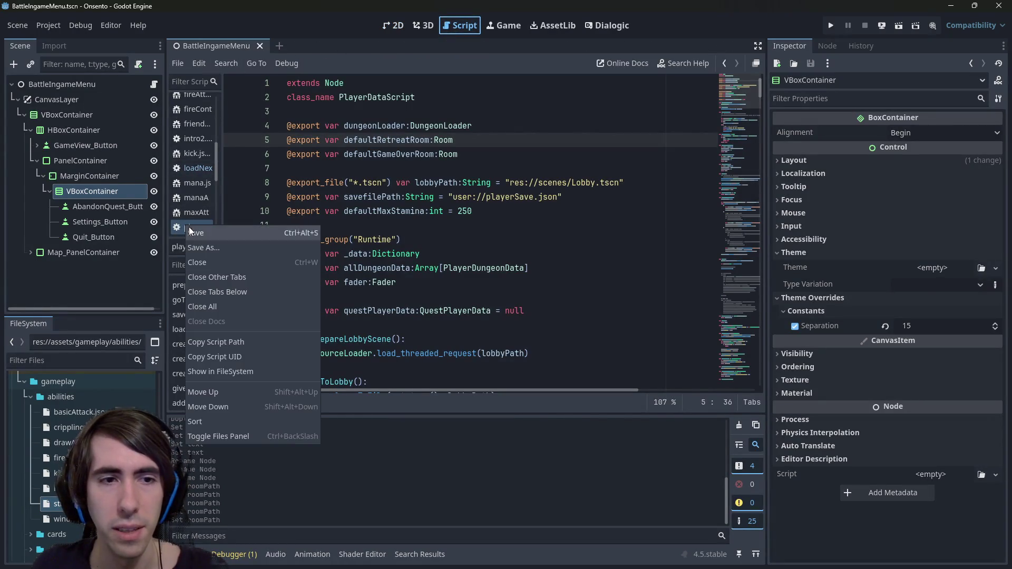
click(239, 276)
middle_click(191, 99)
click(392, 26)
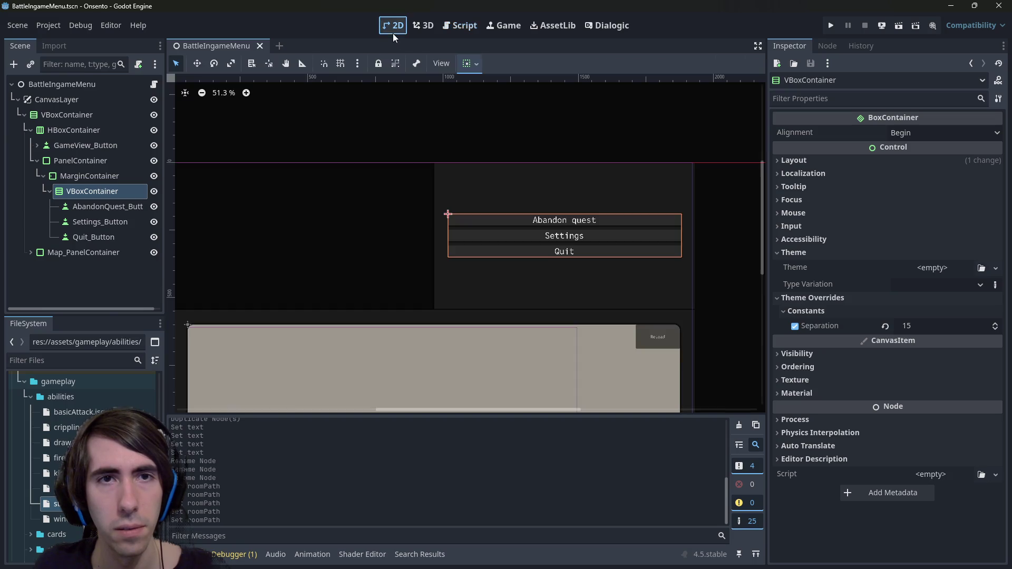
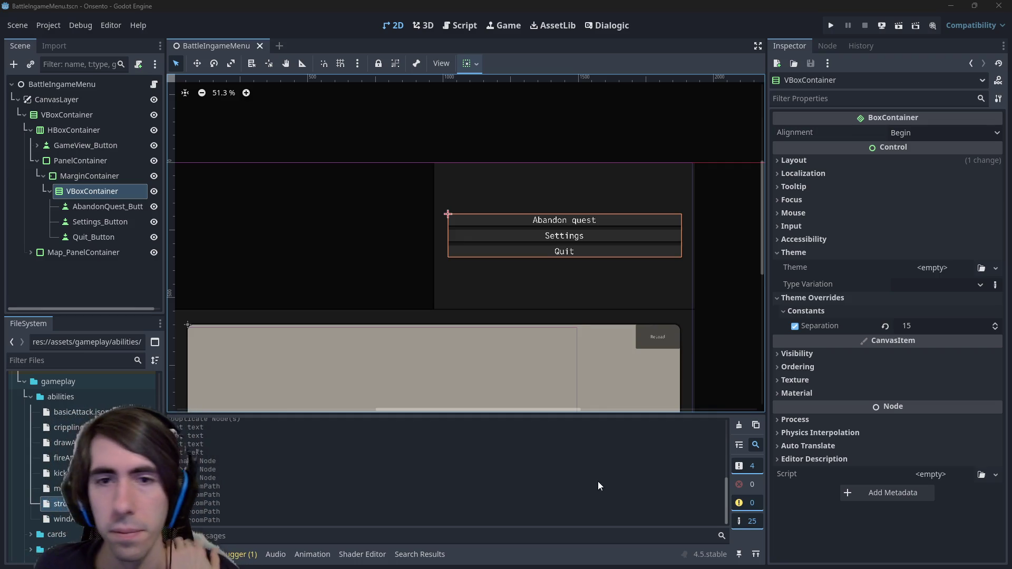
Glance at the quitButton variable in the menu script and return to the 2D scene view.
click(154, 85)
scroll(416, 165, down, 6)
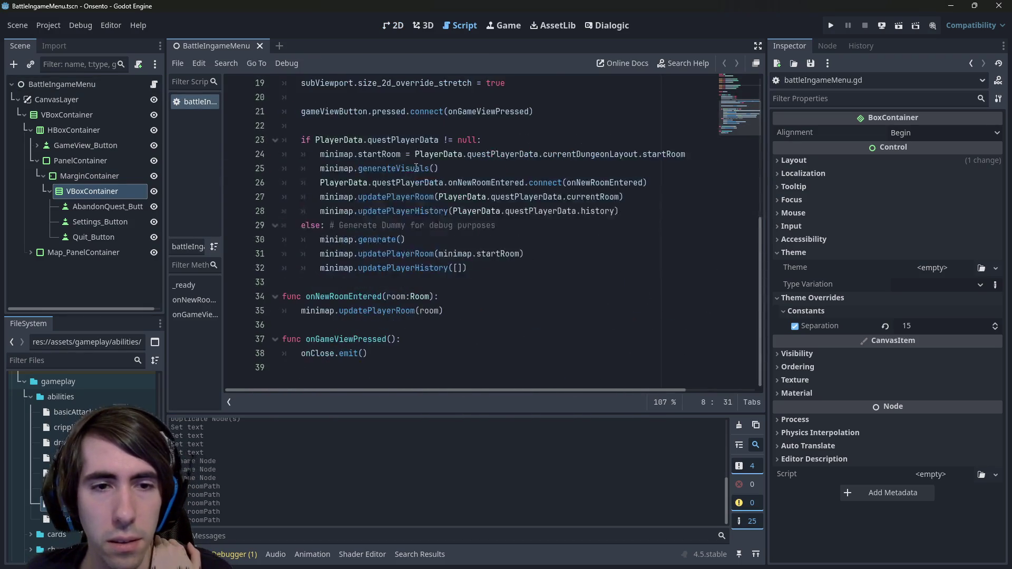
scroll(417, 165, up, 6)
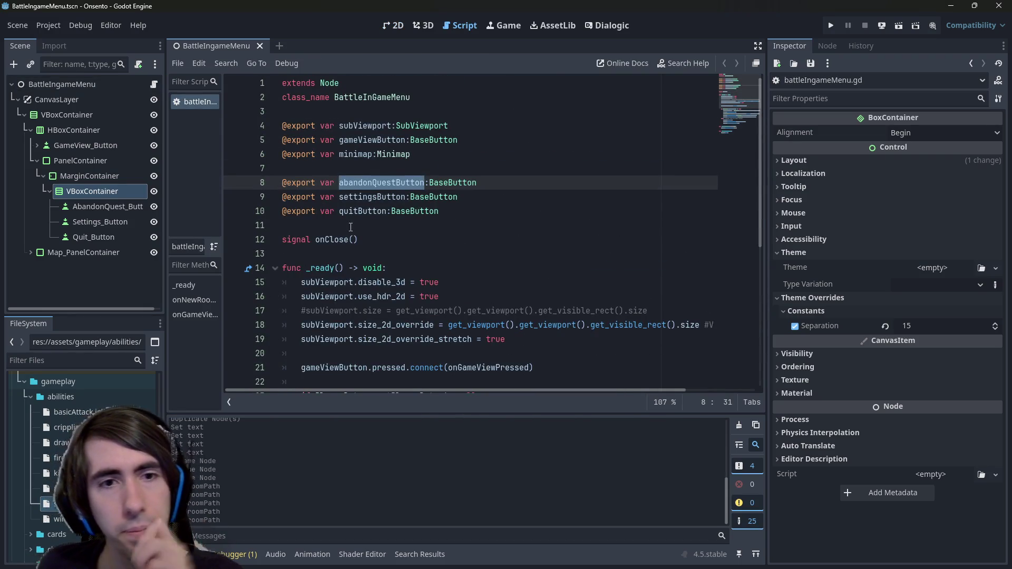
double_click(364, 211)
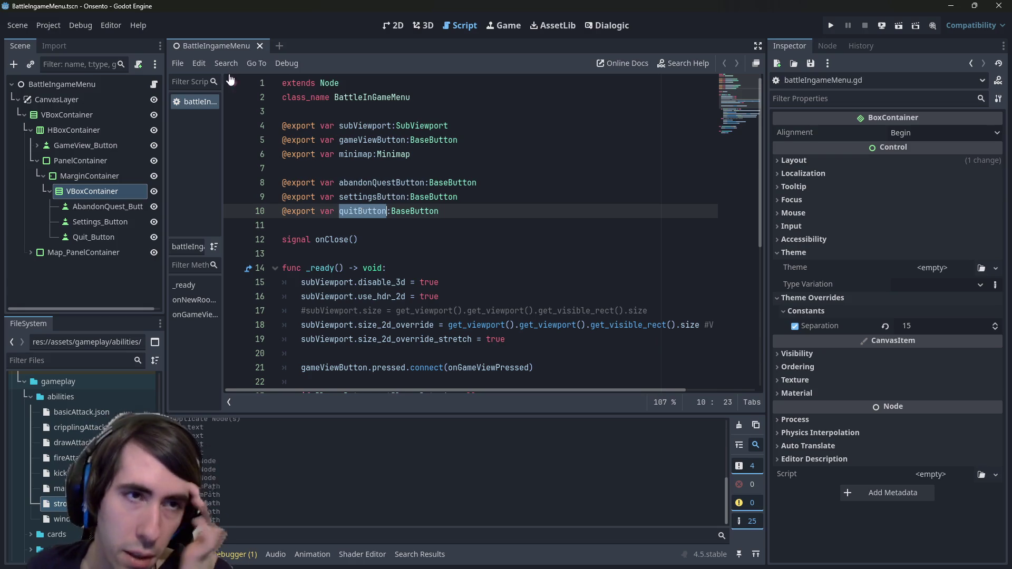
click(393, 25)
scroll(485, 239, down, 1)
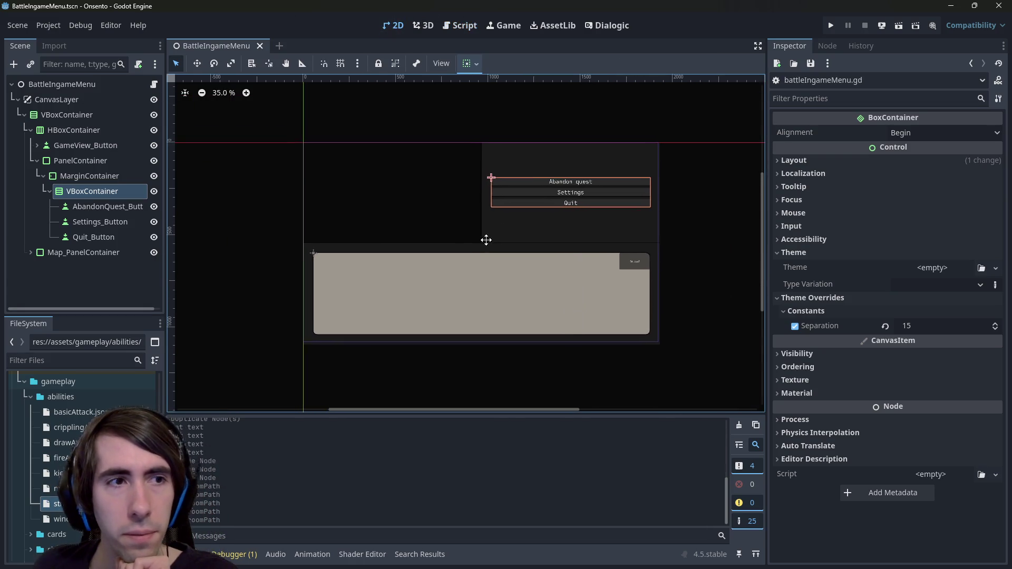
click(24, 115)
Add a CanvasLayer2 under the BattleIngameMenu root with a Panel child.
right_click(41, 83)
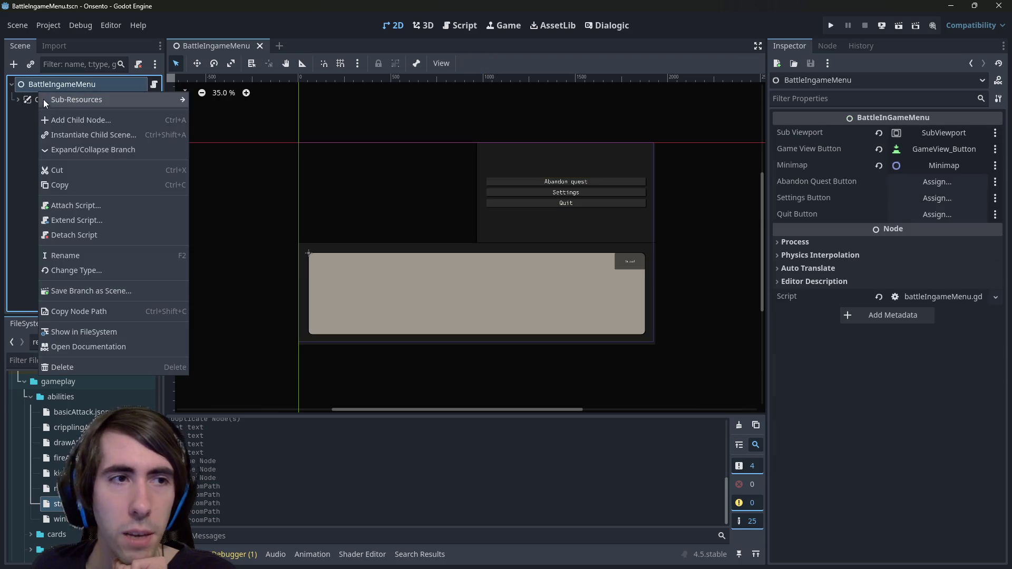
click(55, 115)
text(canva)
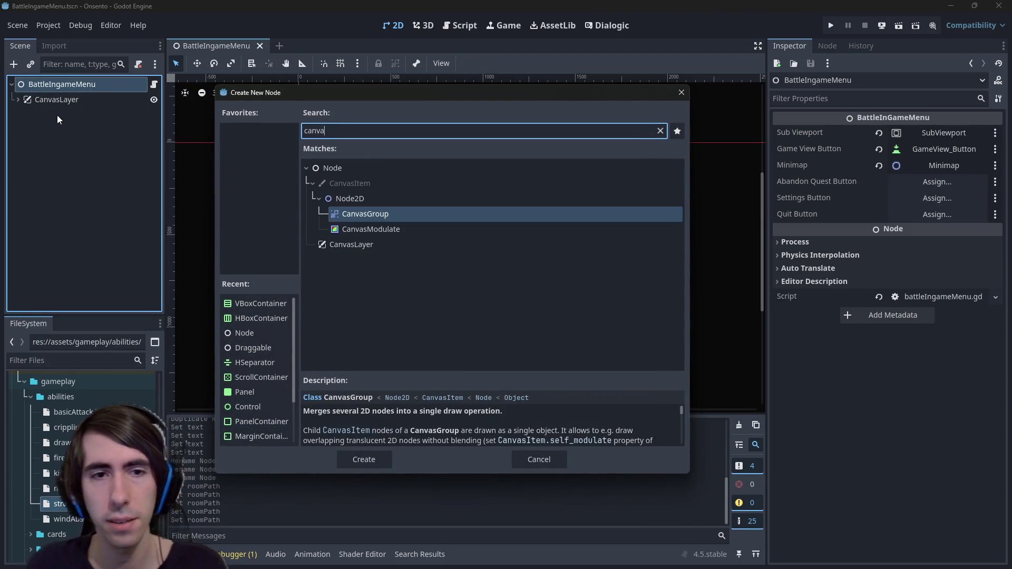
key(Down)
key(Down)
key(Return)
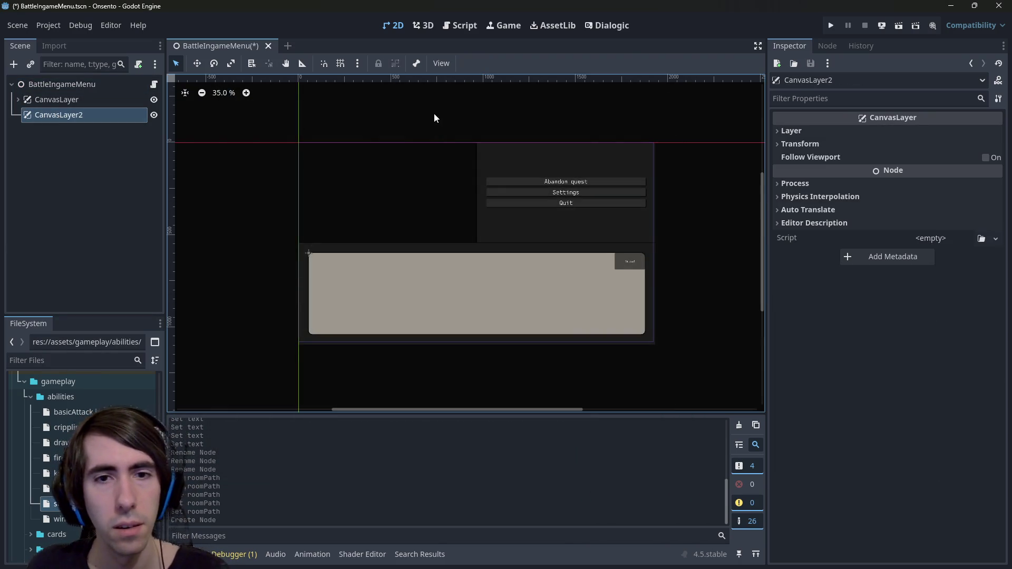
right_click(93, 121)
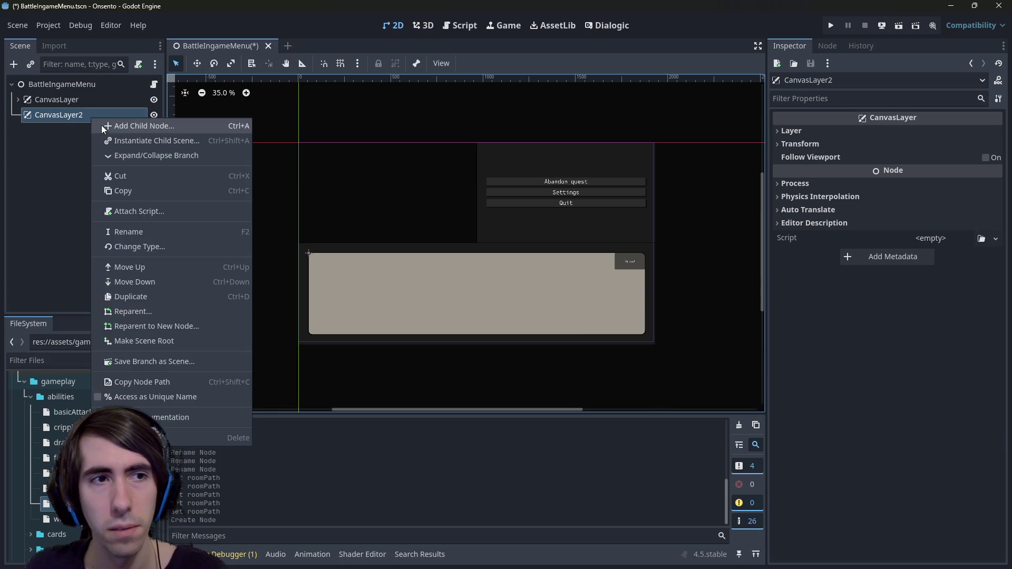
click(103, 128)
text(panel)
key(Return)
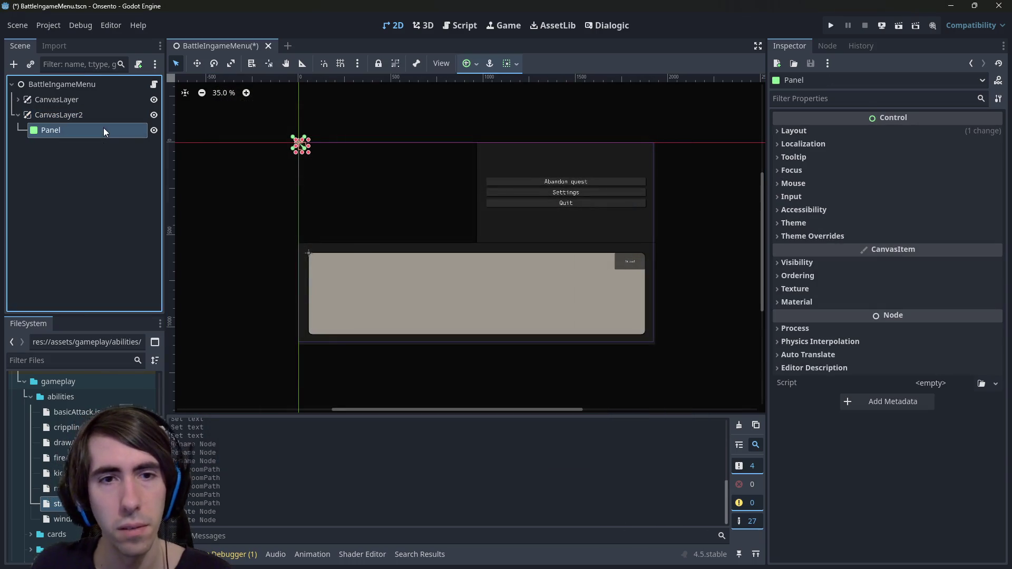
Anchor the panel to Full Rect and give it a new StyleBoxFlat override.
click(471, 63)
click(530, 163)
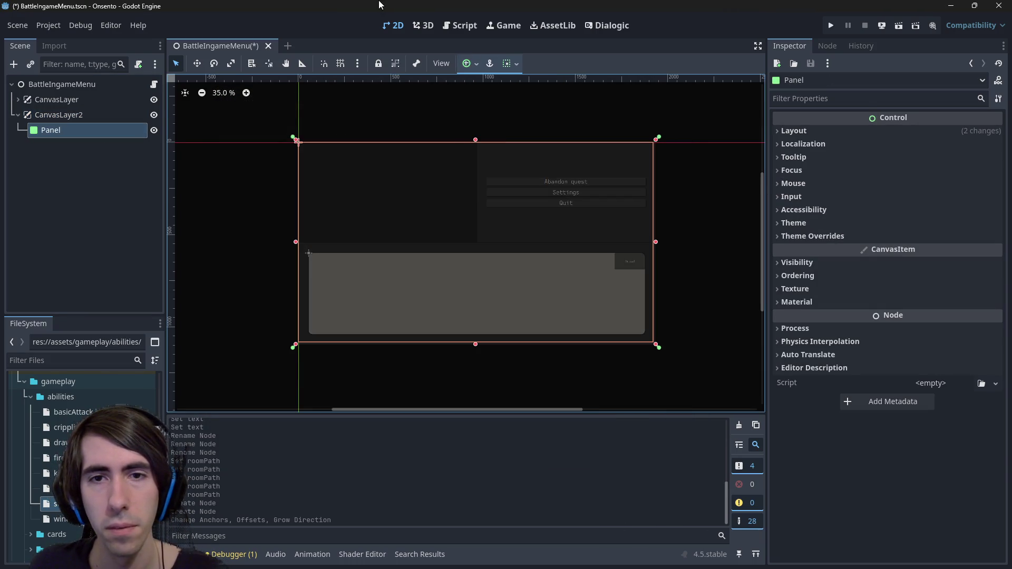
click(836, 236)
click(834, 248)
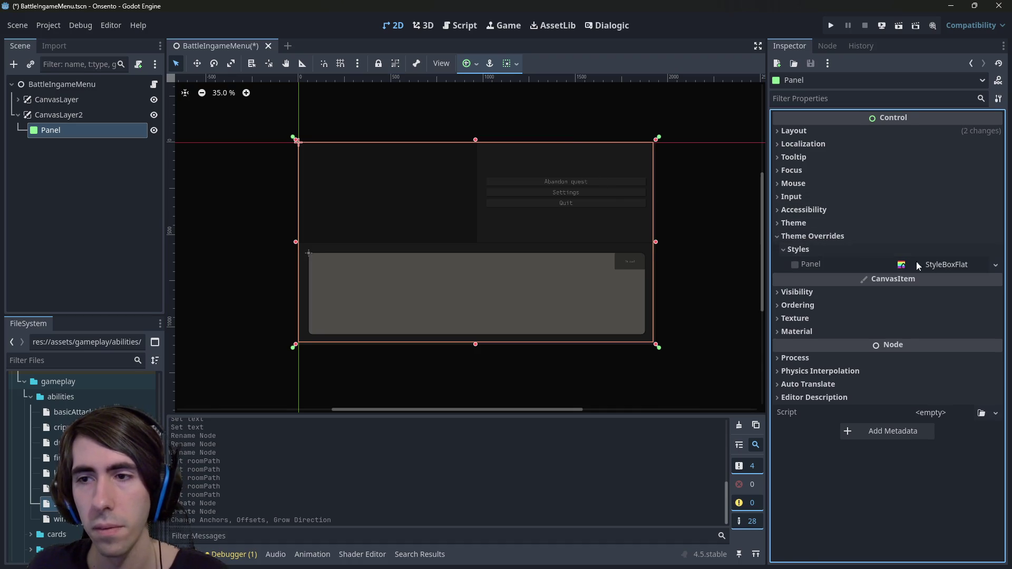
click(916, 261)
click(934, 284)
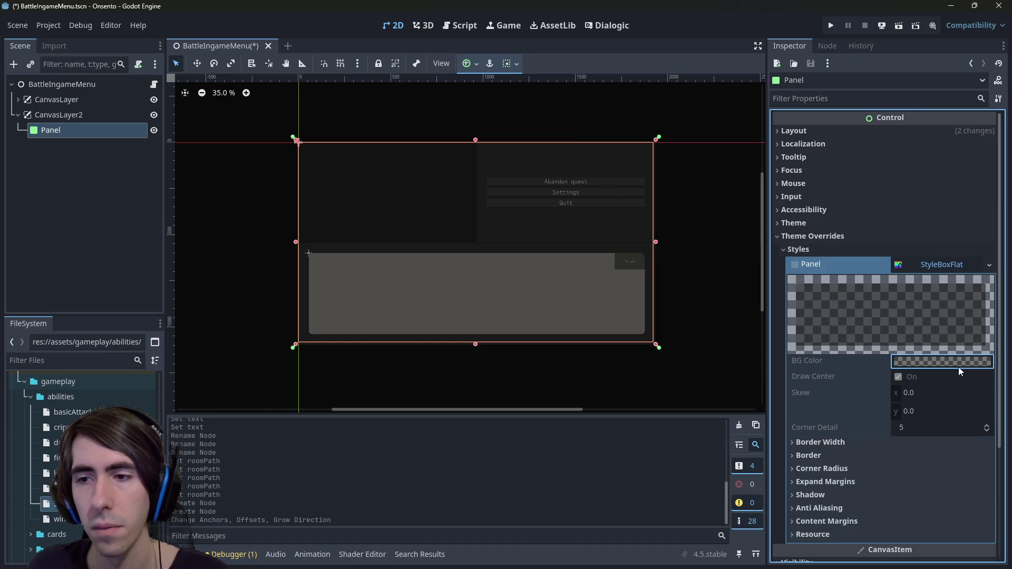
click(987, 270)
click(974, 323)
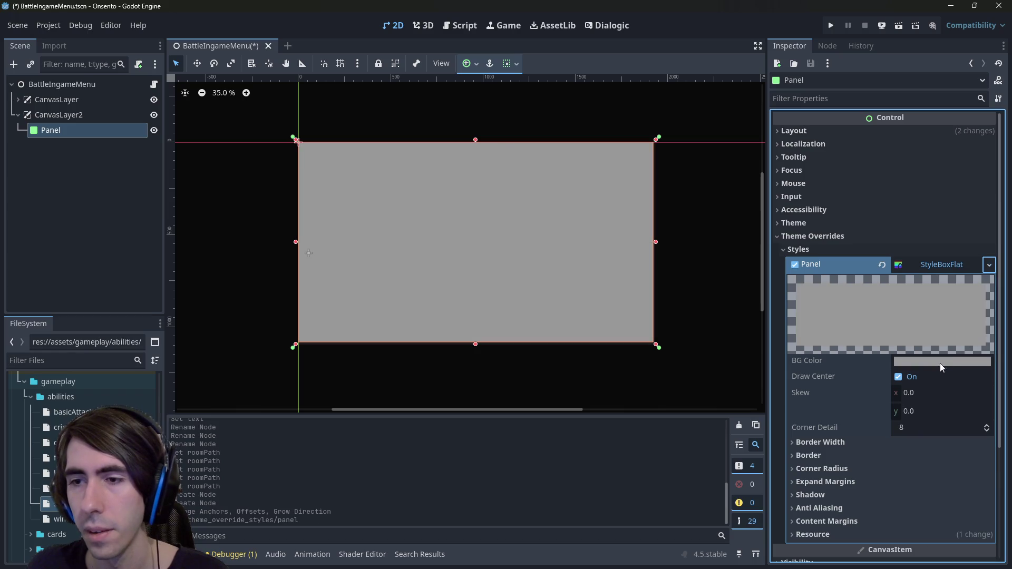
Set the style box BG Color to black with alpha ~167 and save the scene.
click(939, 363)
click(999, 165)
mouse_move(953, 281)
mouse_down()
mouse_move(889, 284)
mouse_move(926, 290)
mouse_up()
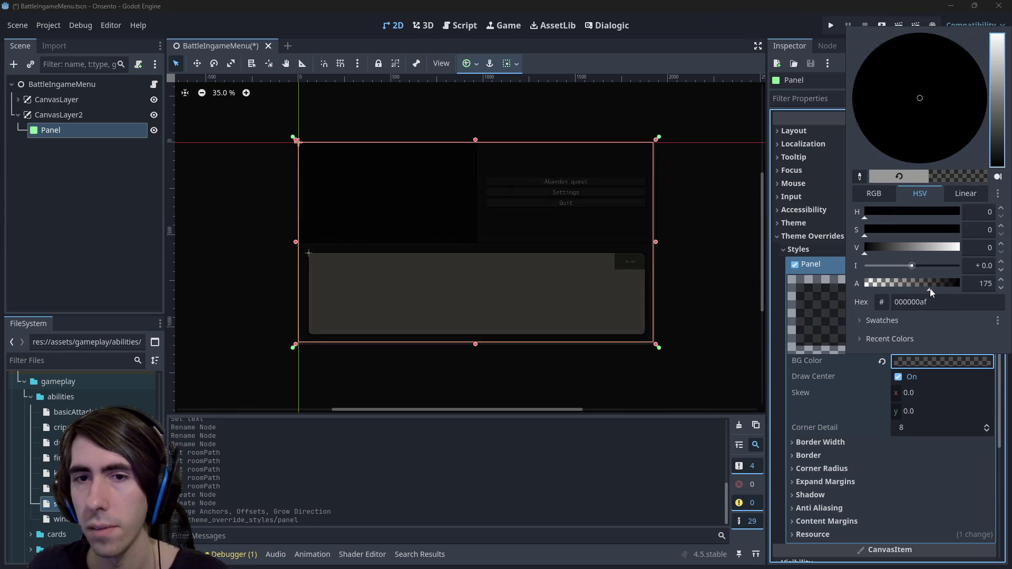
key(ctrl+s)
Add an AnimationPlayer and move it above the Panel directly under CanvasLayer2.
right_click(65, 131)
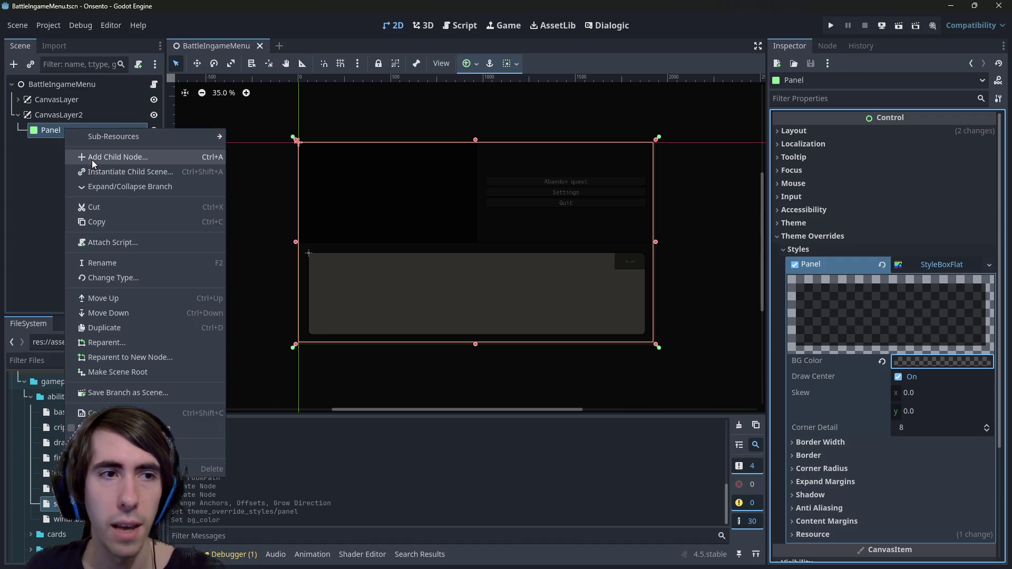
click(92, 160)
text(animation)
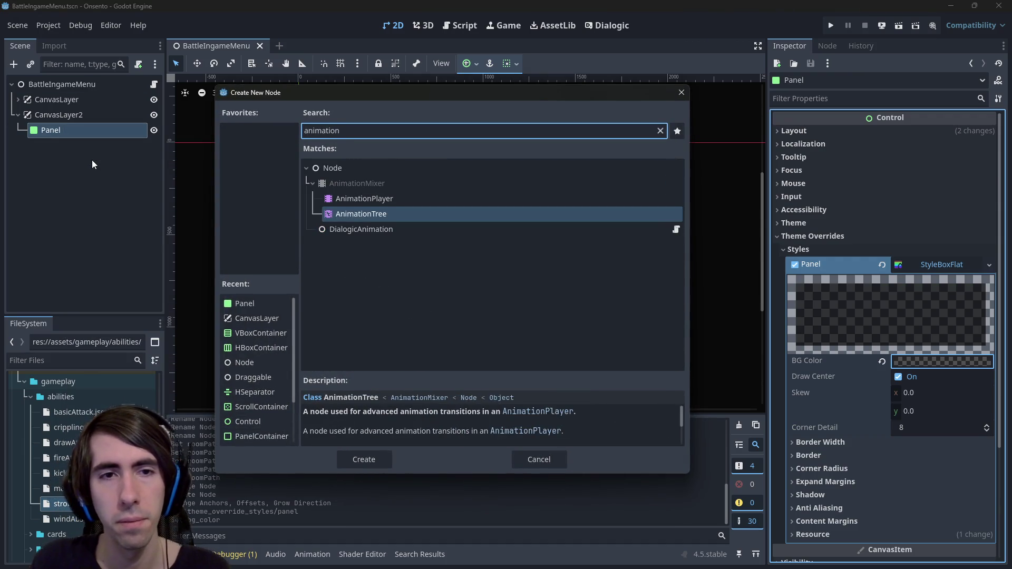
key(Up)
key(Return)
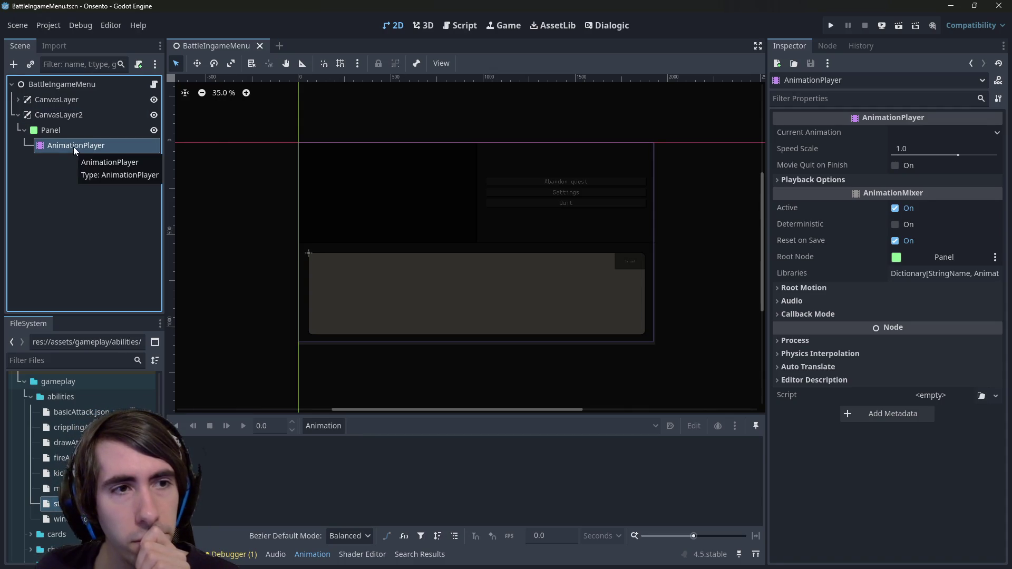
drag(73, 147, 48, 123)
Browse the scene tree branches and begin adding another child node to the Panel.
click(54, 143)
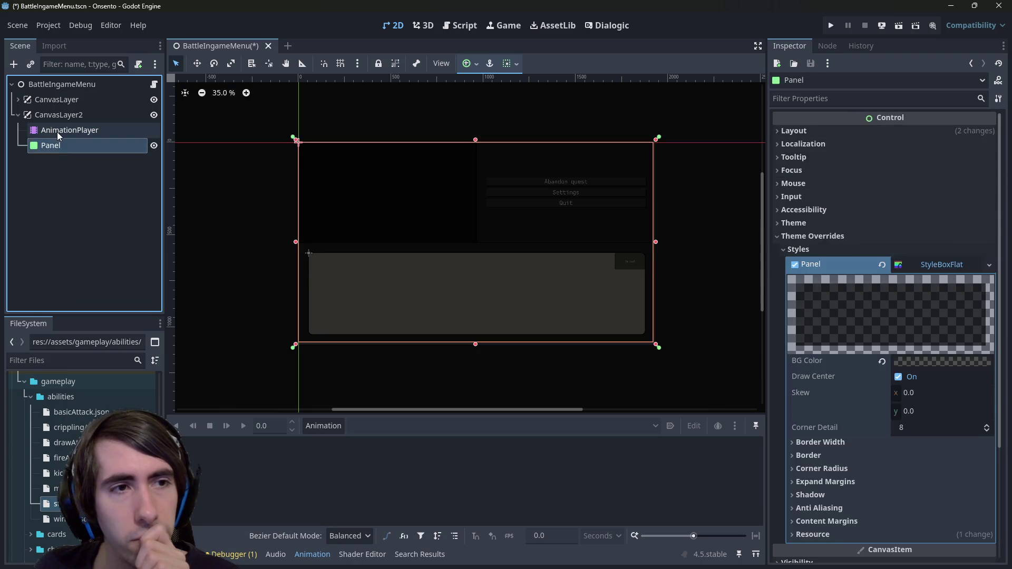
click(55, 145)
right_click(56, 146)
click(75, 179)
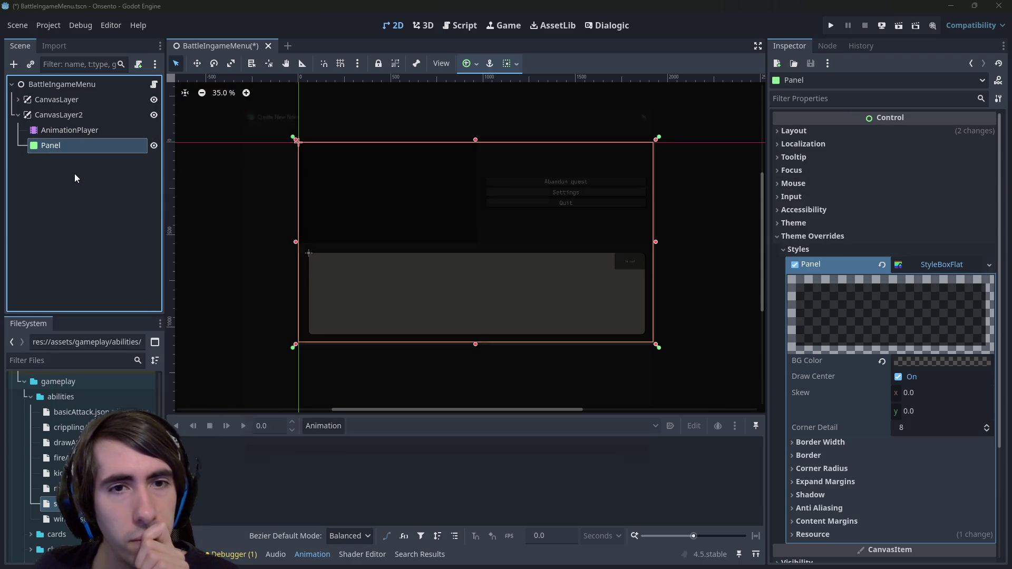
click(680, 92)
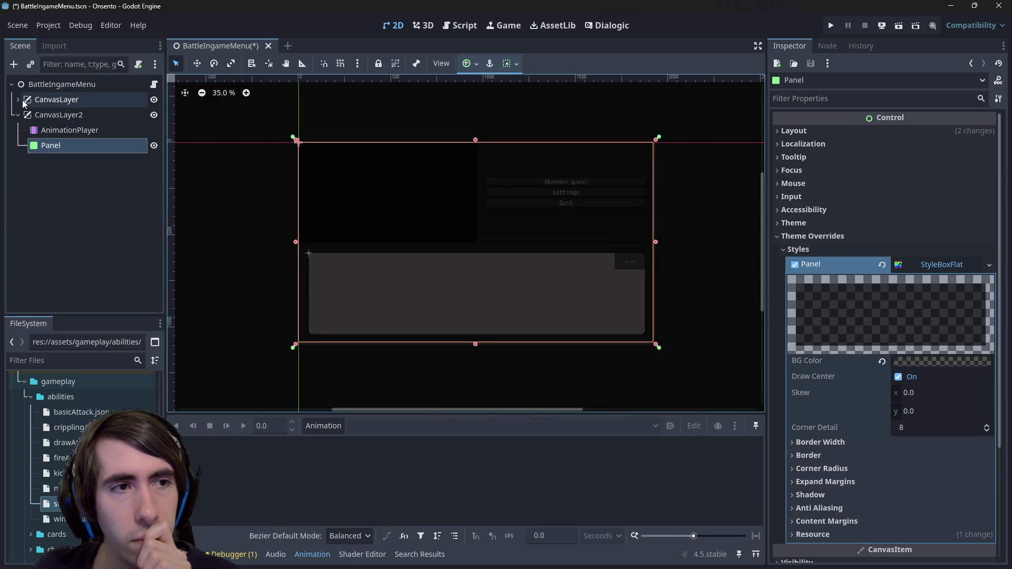
click(17, 100)
click(53, 148)
click(24, 114)
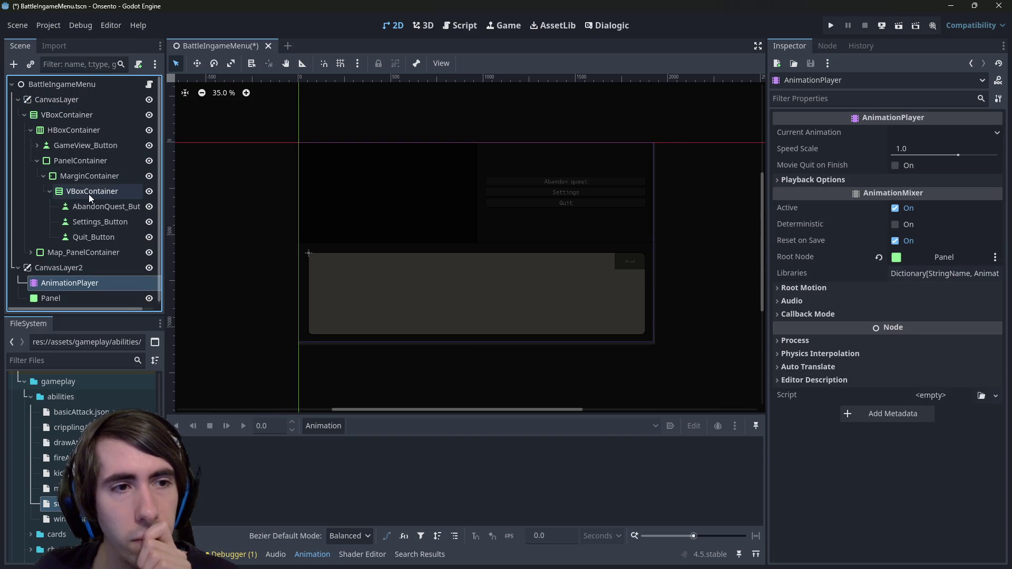
right_click(63, 295)
click(104, 249)
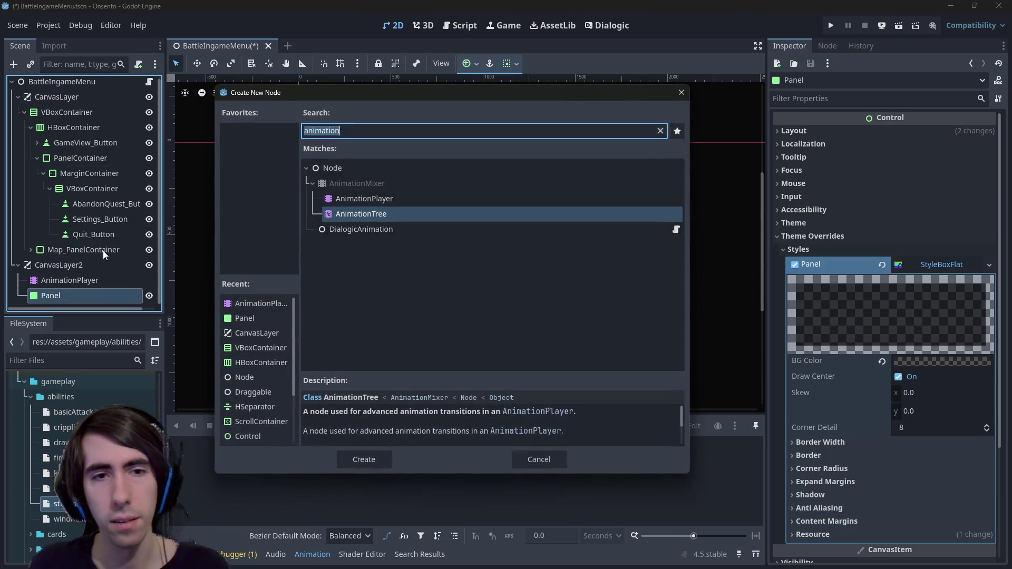
text(h)
Add an HBoxContainer holding a copied Abandon quest button and its duplicate, labelled Yes and No.
key(BackSpace)
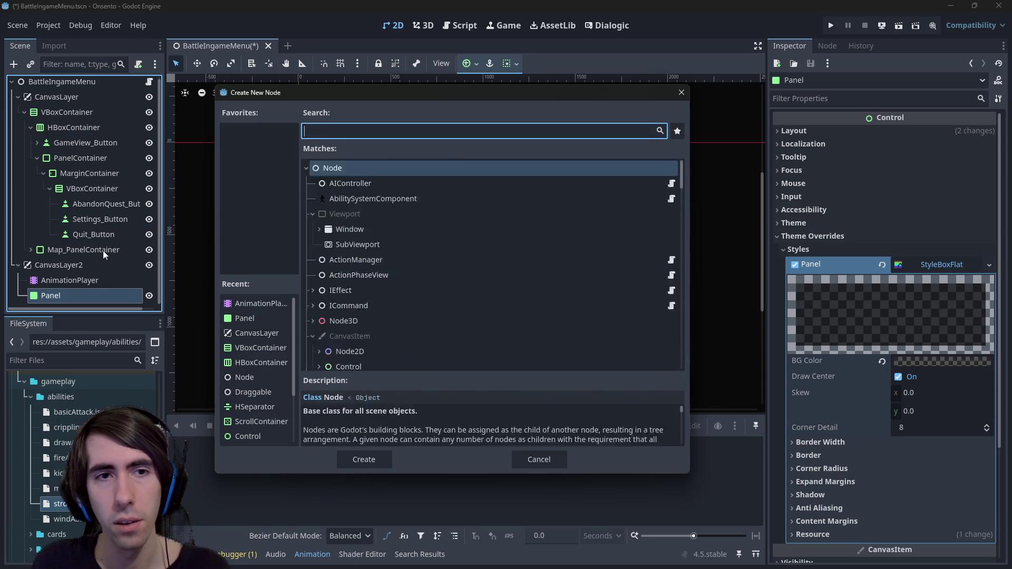
text(hbox)
key(Return)
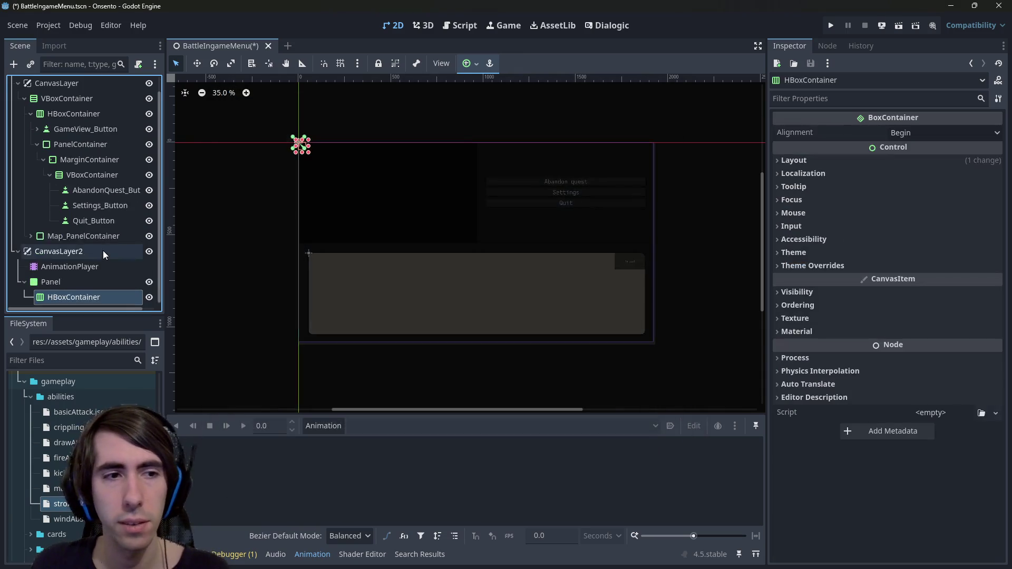
drag(96, 196, 78, 296)
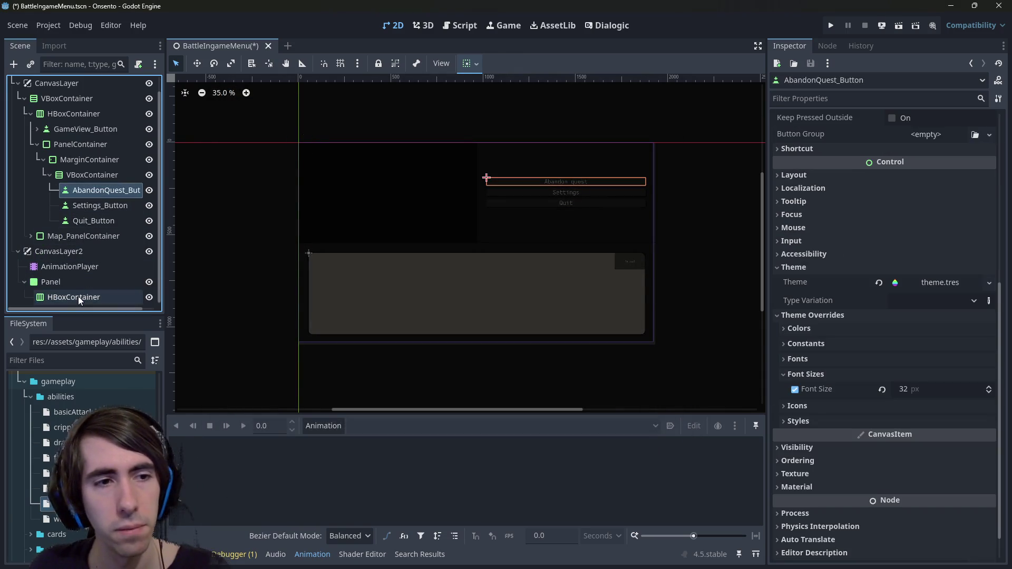
click(791, 180)
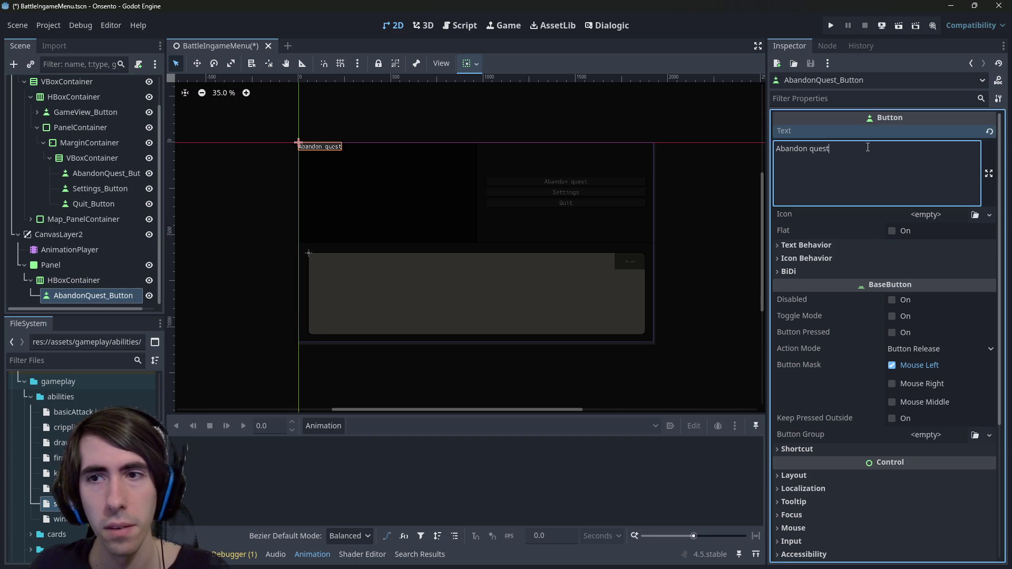
key(ctrl+a)
text(Y)
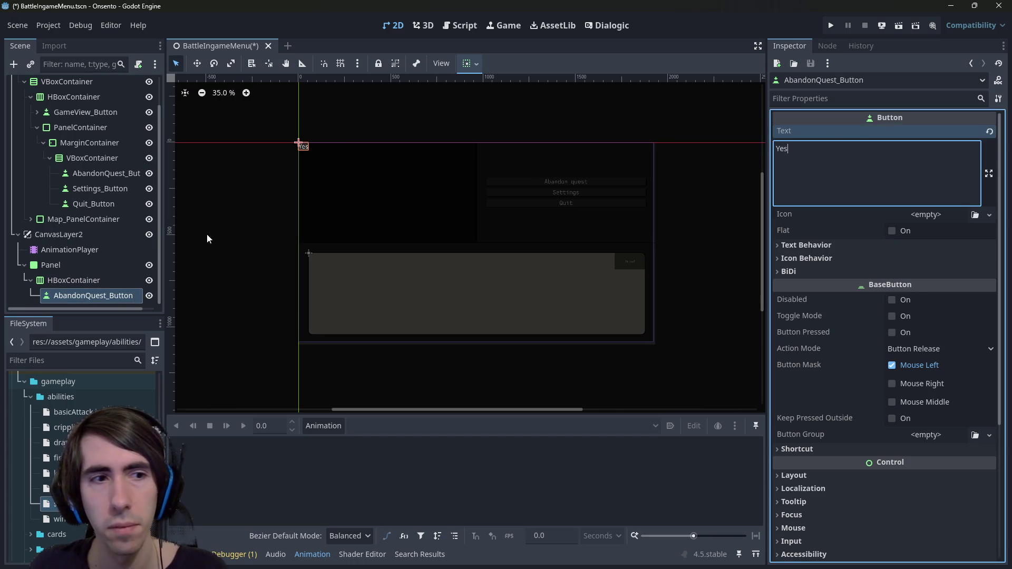
click(93, 295)
key(ctrl+d)
click(831, 171)
key(ctrl+a)
text(N)
Give both buttons a Custom Minimum Size width of 200 px.
click(813, 99)
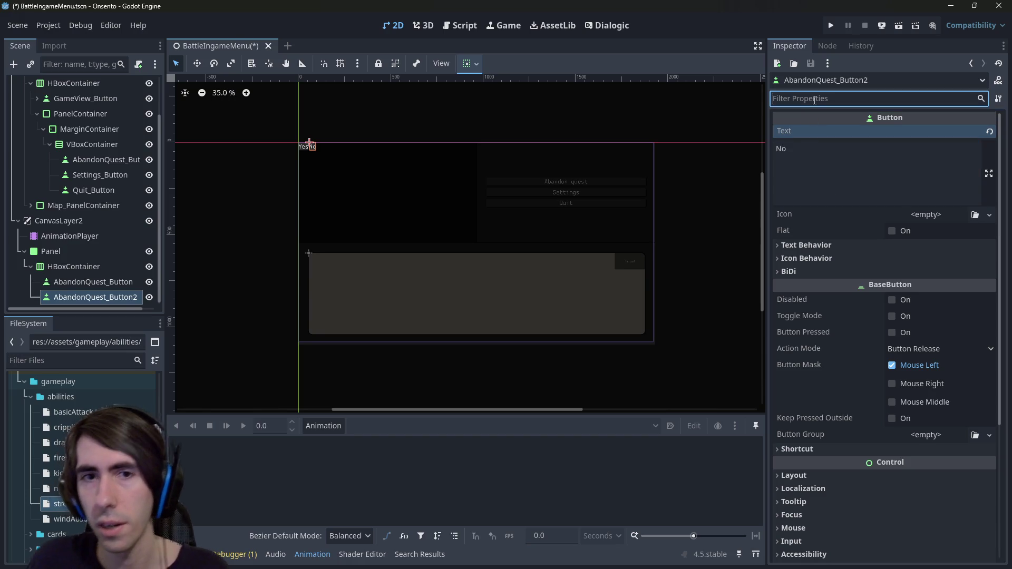
text(min)
click(796, 172)
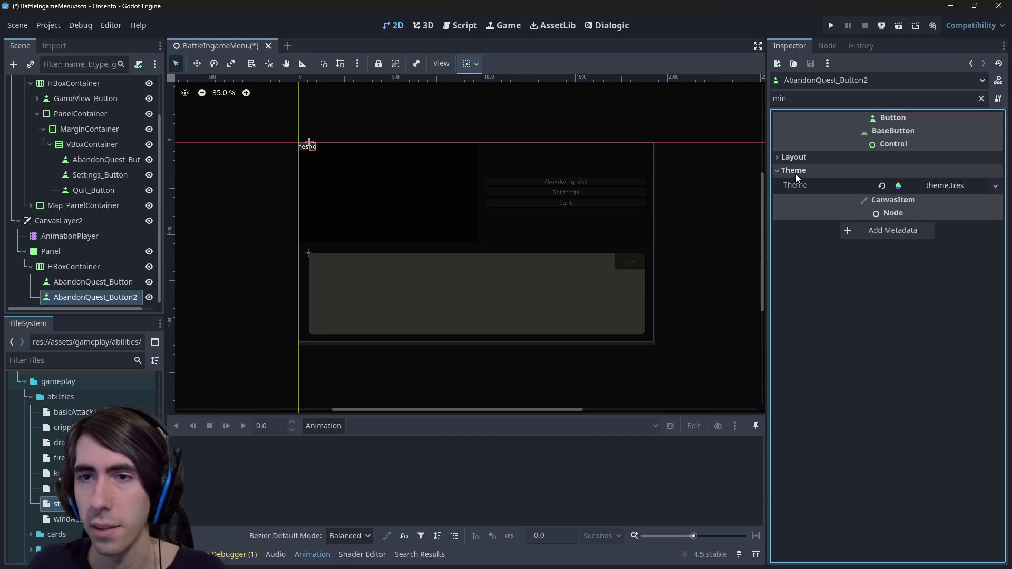
click(818, 161)
click(928, 195)
text(00)
key(Return)
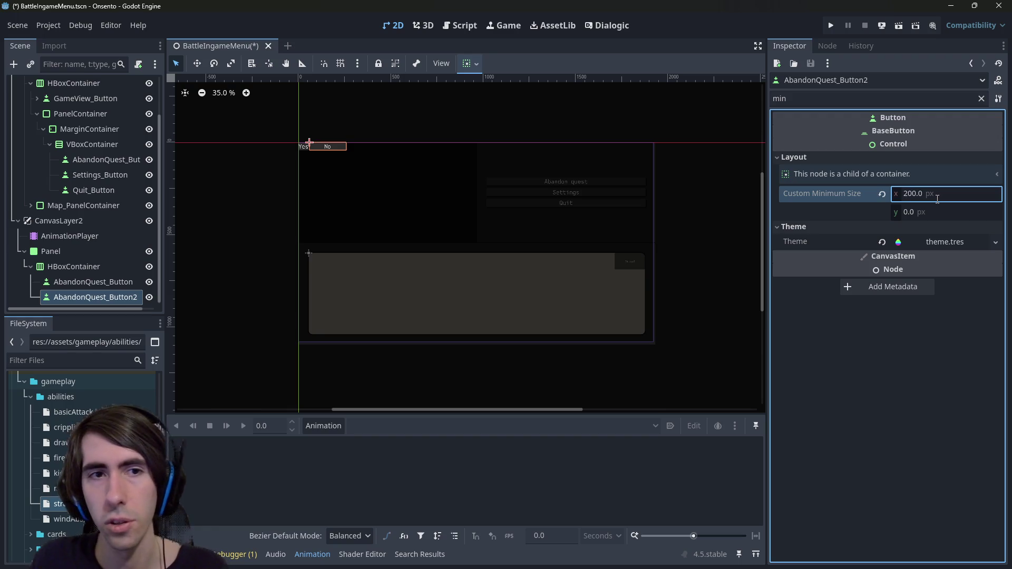
click(936, 198)
click(93, 282)
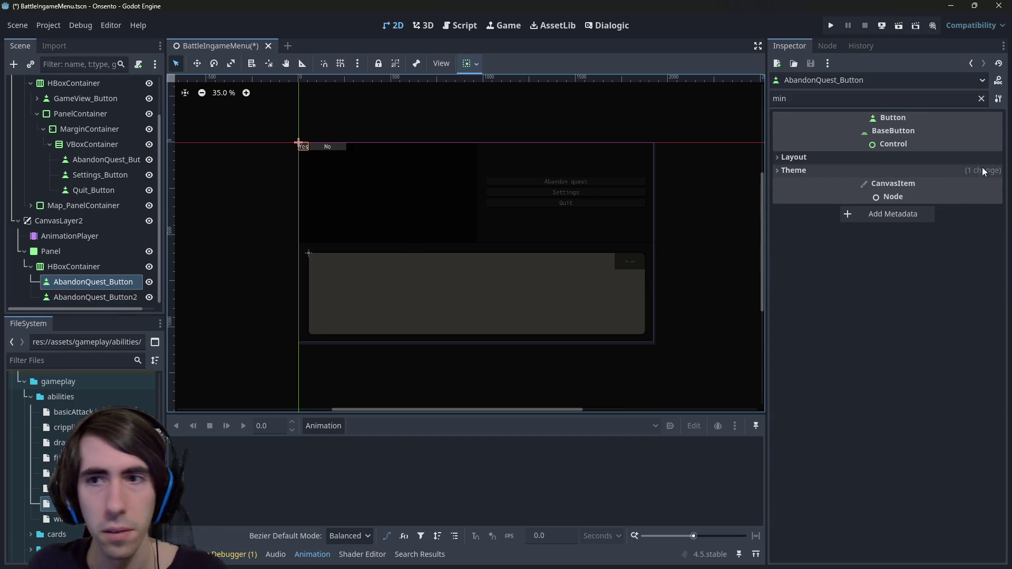
click(934, 157)
click(929, 193)
text(200)
key(Return)
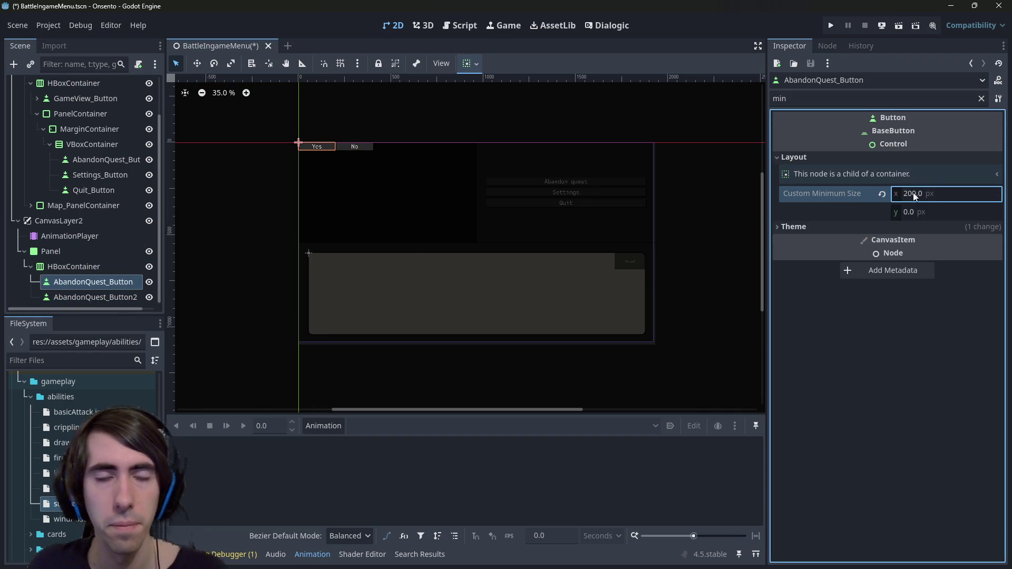
Relabel the two buttons Confirm and Cancel.
click(77, 282)
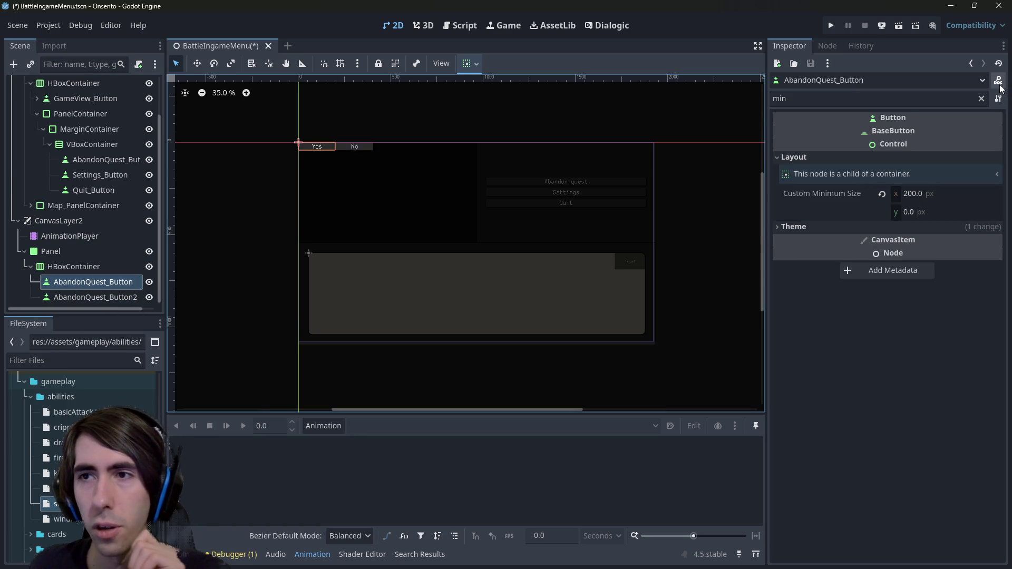
click(980, 98)
click(948, 162)
key(ctrl+a)
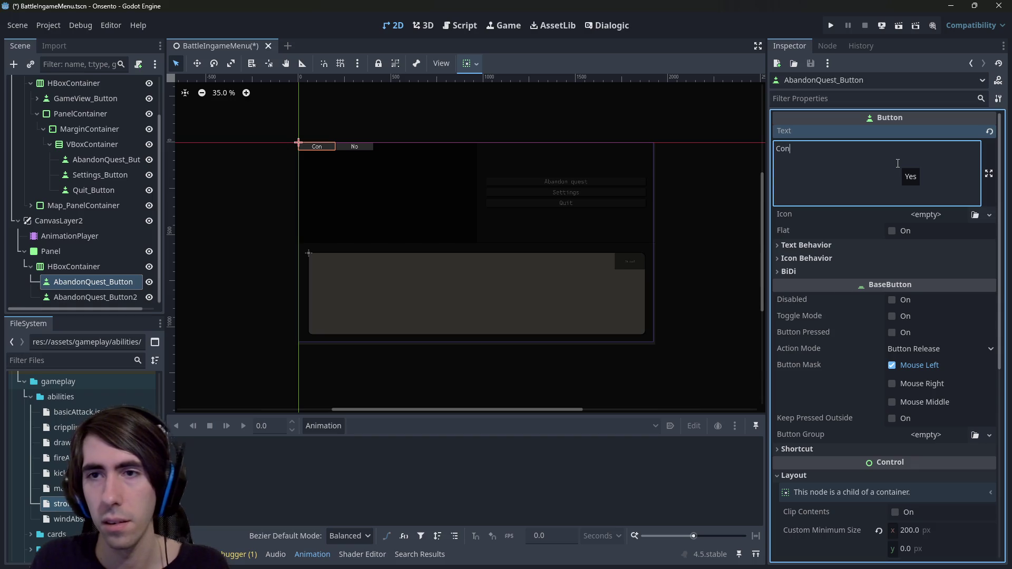
click(356, 147)
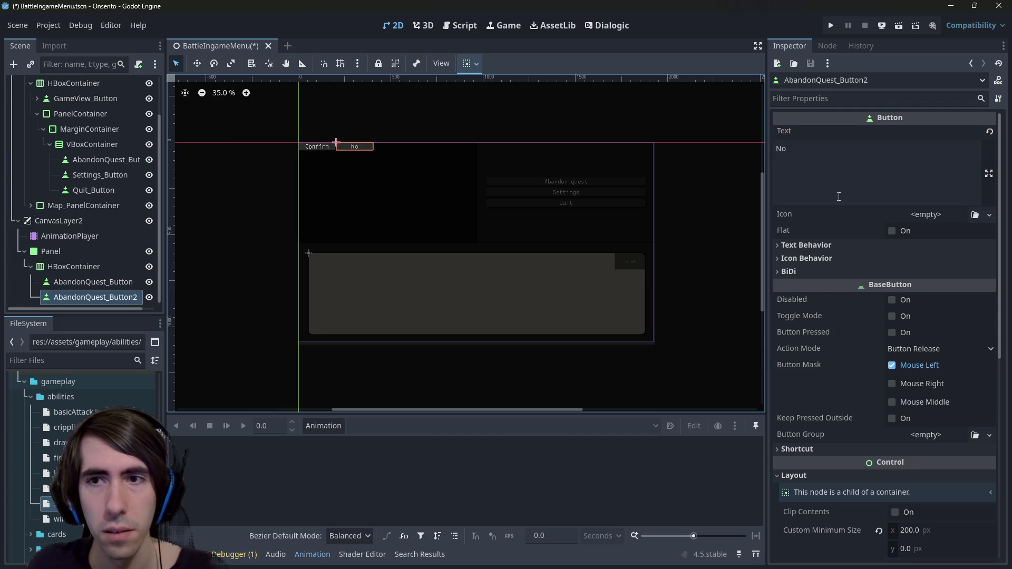
click(859, 184)
key(ctrl+a)
text(Cna)
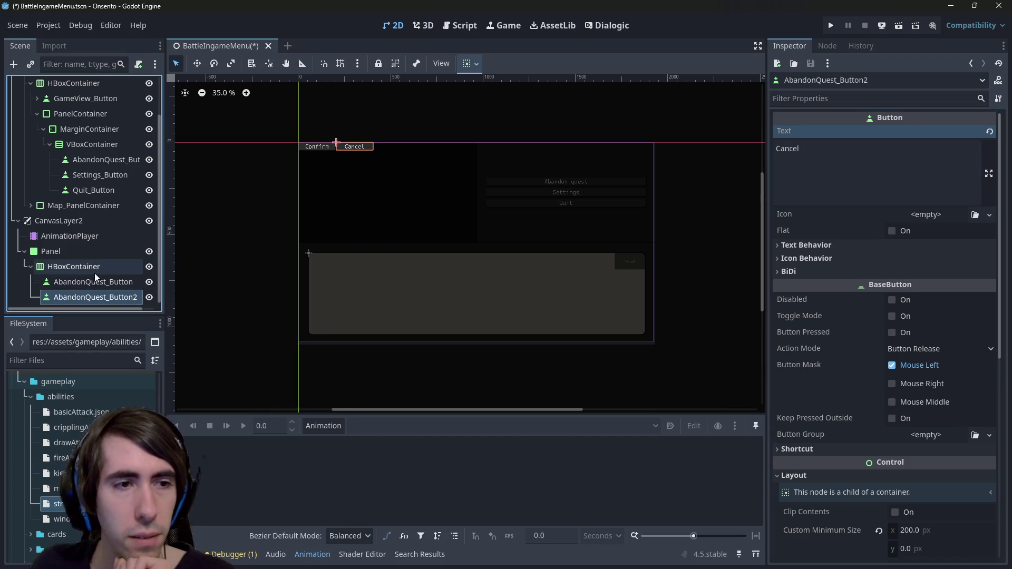
click(52, 267)
right_click(63, 254)
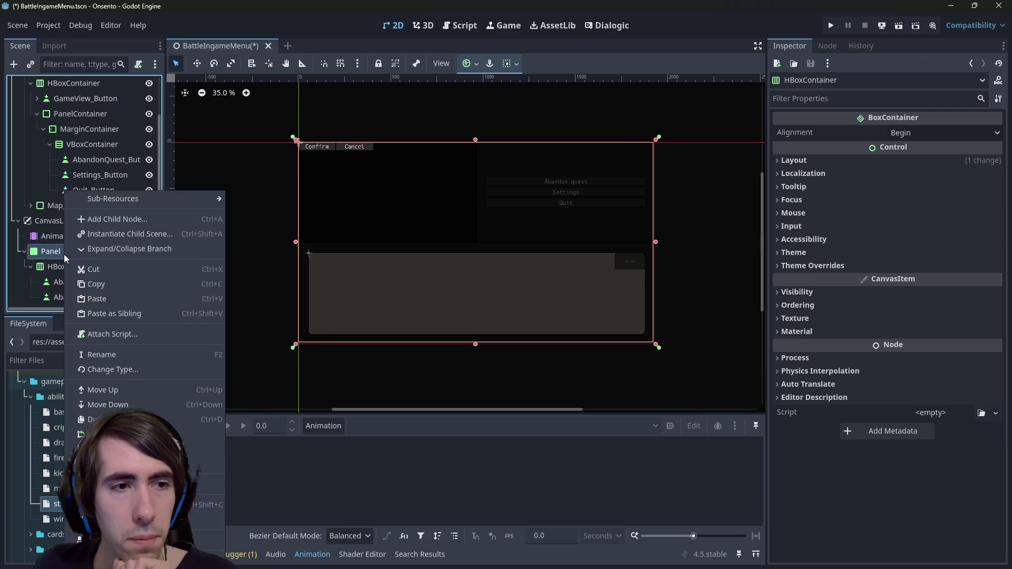
Add a VBoxContainer under Panel holding the button row with a RichTextLabel above it.
click(137, 218)
text(vbox)
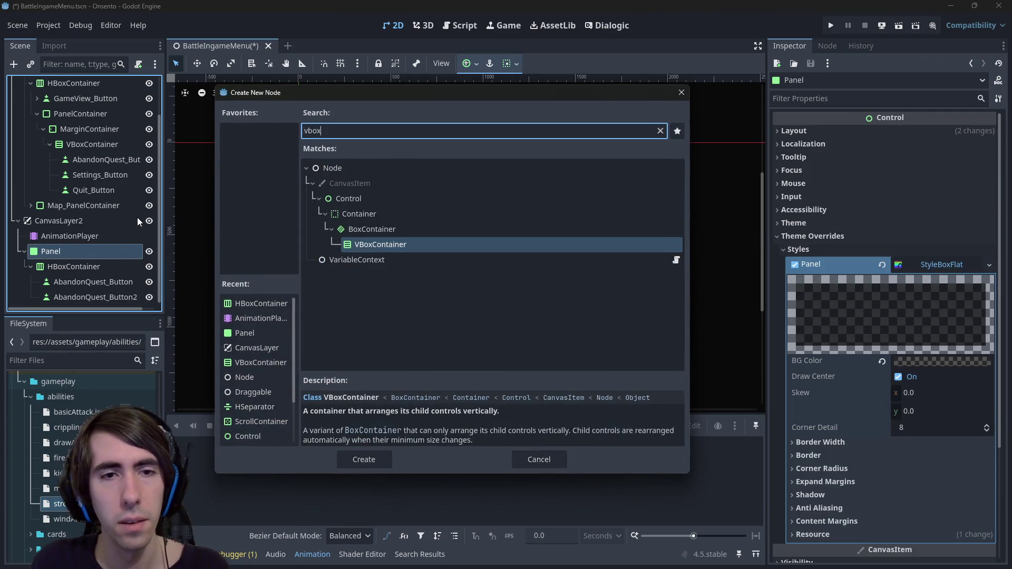
key(Return)
mouse_move(64, 304)
mouse_down()
mouse_move(54, 242)
mouse_move(59, 255)
mouse_up()
right_click(58, 251)
click(98, 218)
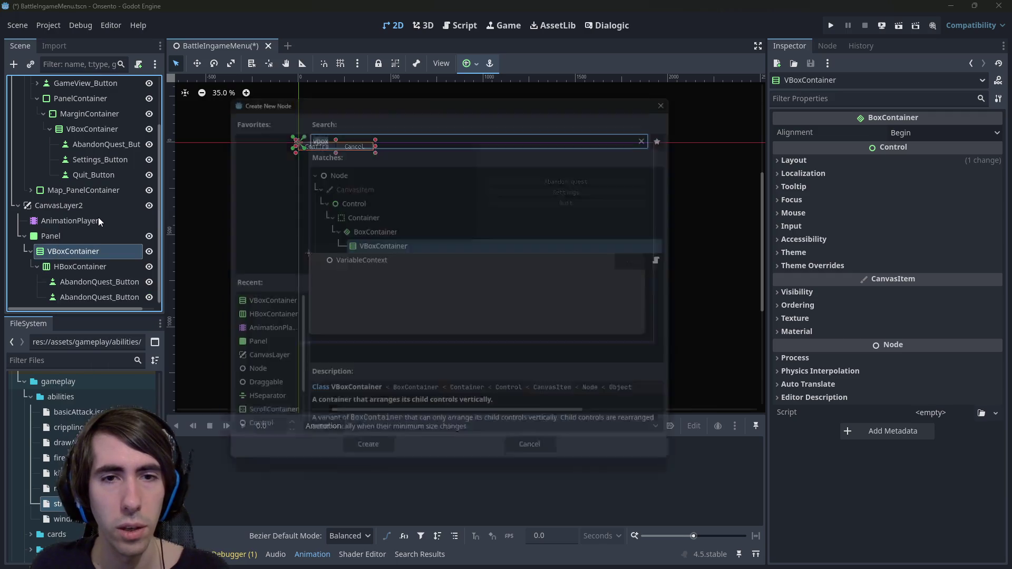
text(richte)
key(Return)
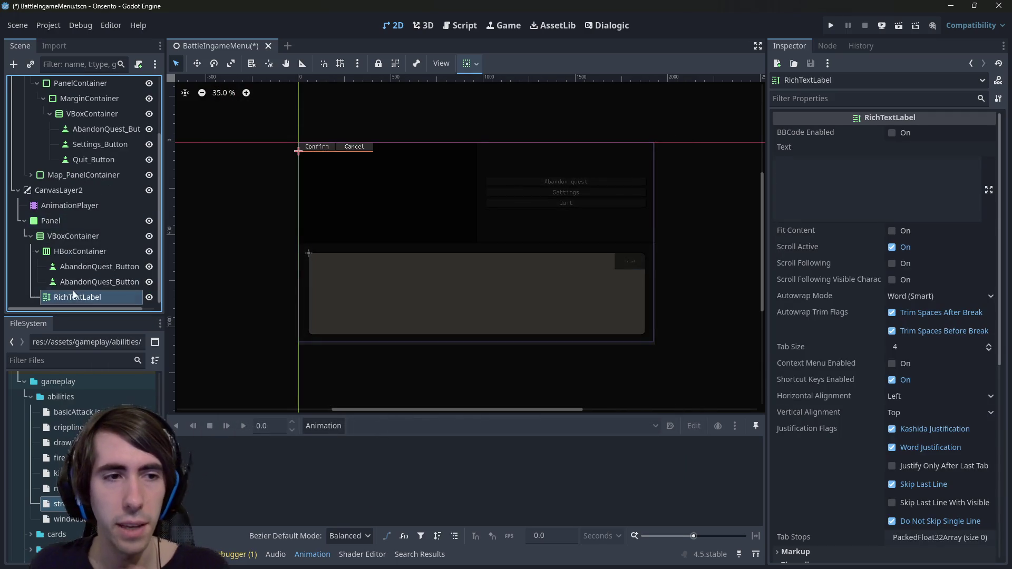
drag(74, 294, 75, 241)
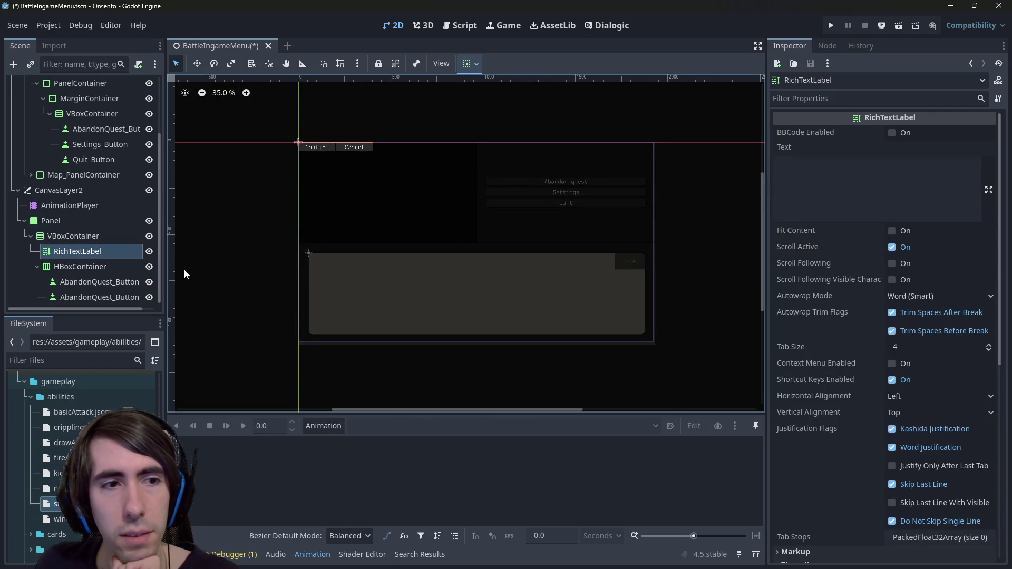
Set the label text to 'Do you really want to abandon the quest?' with Fit Content on, and save.
click(835, 174)
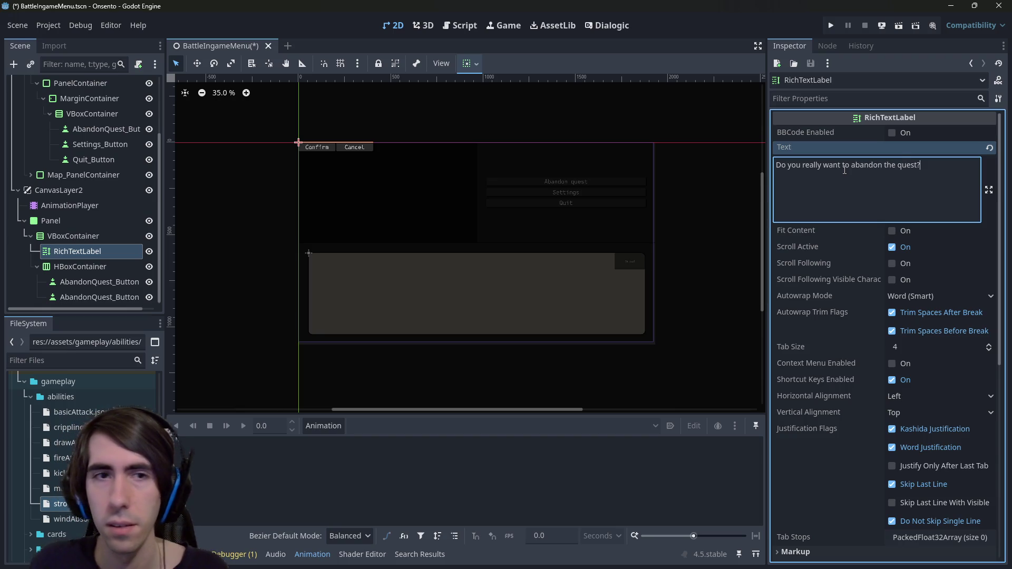
key(ctrl+s)
click(893, 231)
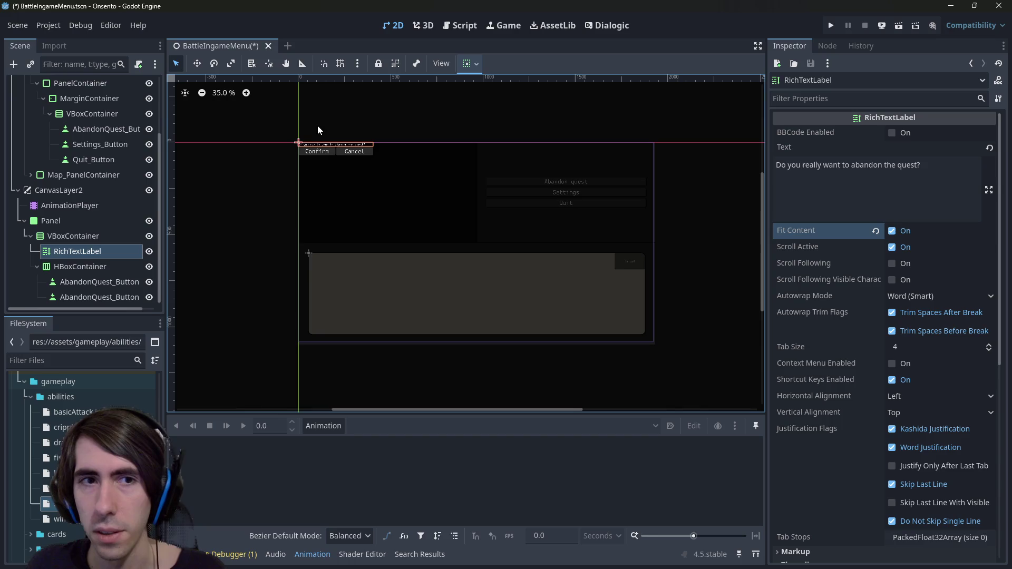
scroll(847, 355, down, 5)
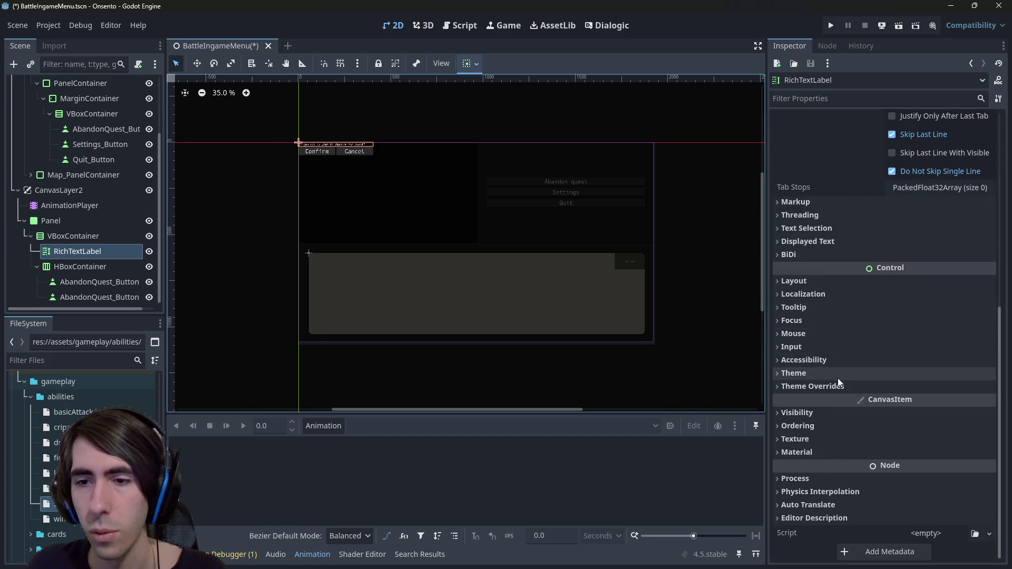
Override the label's Normal Font Size to 40 after trying 30.
click(838, 386)
click(833, 431)
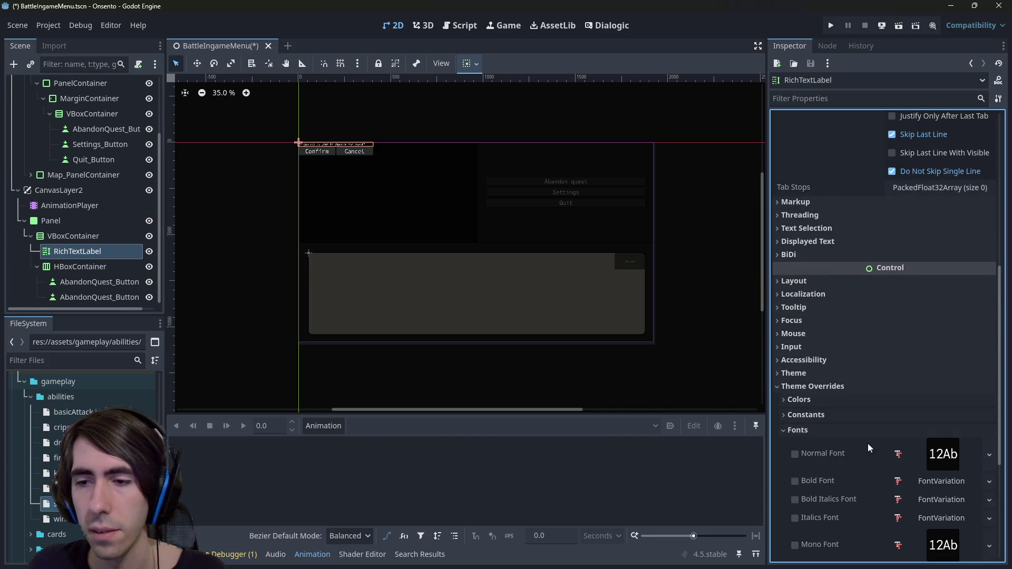
click(835, 430)
click(905, 448)
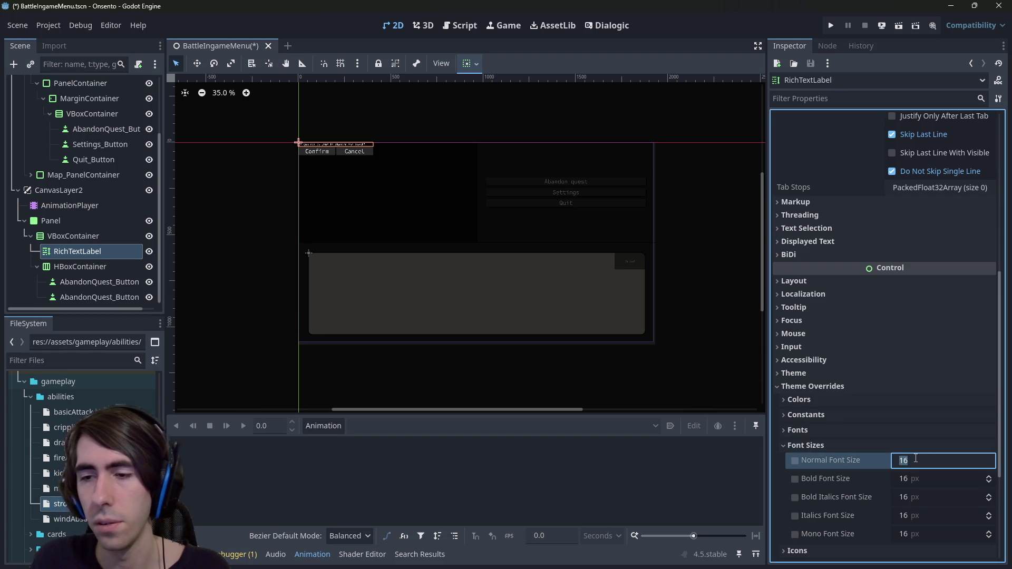
text(40)
key(Return)
click(915, 460)
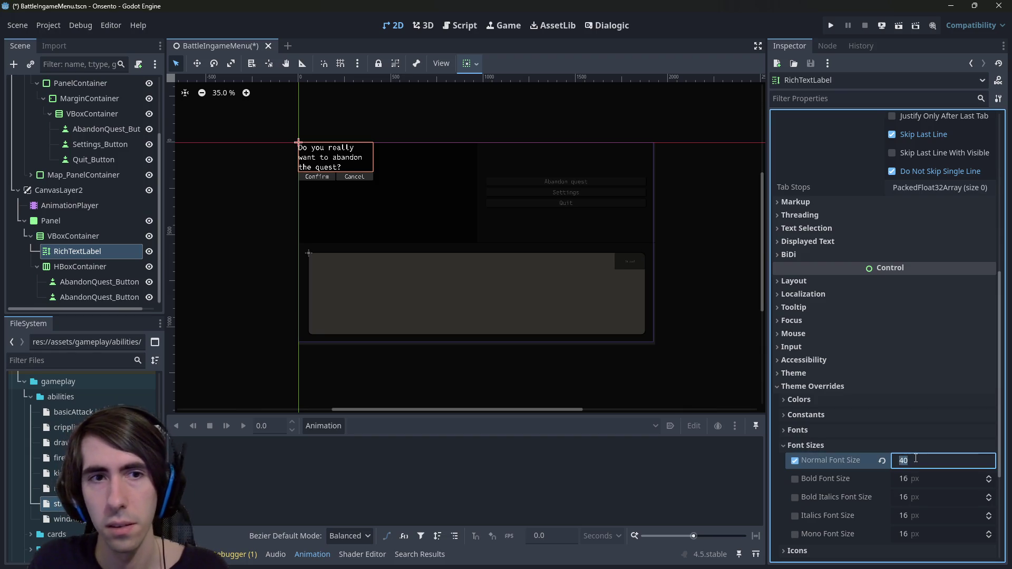
text(30)
key(Return)
click(915, 460)
text(0)
key(Return)
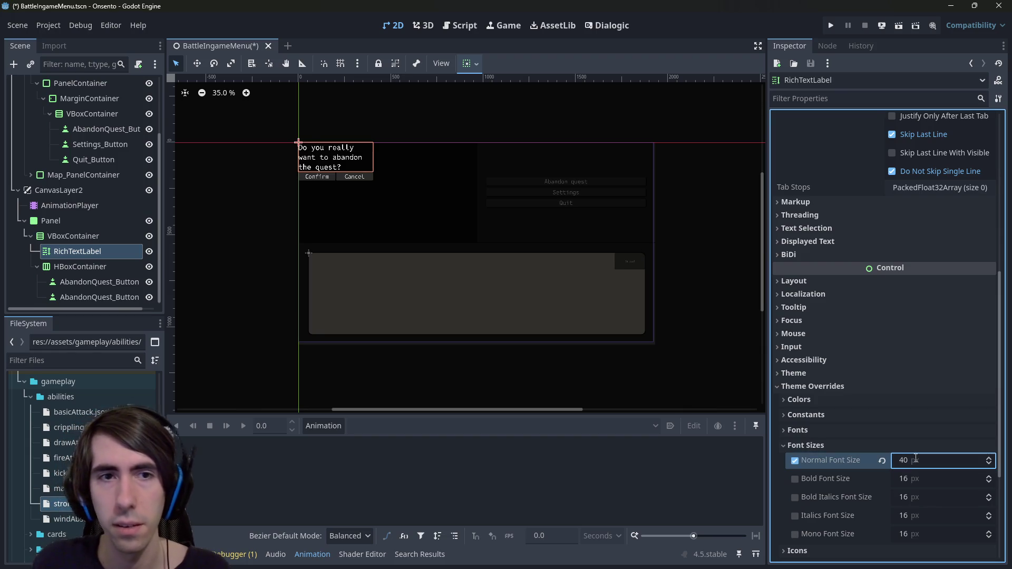
Try several anchor presets on the VBoxContainer, settling on HCenter Wide.
click(73, 236)
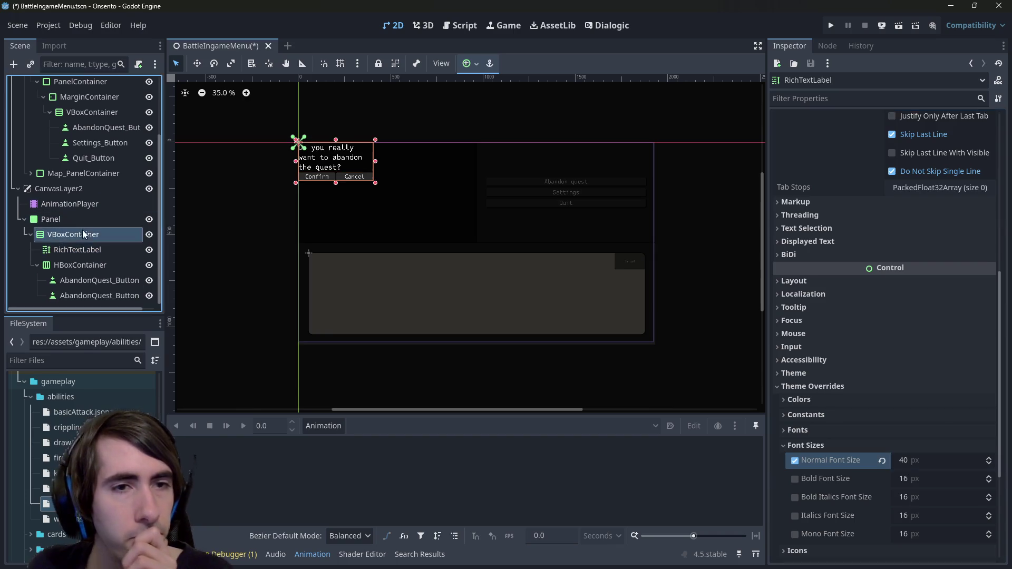
click(471, 63)
click(530, 161)
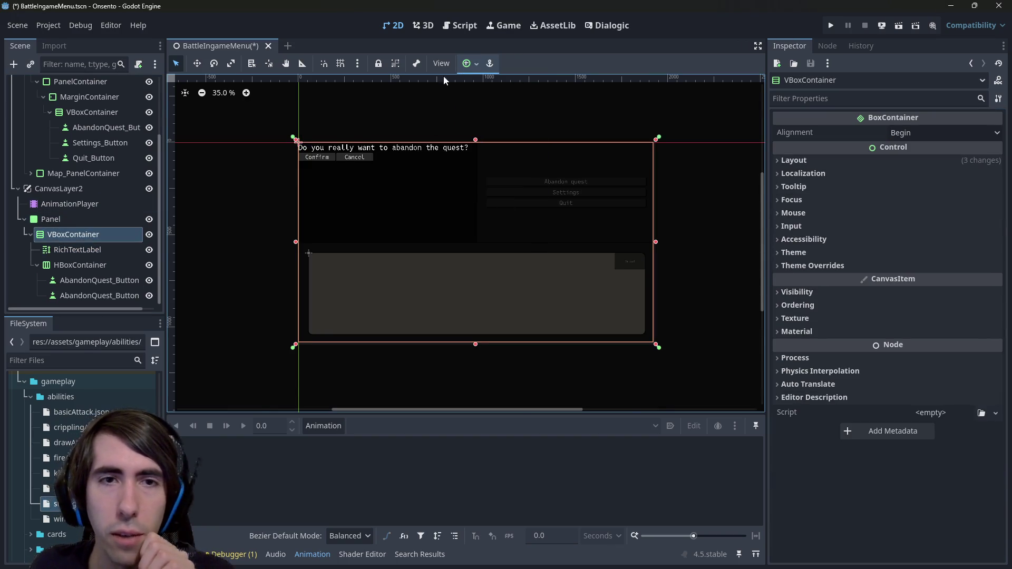
click(472, 63)
click(492, 125)
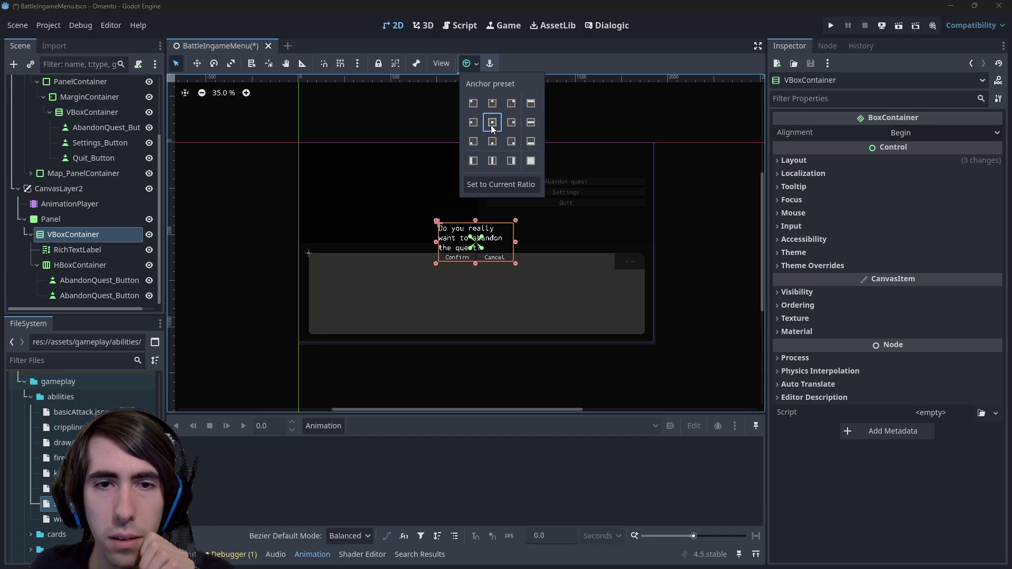
scroll(429, 224, up, 2)
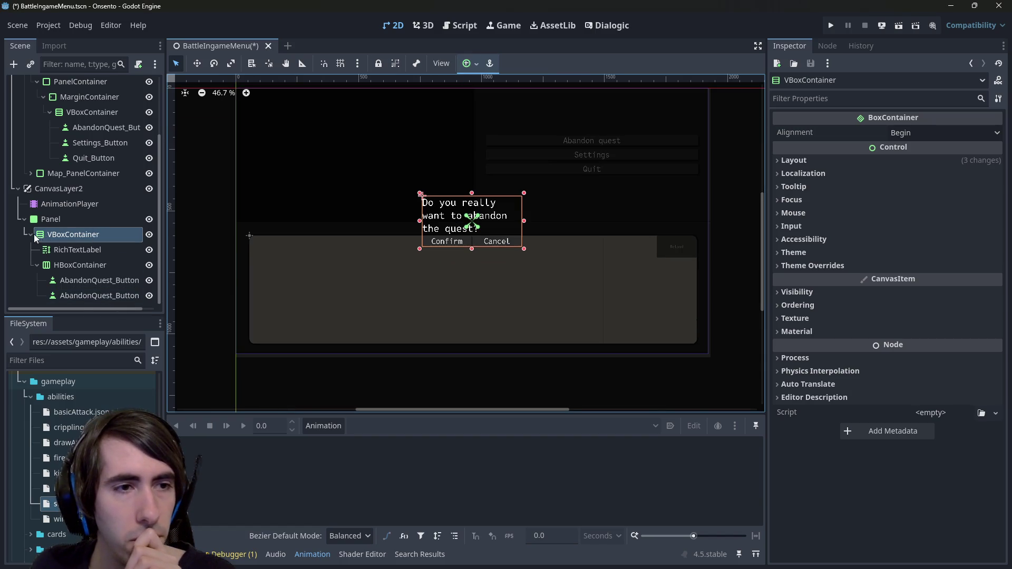
scroll(35, 234, up, 2)
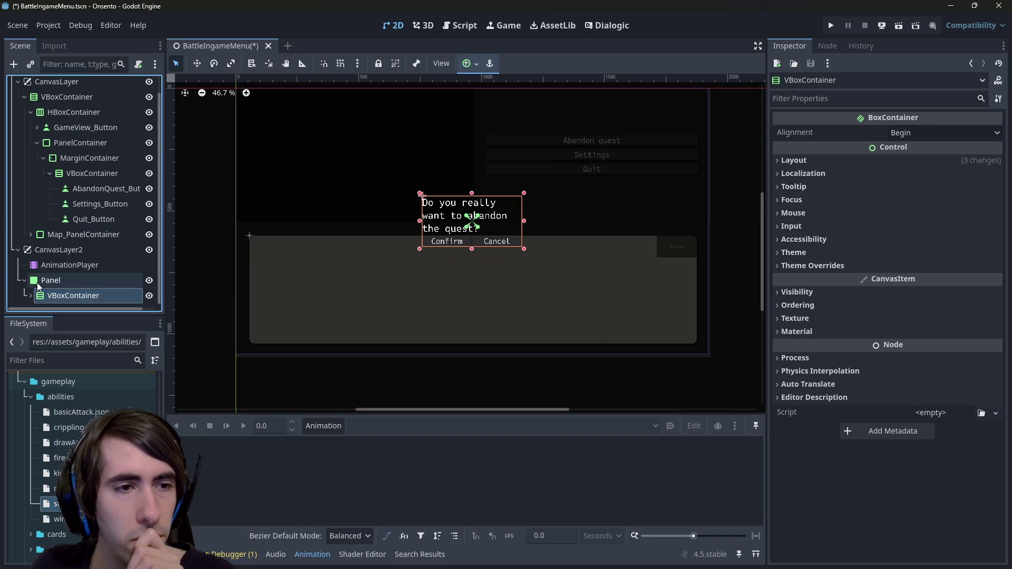
click(466, 63)
click(511, 187)
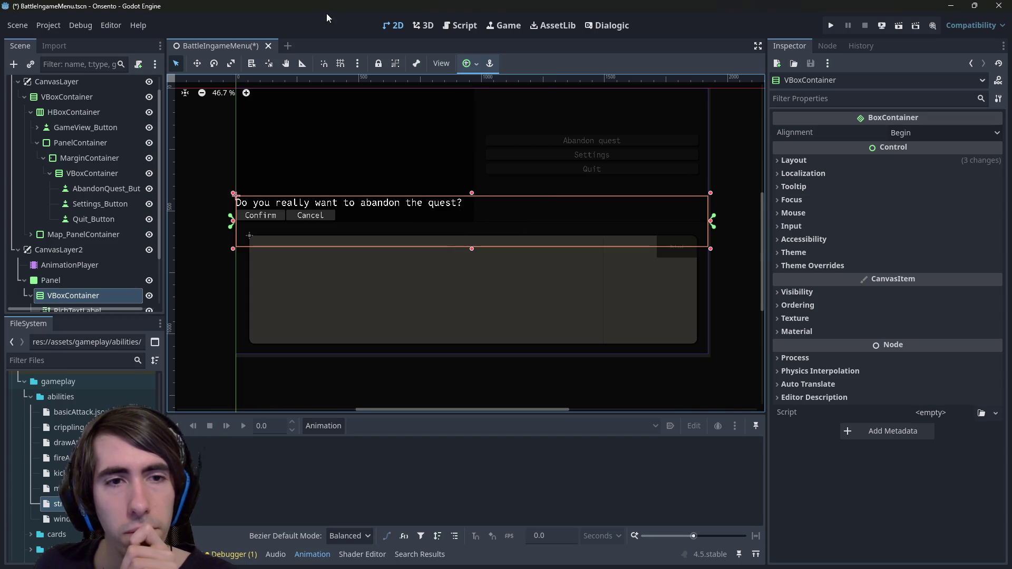
scroll(110, 249, down, 2)
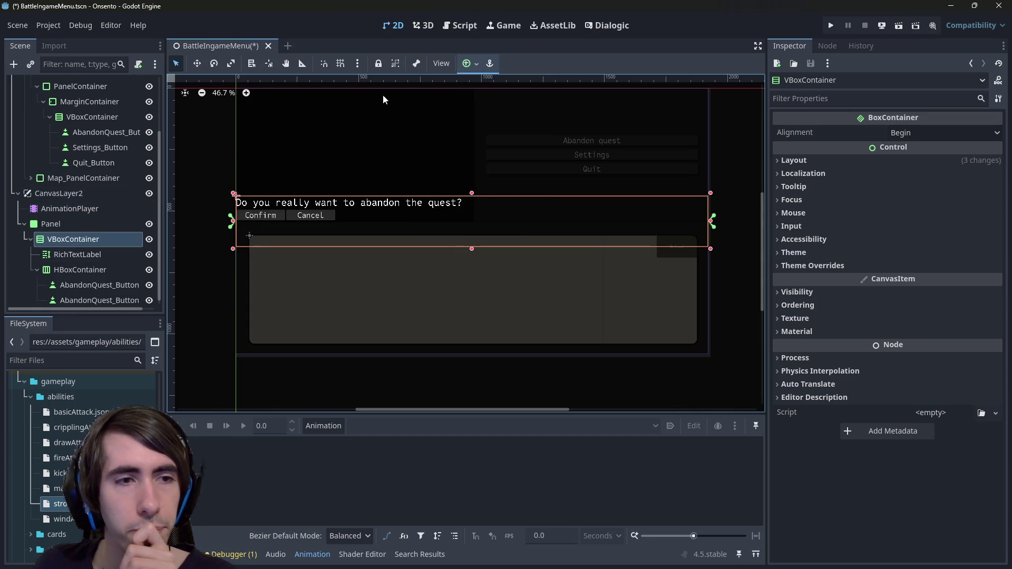
click(467, 64)
click(489, 118)
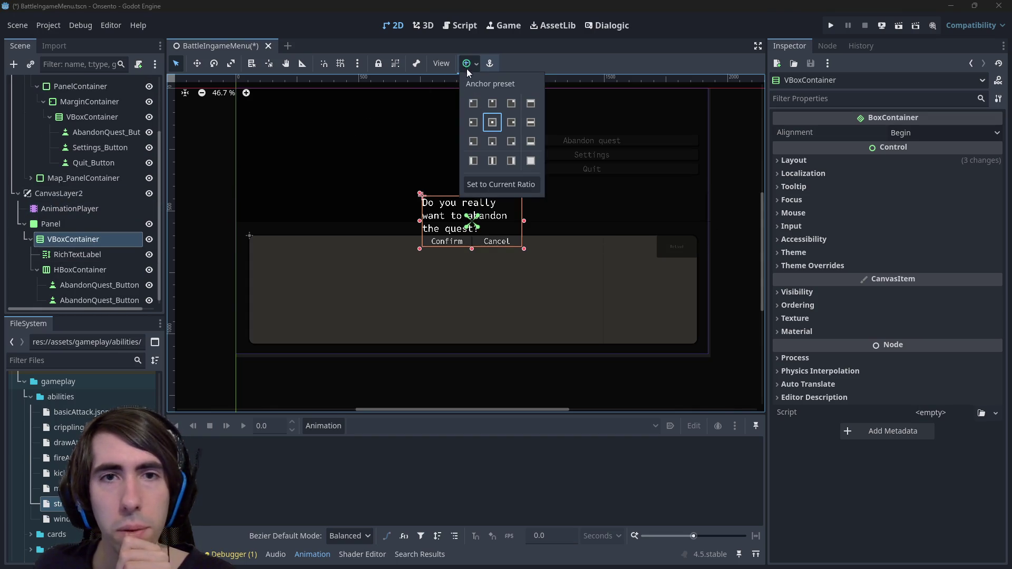
click(530, 123)
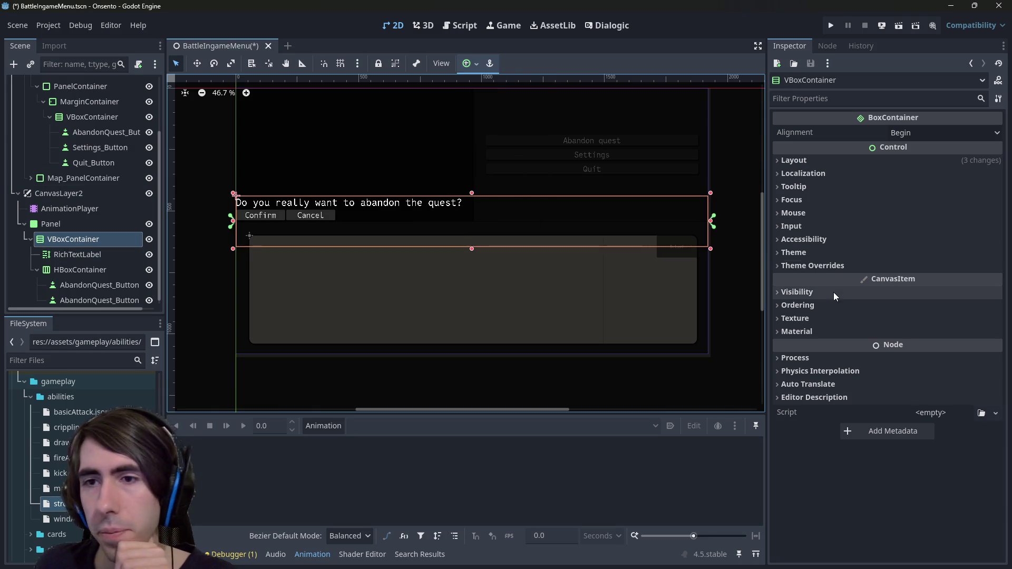
Set the box's Alignment to Center and save the scene.
click(797, 160)
click(901, 132)
click(910, 155)
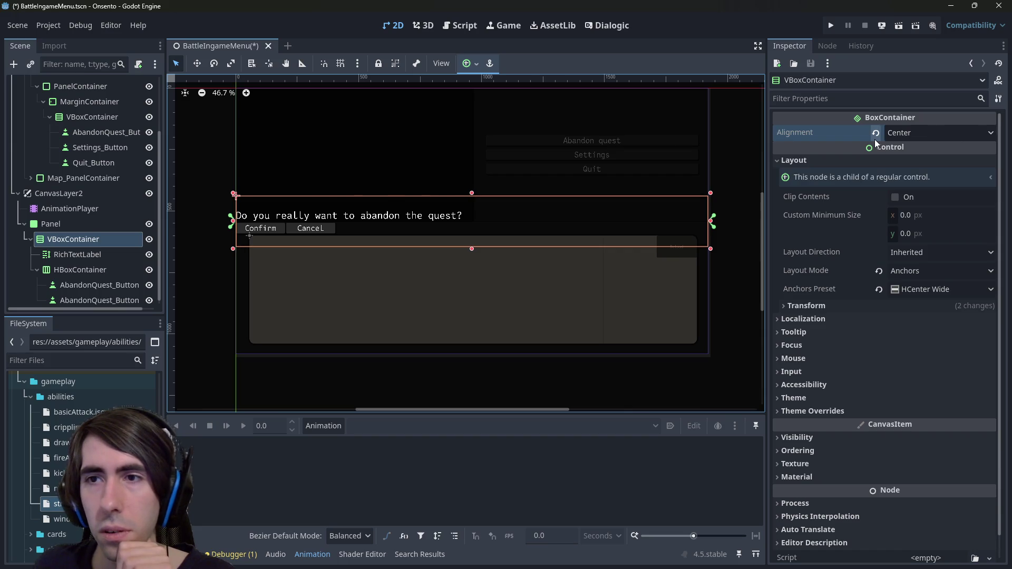
click(875, 134)
click(901, 158)
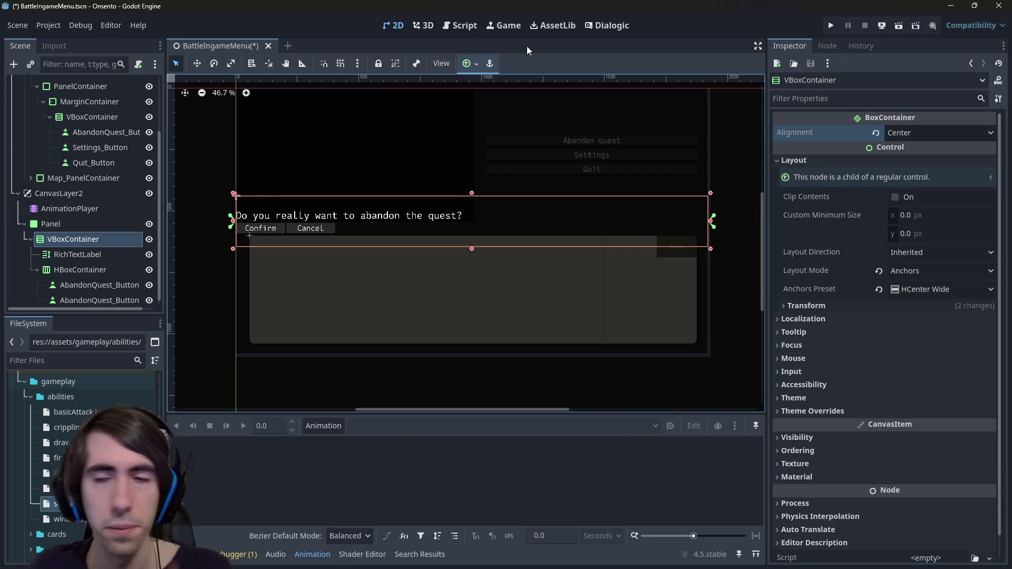
key(ctrl+s)
click(913, 304)
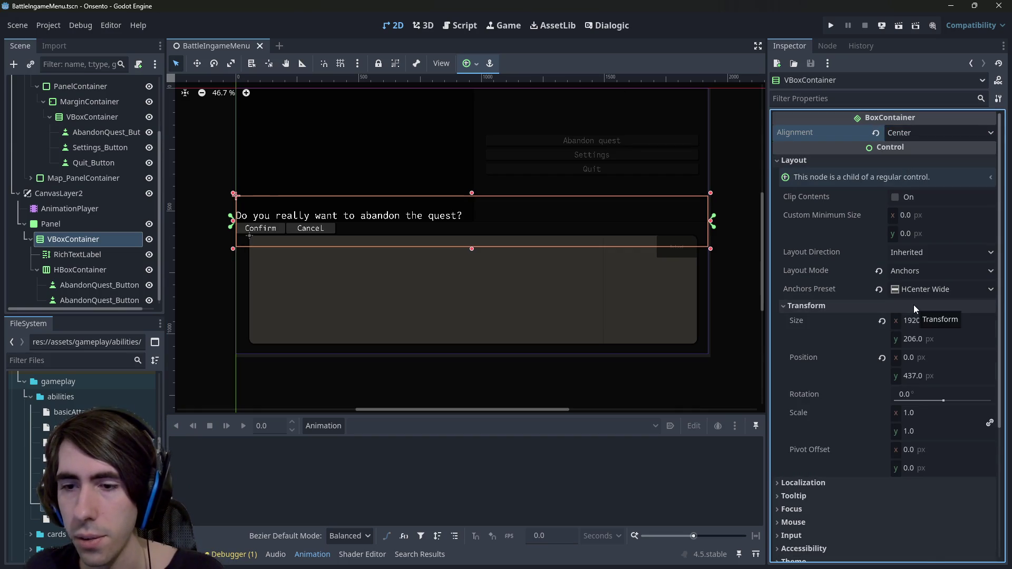
scroll(913, 304, down, 5)
Try container sizing options on the RichTextLabel and save the scene.
click(79, 249)
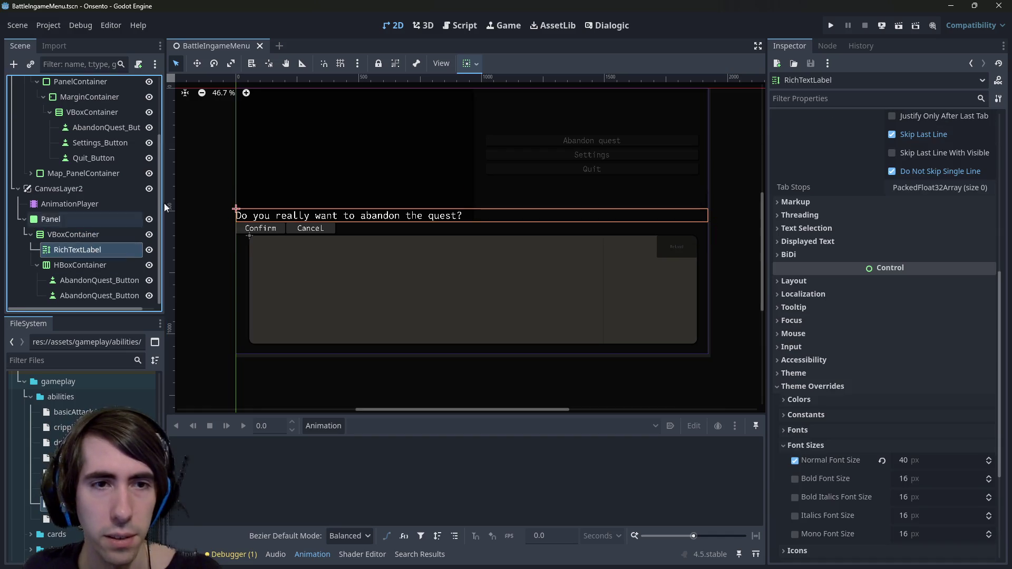
click(466, 67)
click(493, 106)
click(531, 104)
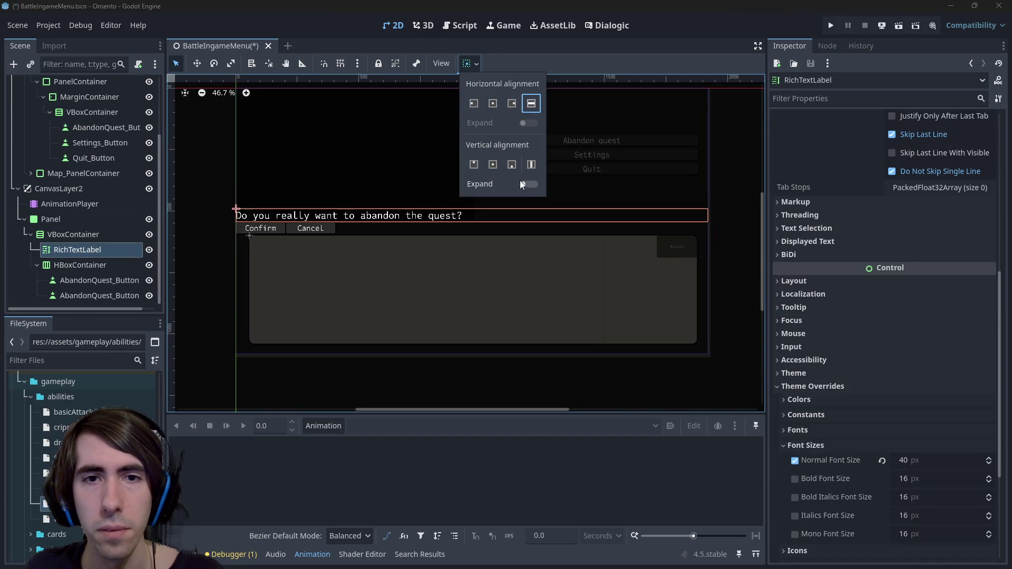
click(521, 183)
click(513, 177)
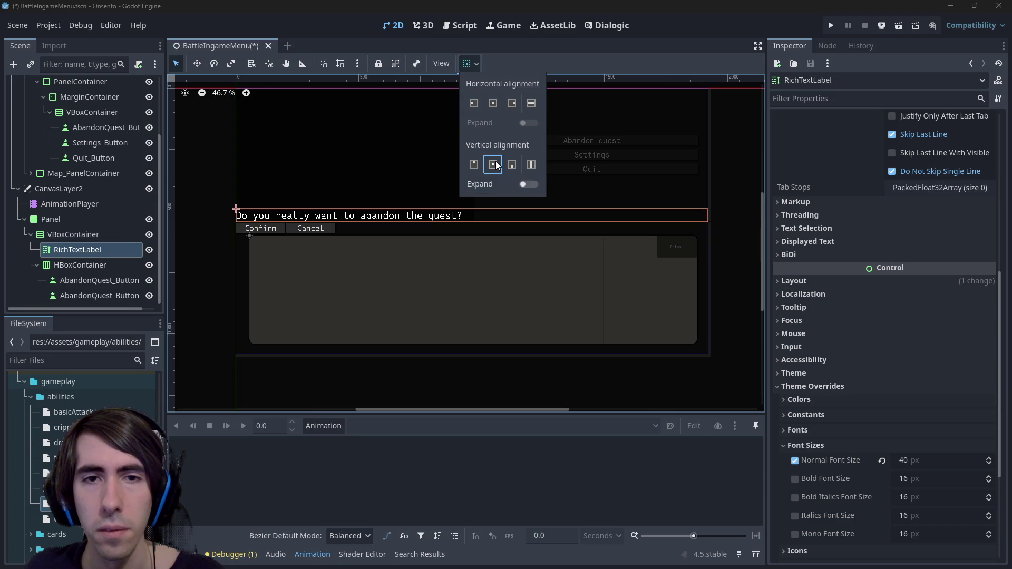
click(638, 5)
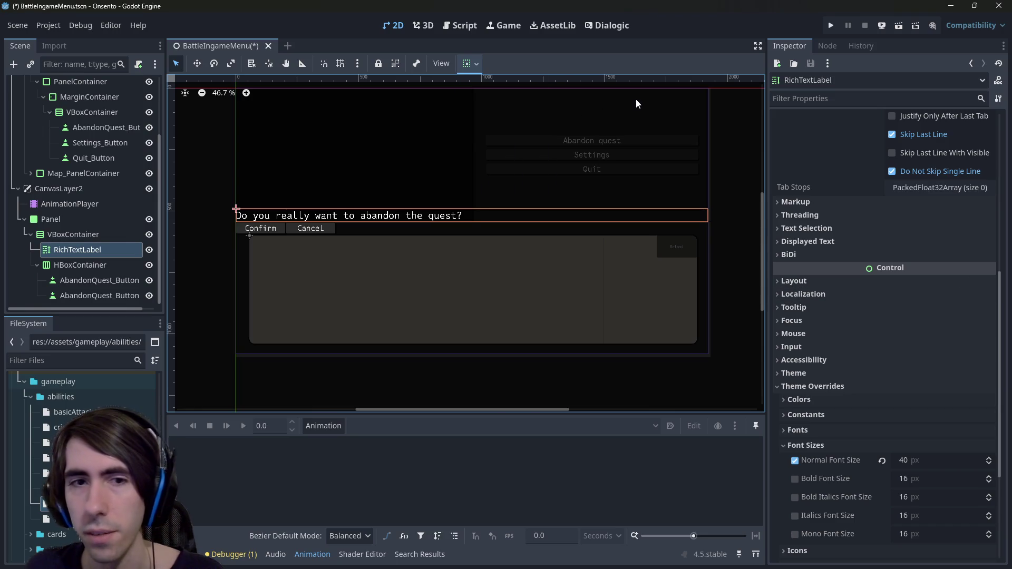
key(ctrl+s)
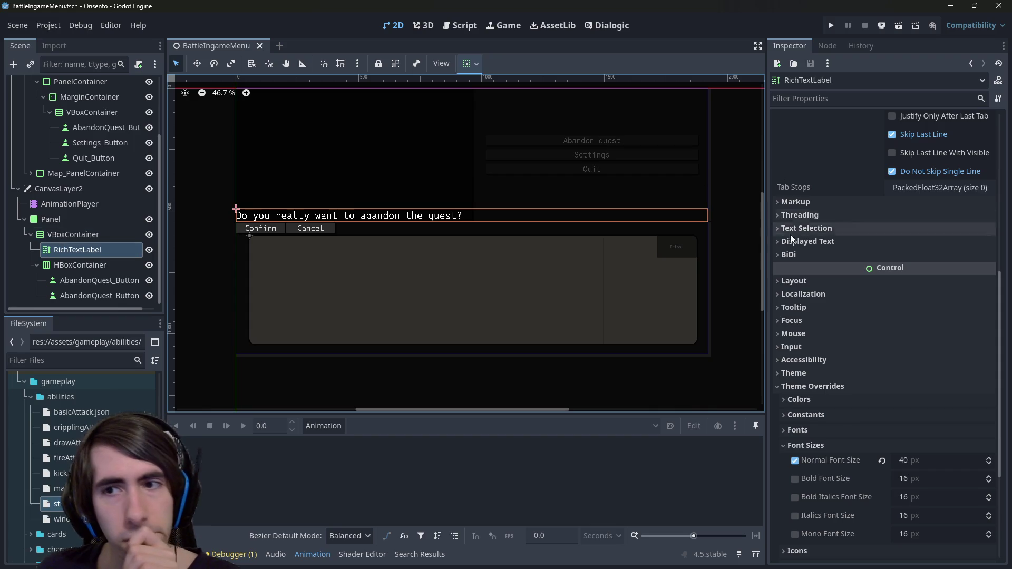
scroll(830, 243, up, 3)
scroll(833, 235, up, 2)
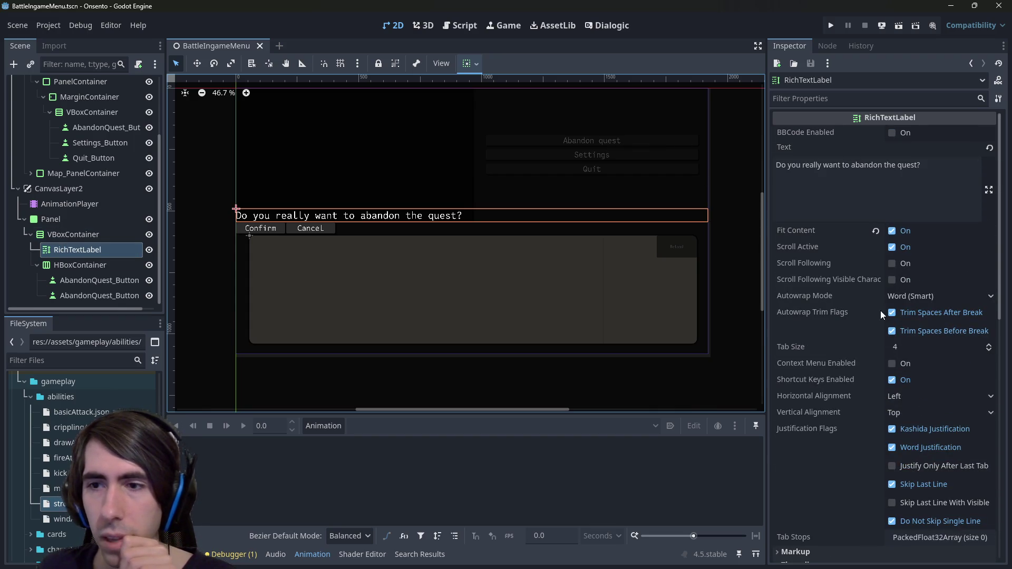
Turn the label's Autowrap Mode off and centre both the label and the button row horizontally.
click(921, 301)
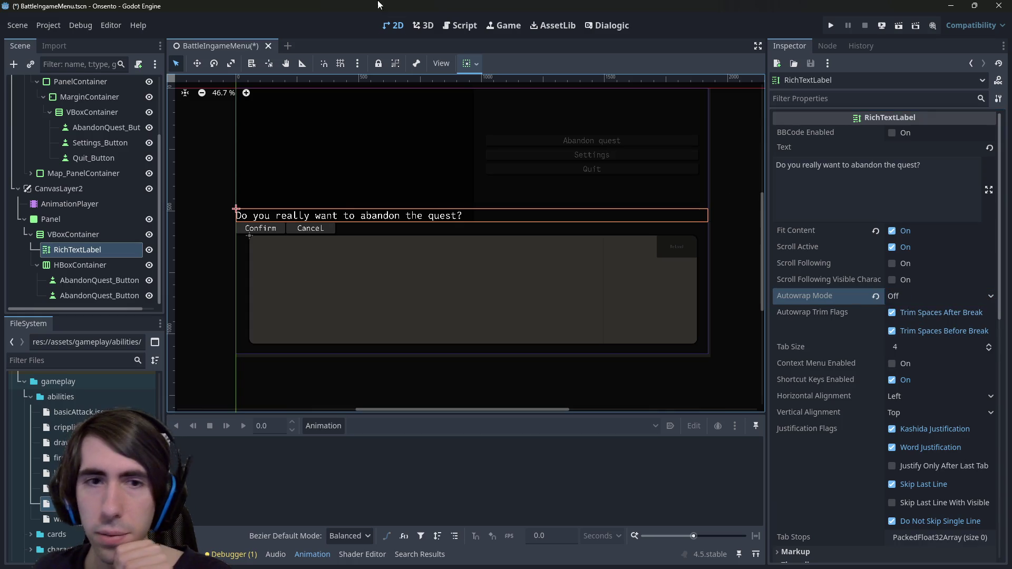
click(469, 66)
click(493, 103)
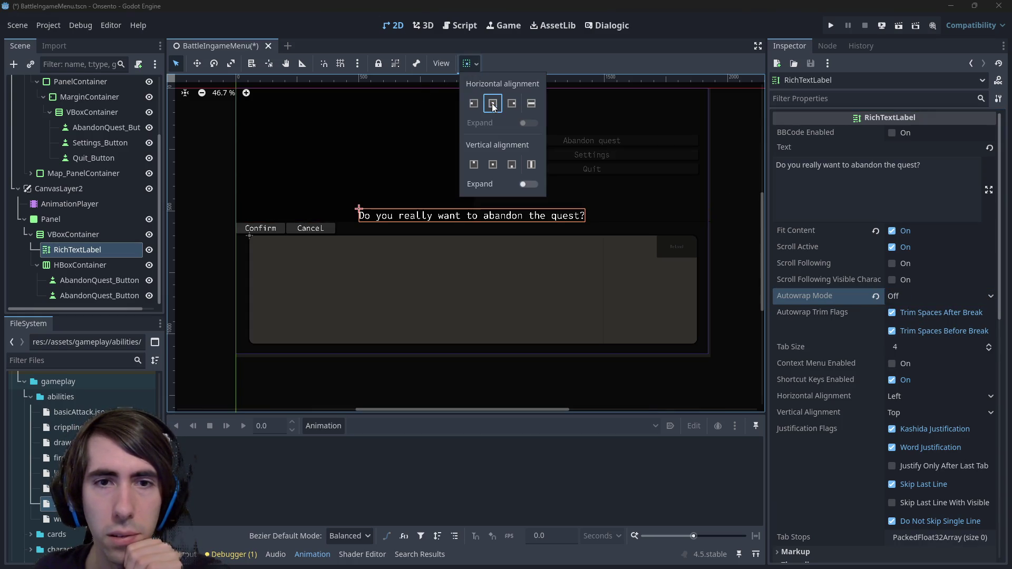
click(474, 228)
click(471, 64)
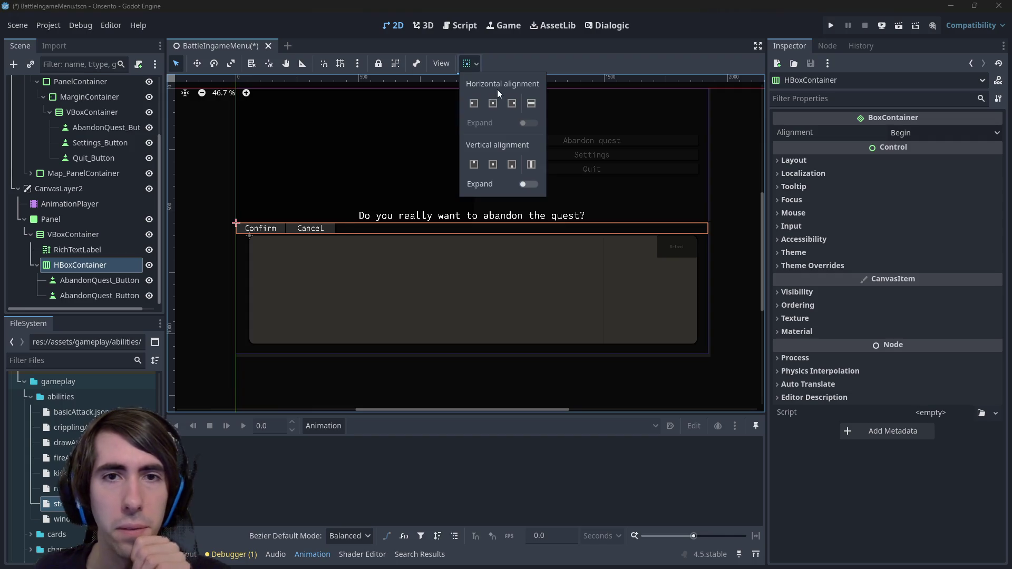
click(492, 102)
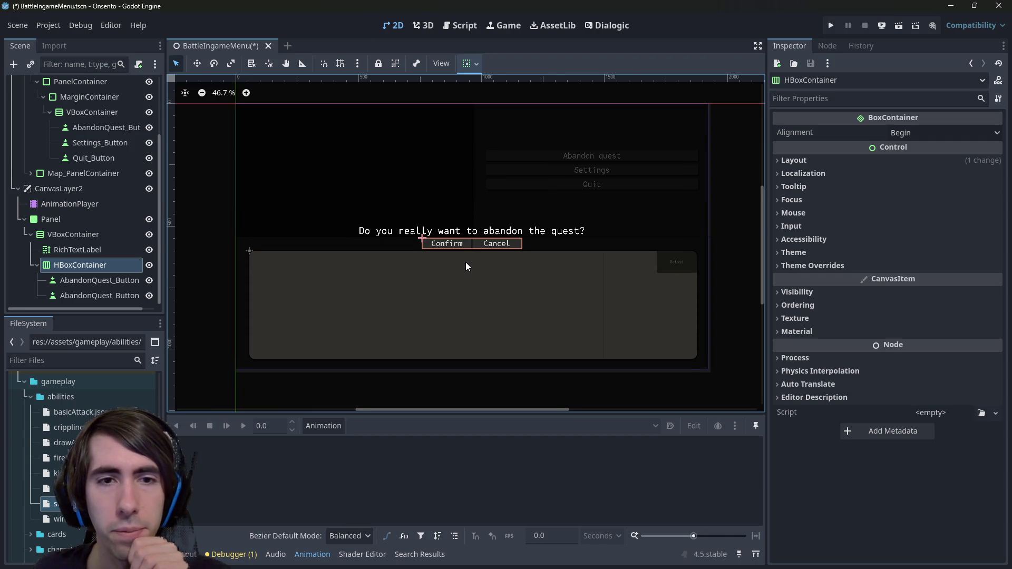
scroll(466, 262, up, 2)
click(467, 221)
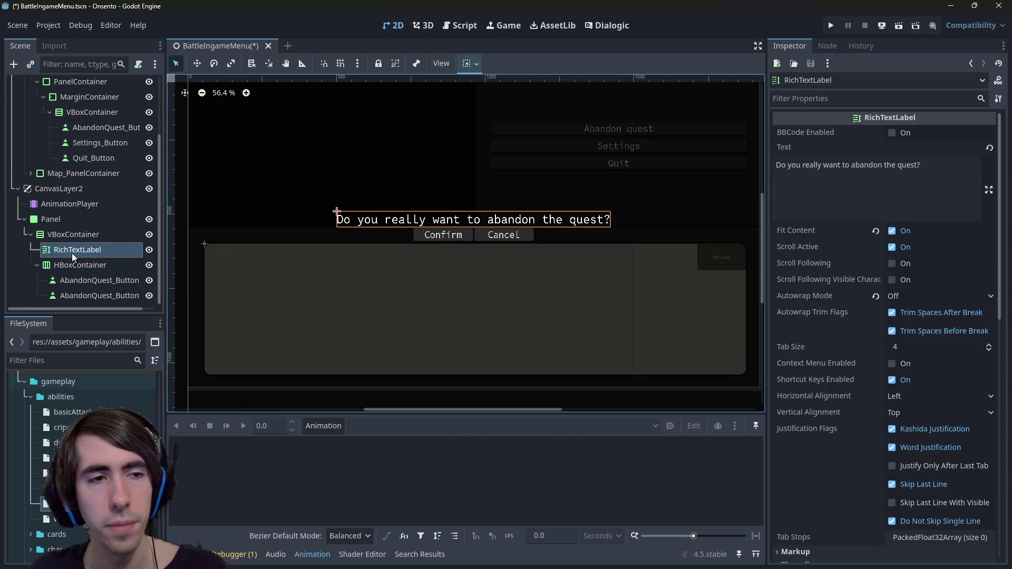
key(ctrl+d)
Set the duplicate label's text to 'You will lose the progress of your current quest.'.
click(918, 167)
key(ctrl+a)
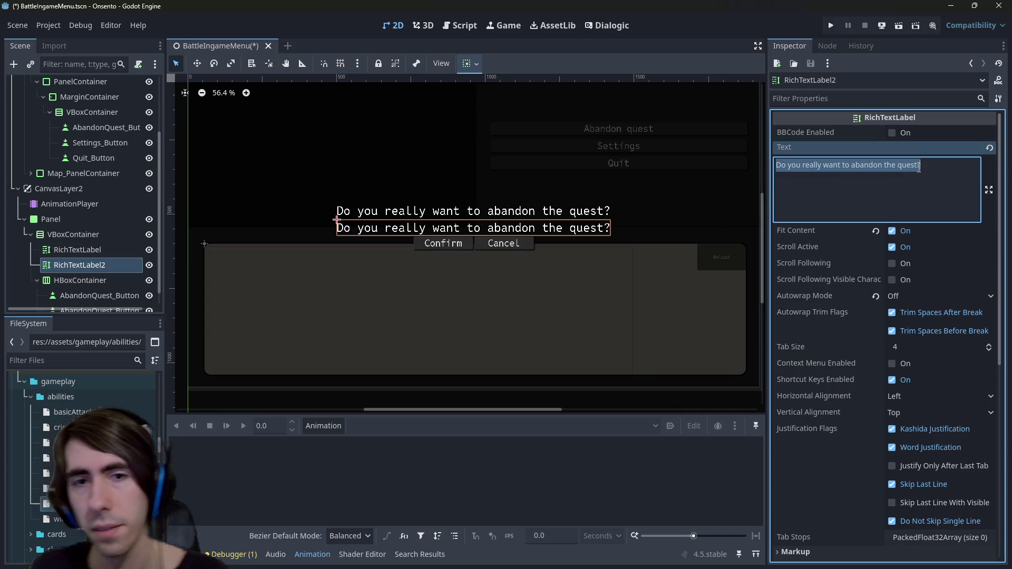
text(You will lose the progress of your quest.)
scroll(898, 347, down, 5)
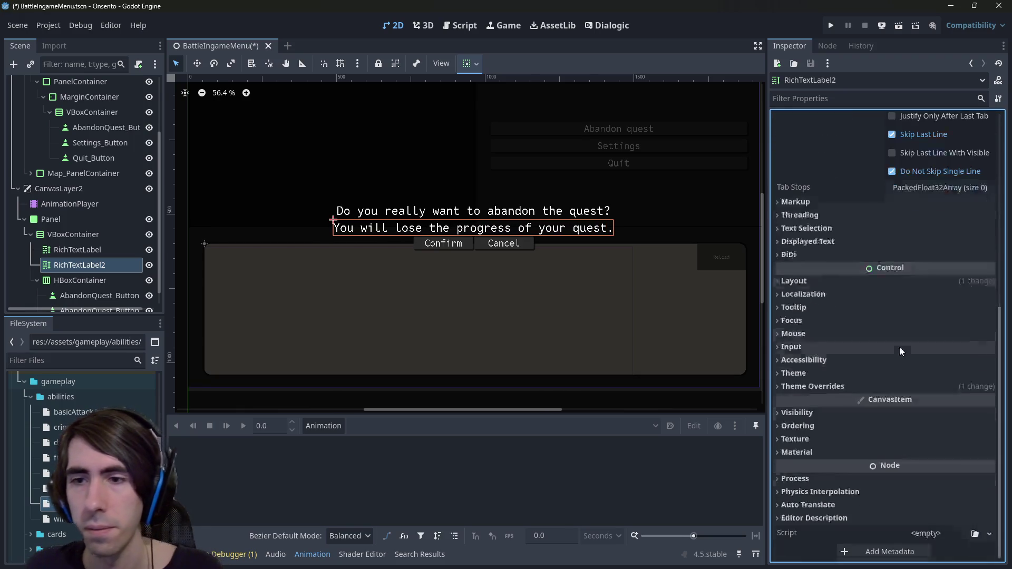
click(875, 387)
click(843, 376)
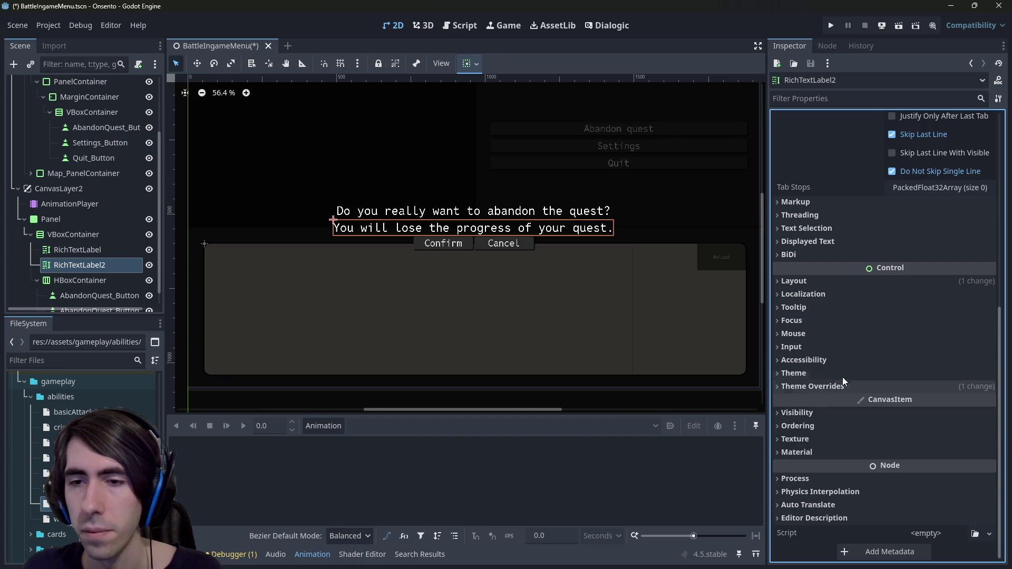
scroll(822, 237, up, 3)
scroll(818, 216, up, 3)
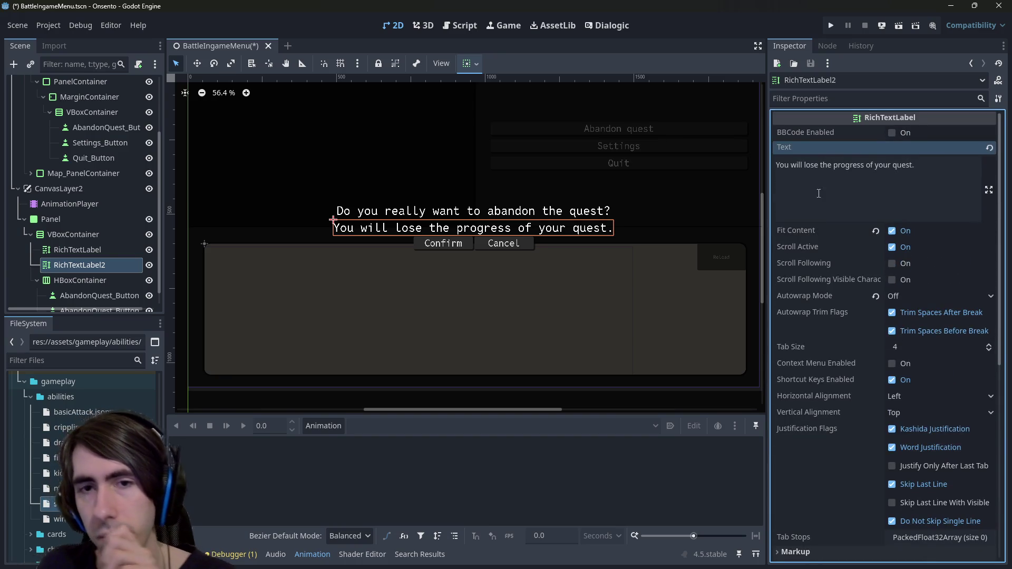
click(893, 166)
text(cur)
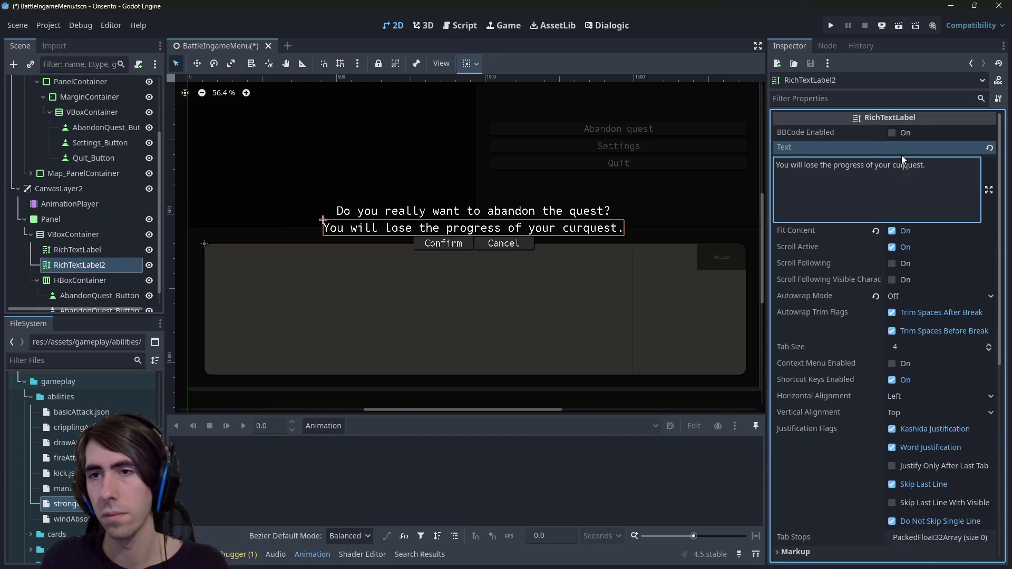
text(rent)
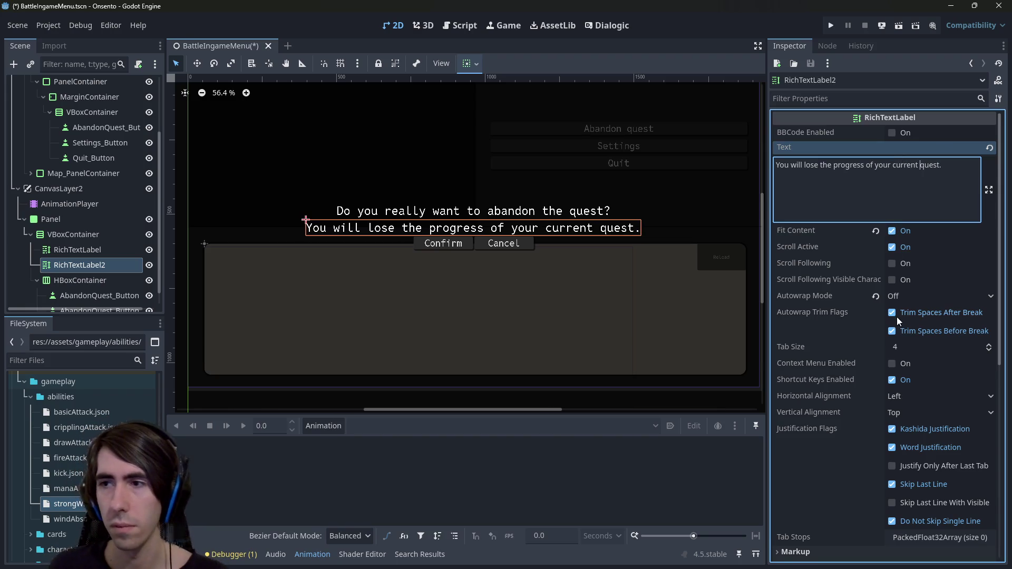
scroll(875, 349, down, 5)
scroll(848, 277, down, 2)
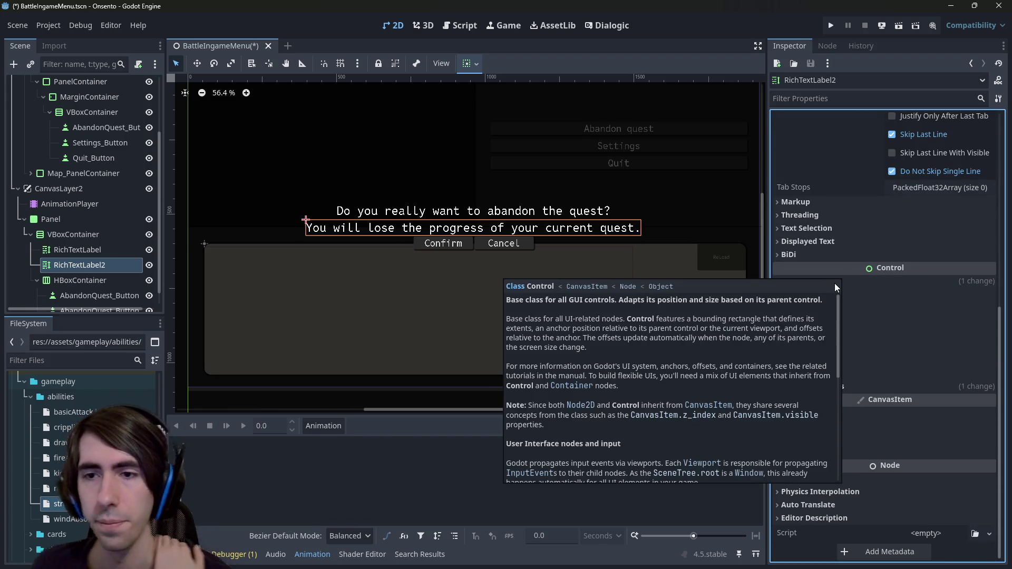
Override the second label's Default Color to grey.
click(849, 280)
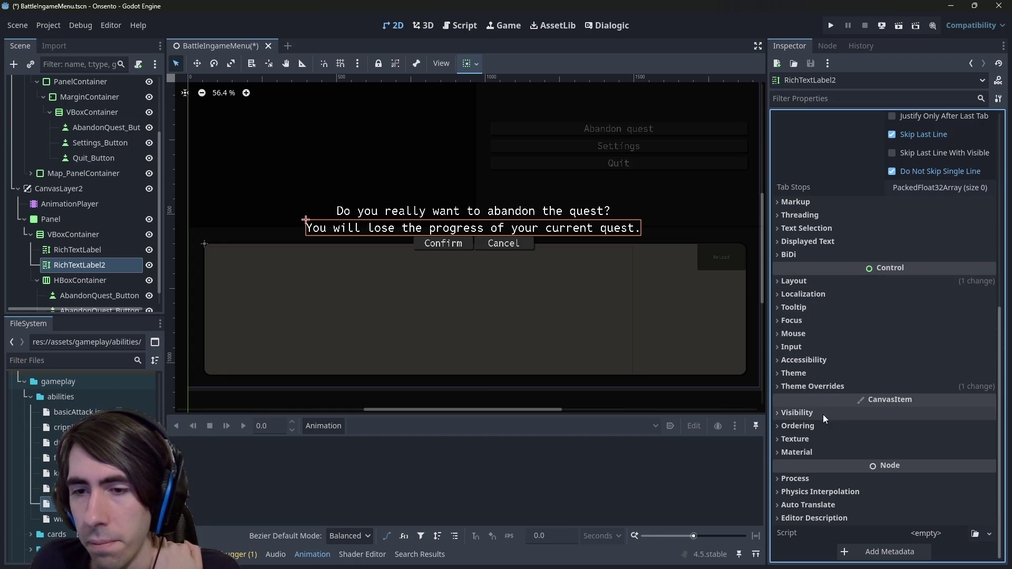
click(827, 386)
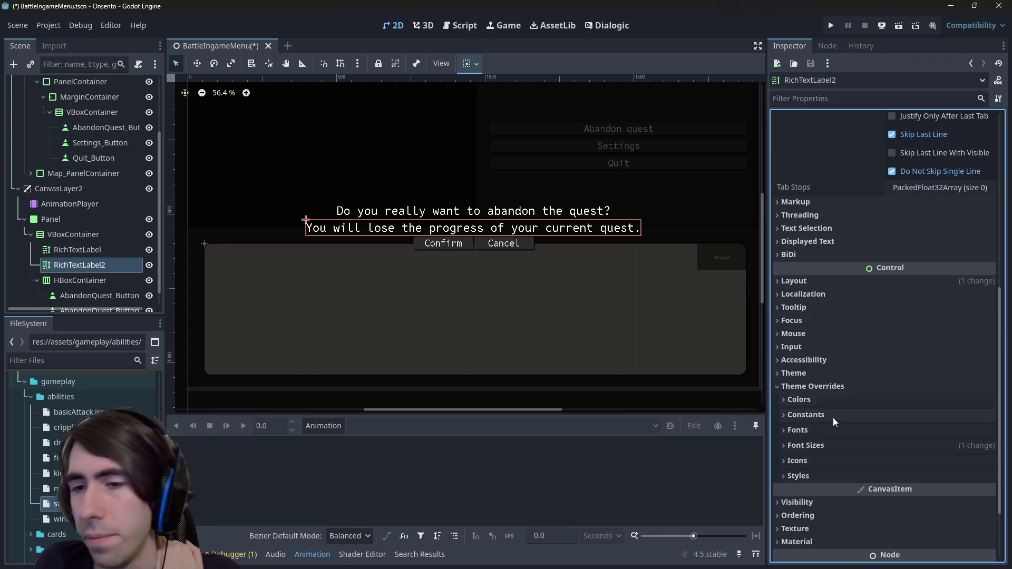
click(822, 399)
click(822, 399)
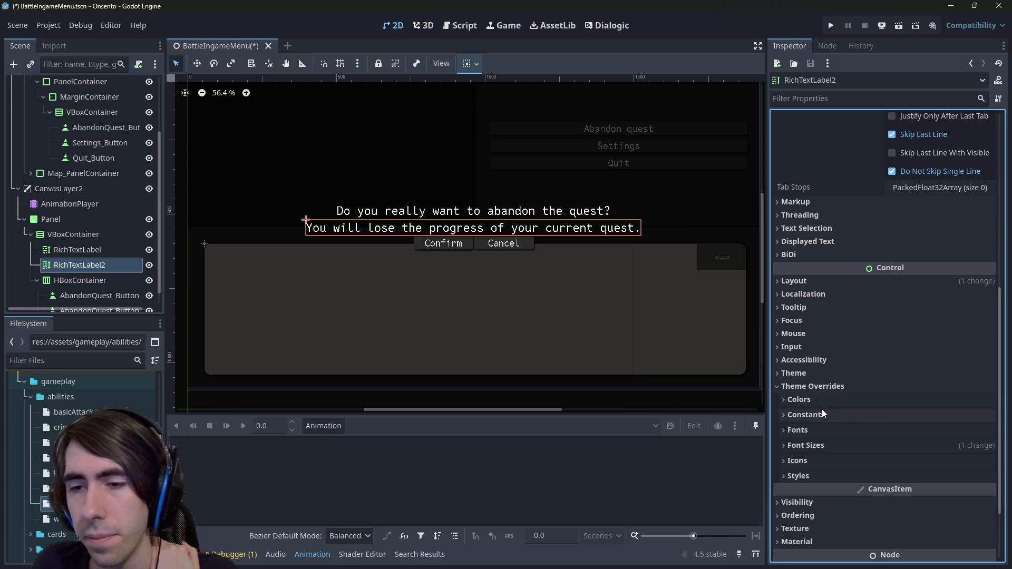
click(924, 419)
drag(1000, 217, 986, 141)
click(489, 5)
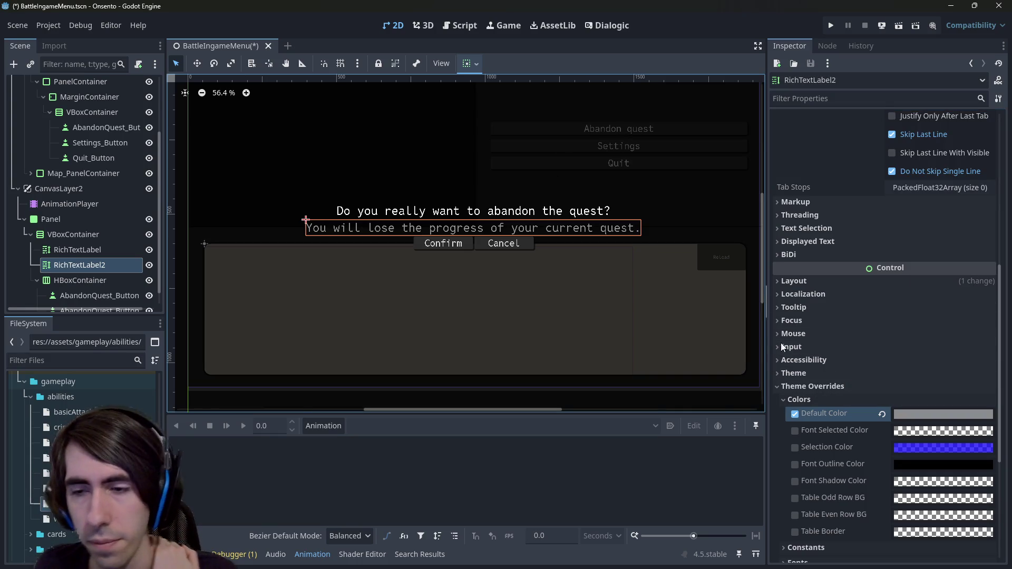
scroll(846, 391, down, 2)
scroll(846, 391, down, 2)
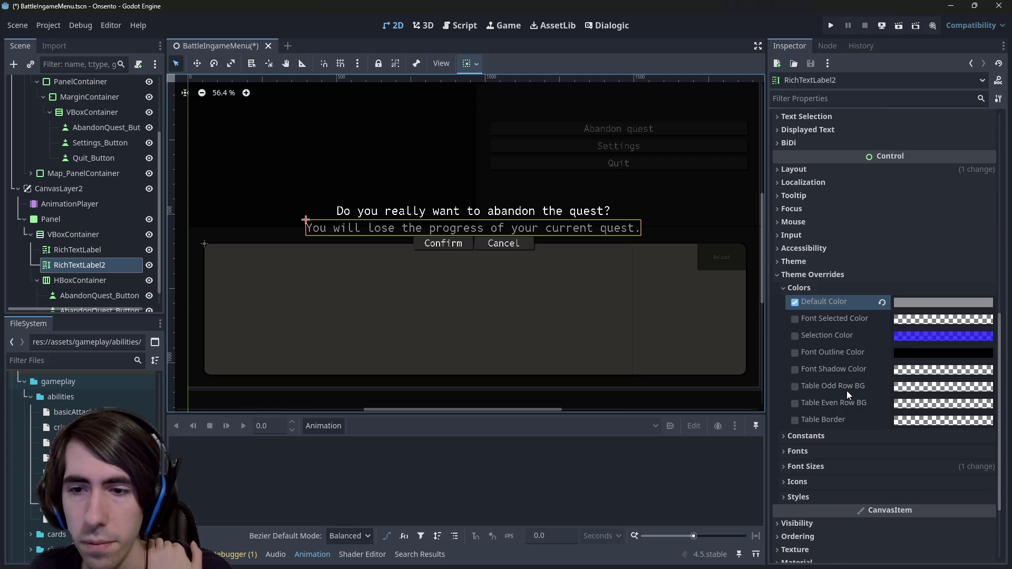
scroll(846, 391, down, 2)
Set the second label's Normal Font Size to 35 after trying 30.
click(831, 412)
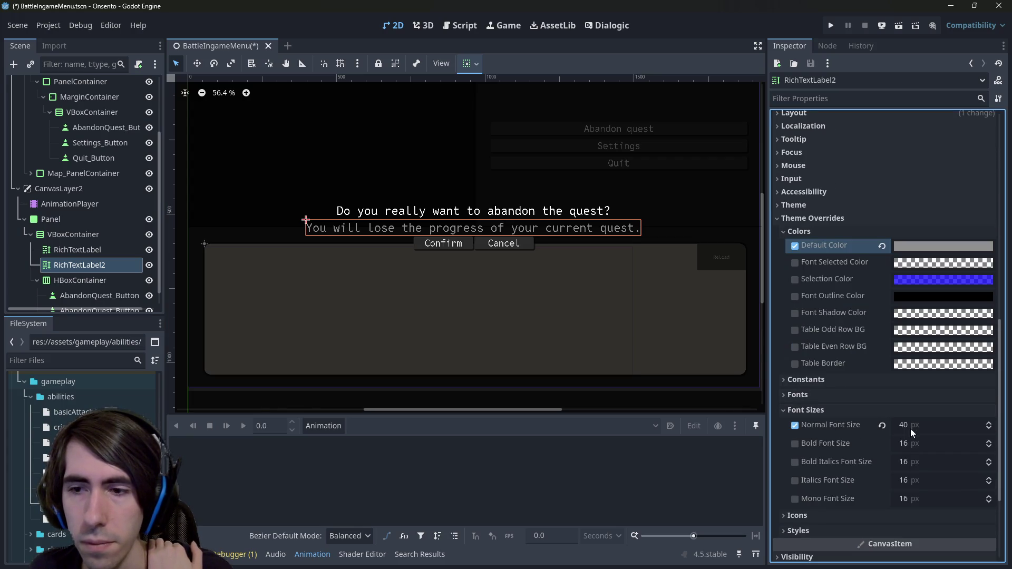
click(901, 424)
text(30)
key(Return)
click(903, 424)
text(35)
key(Return)
click(903, 424)
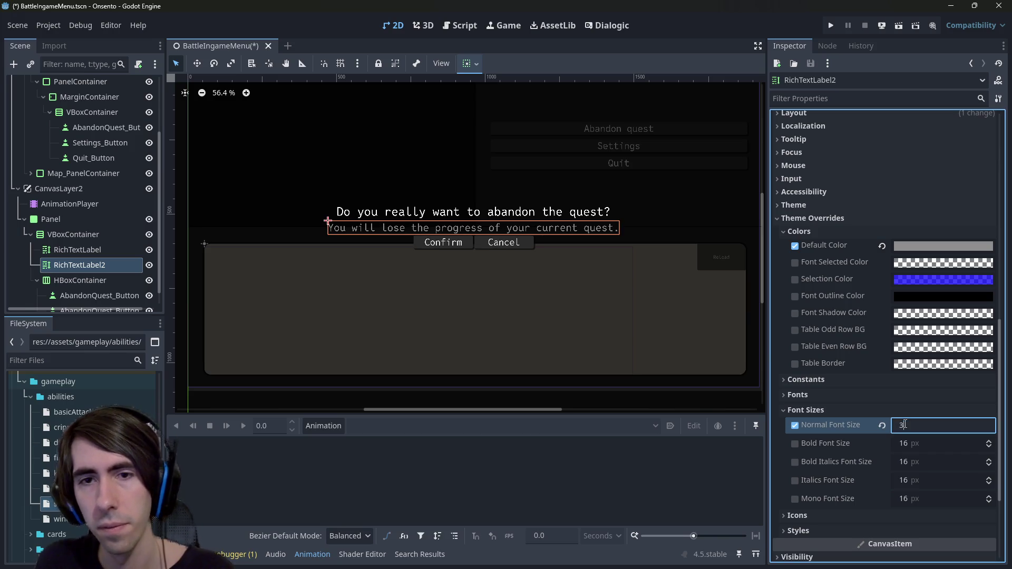
click(439, 246)
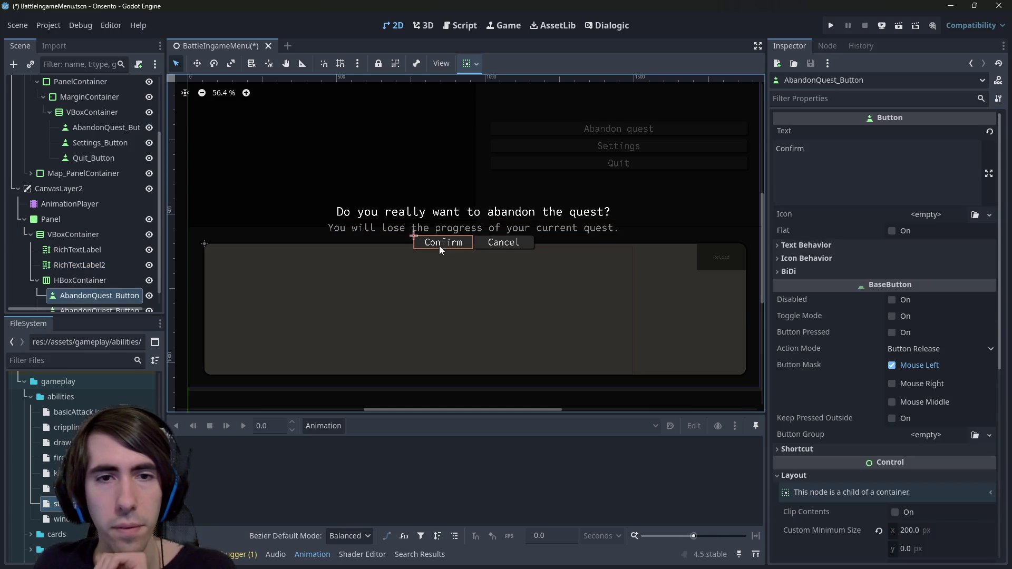
Give the button row's HBoxContainer a Separation theme constant of 100 between Confirm and Cancel.
click(454, 233)
scroll(420, 260, down, 1)
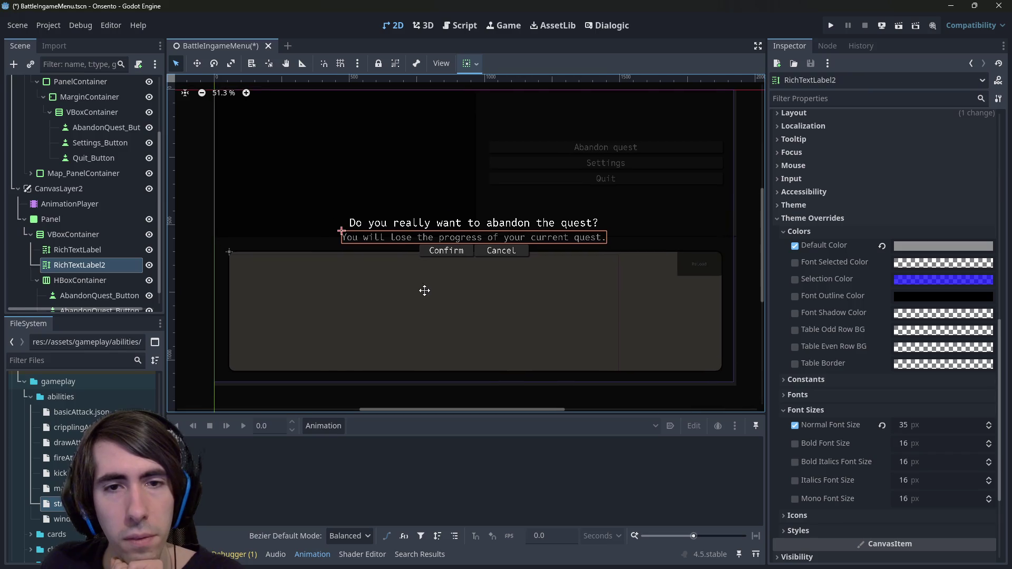
click(93, 280)
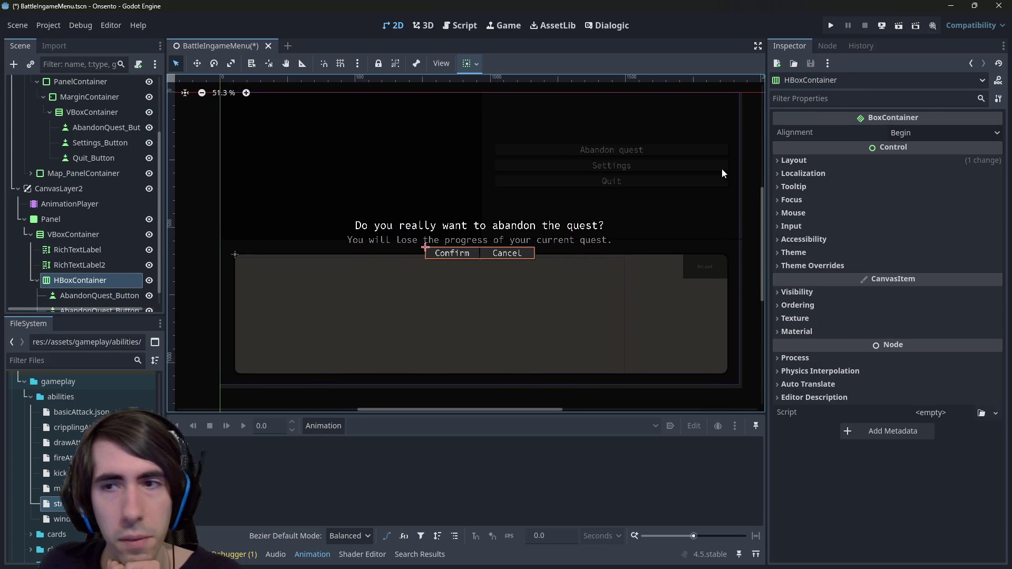
click(822, 266)
click(853, 278)
click(921, 293)
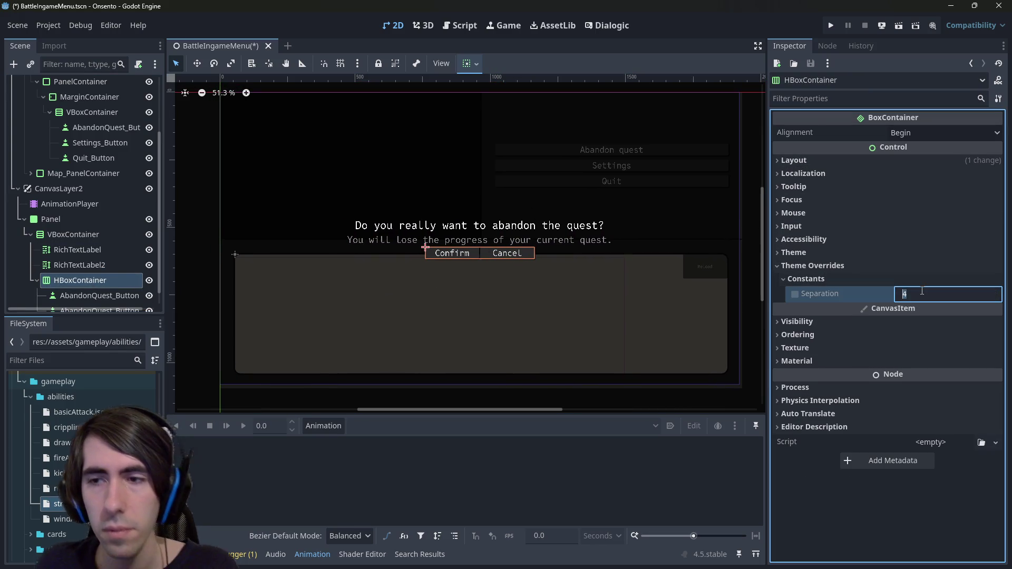
text(5)
key(Return)
click(923, 293)
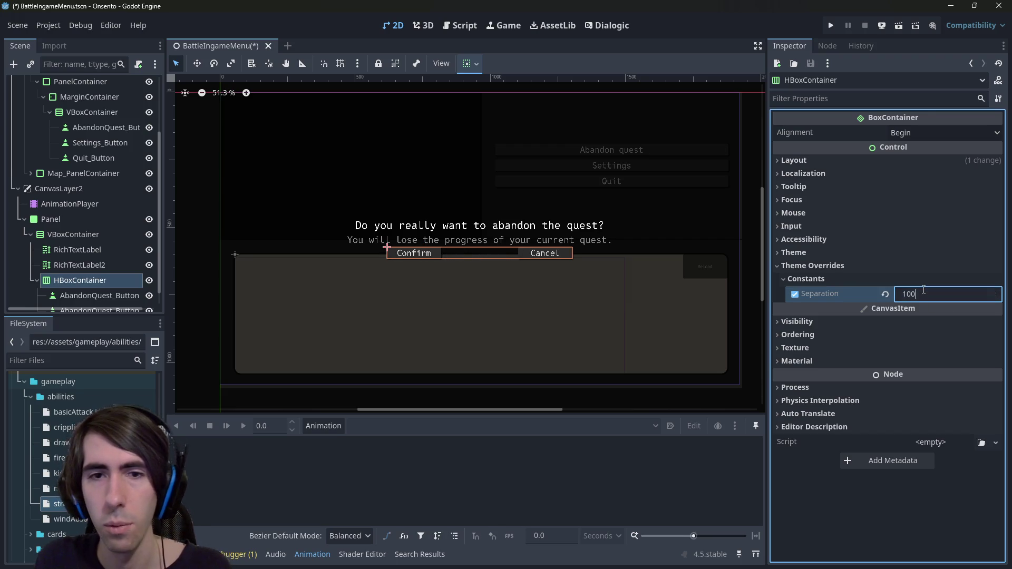
key(Return)
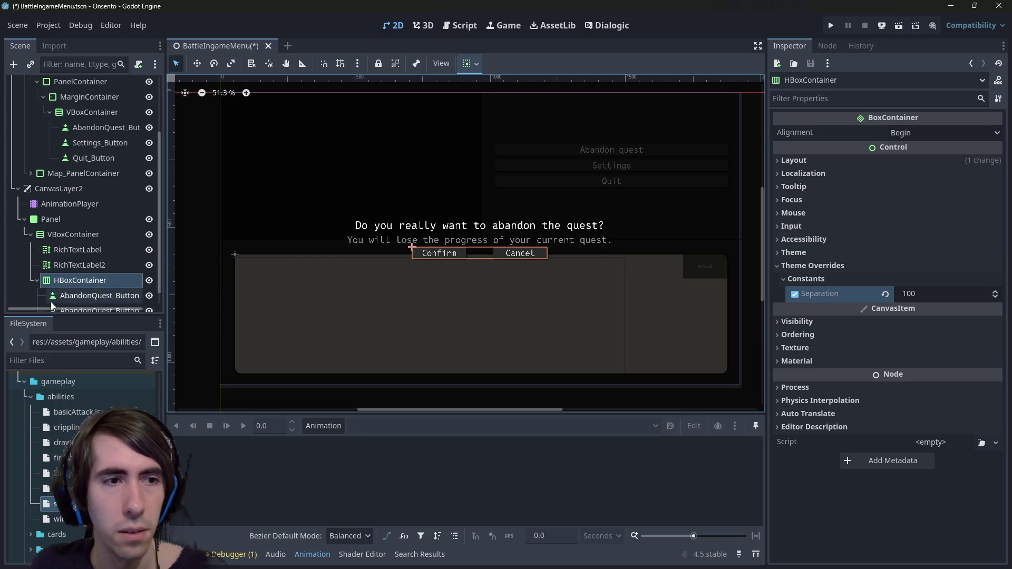
click(62, 254)
scroll(63, 247, down, 1)
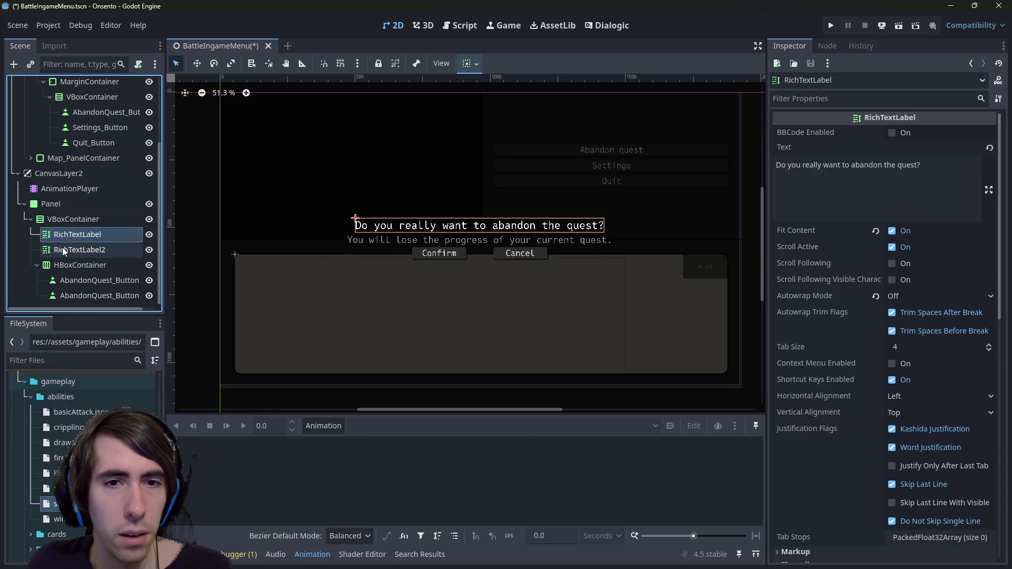
Add a child VBoxContainer to the dialog's vertical container and move it up above the two labels.
click(90, 221)
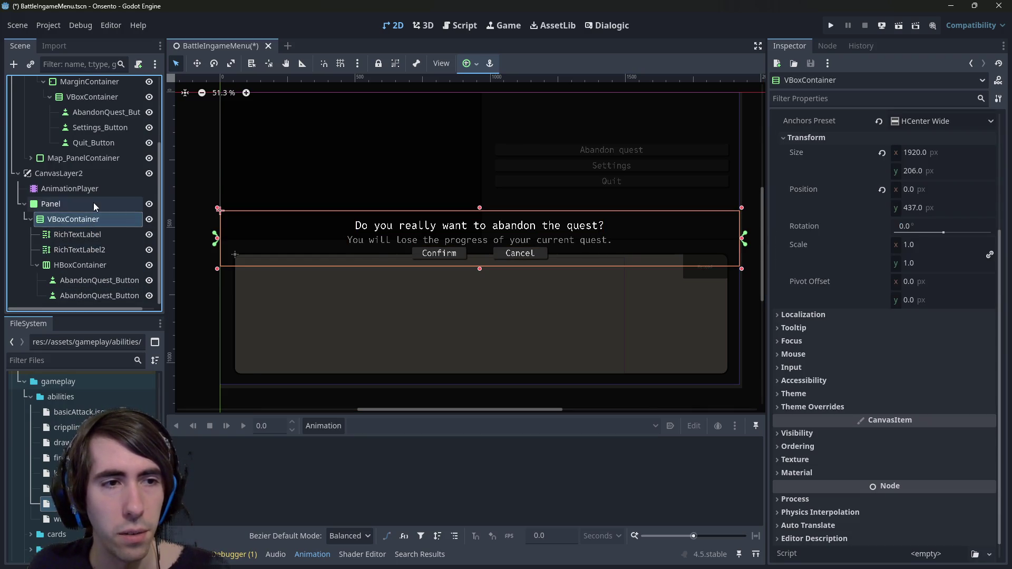
right_click(102, 215)
click(121, 219)
text(vbox)
key(Return)
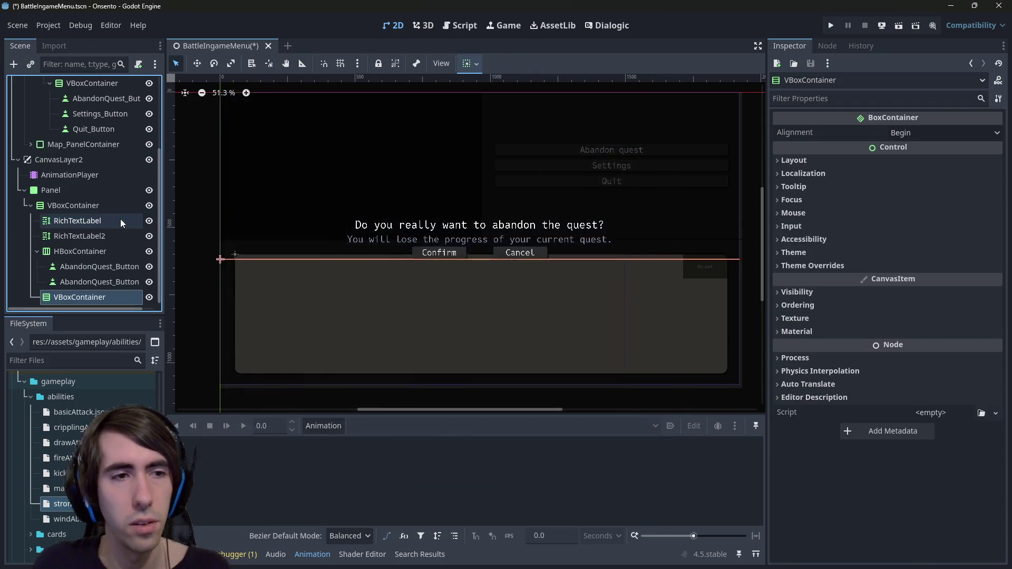
drag(80, 296, 54, 220)
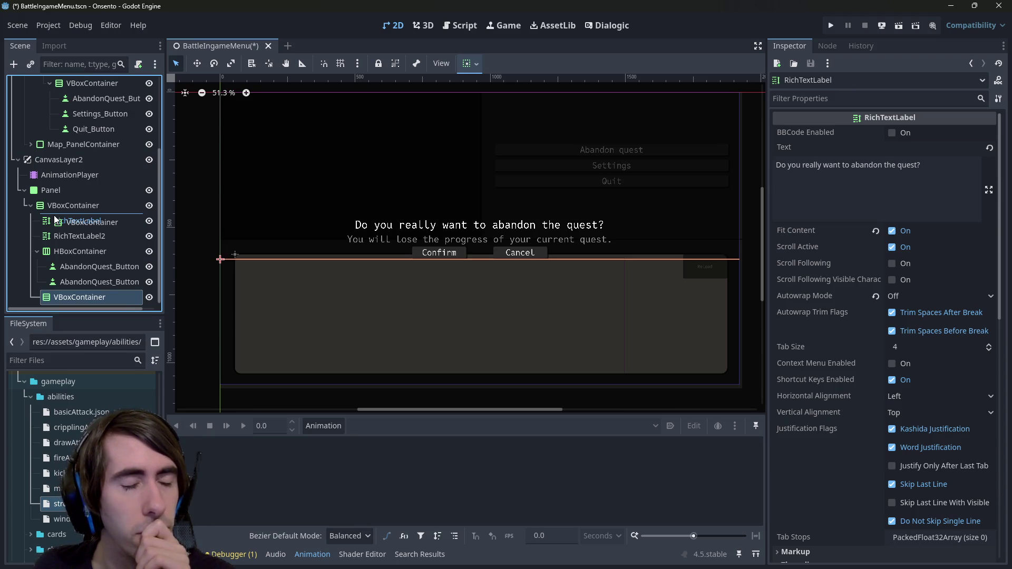
drag(54, 221, 59, 221)
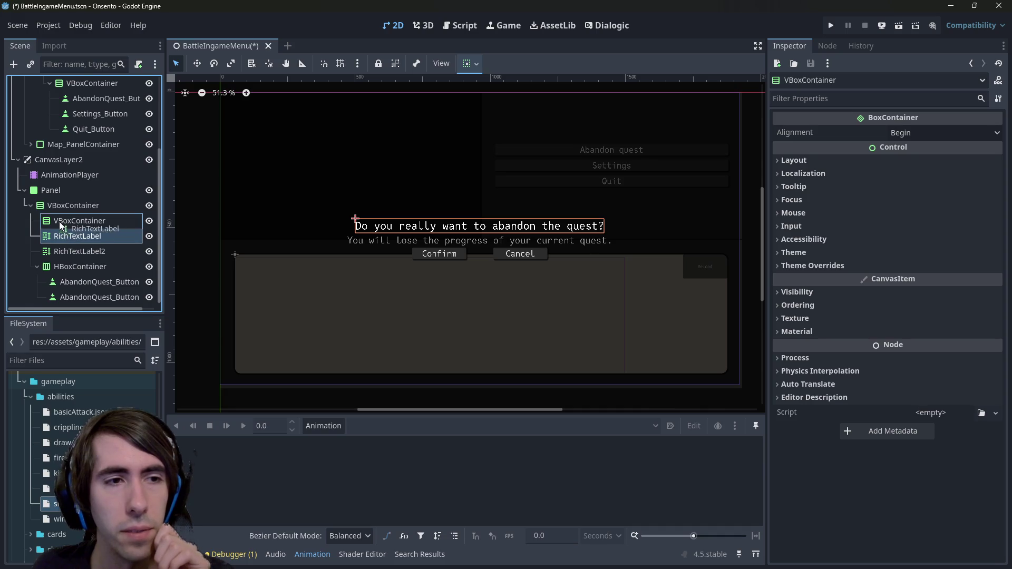
Set the outer VBoxContainer's Separation constant to 50 and save the scene.
click(61, 250)
click(62, 221)
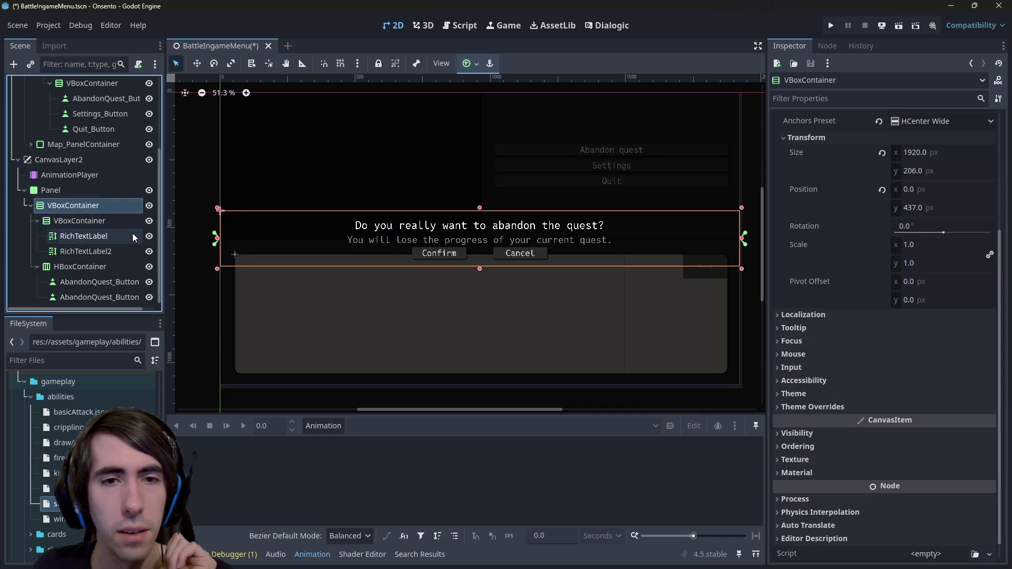
scroll(869, 364, down, 1)
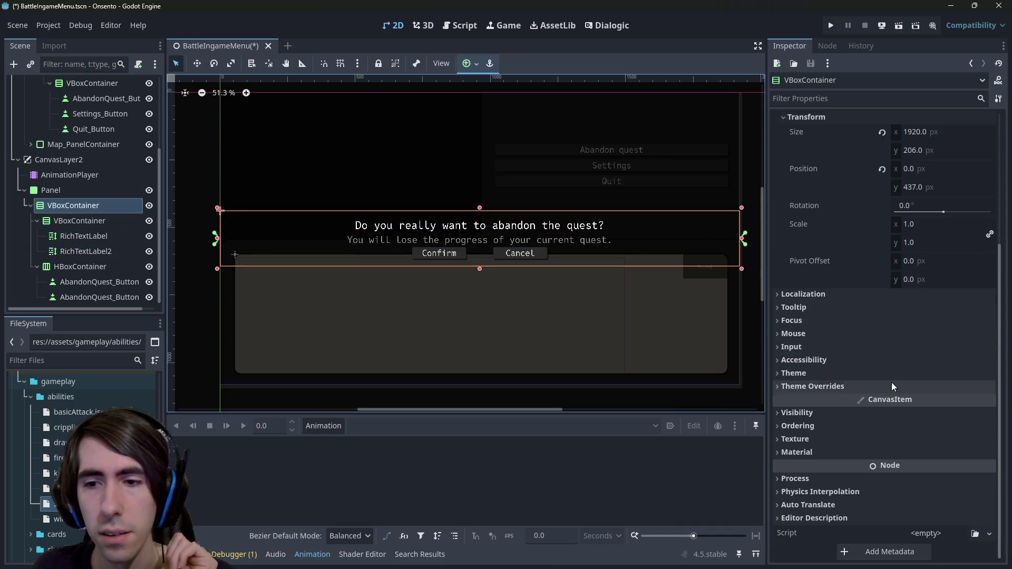
click(855, 386)
click(845, 399)
drag(901, 415, 931, 397)
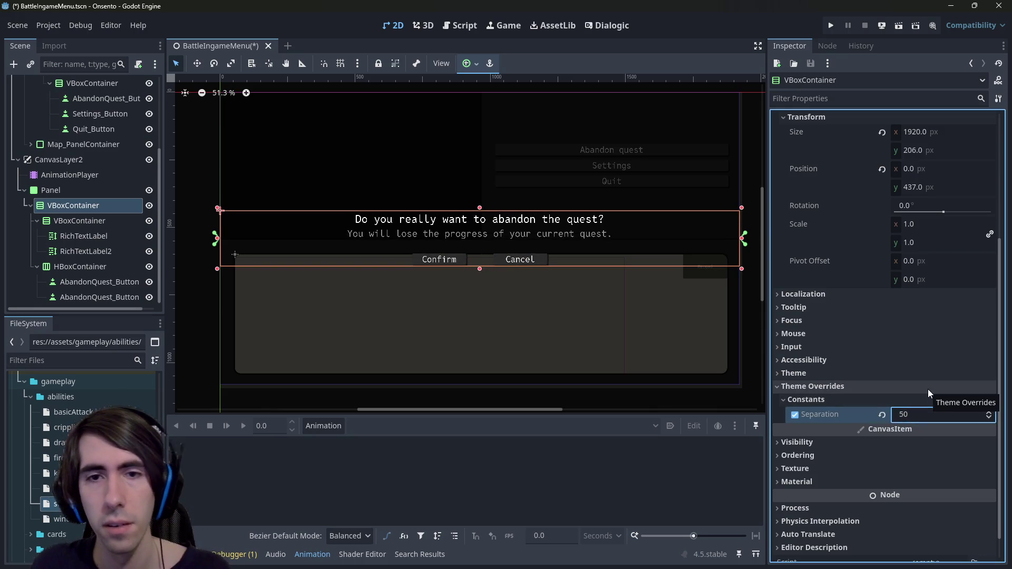
click(488, 361)
scroll(499, 372, down, 2)
scroll(498, 373, up, 1)
scroll(493, 382, up, 2)
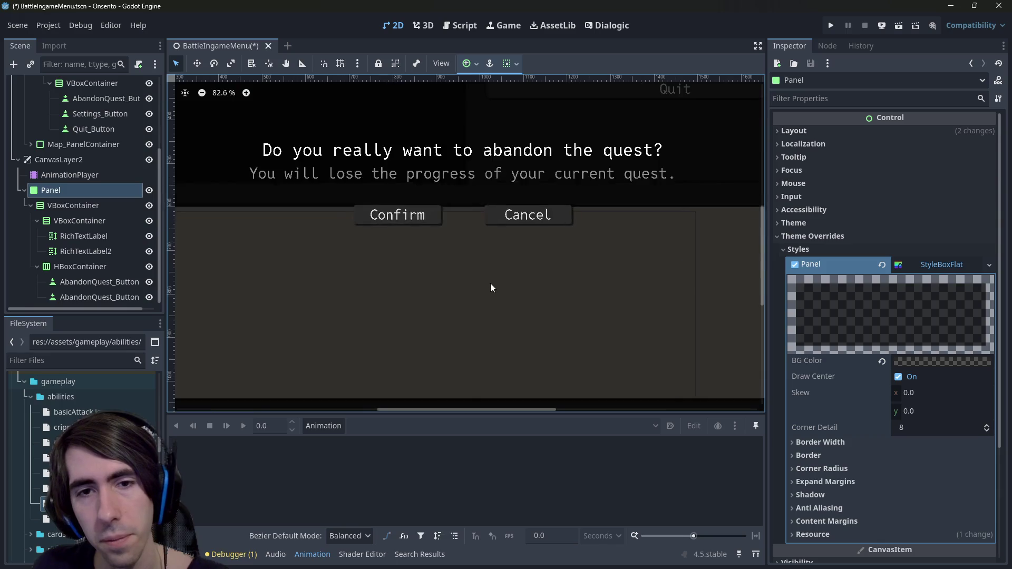
scroll(491, 283, down, 1)
key(ctrl+s)
scroll(505, 333, down, 2)
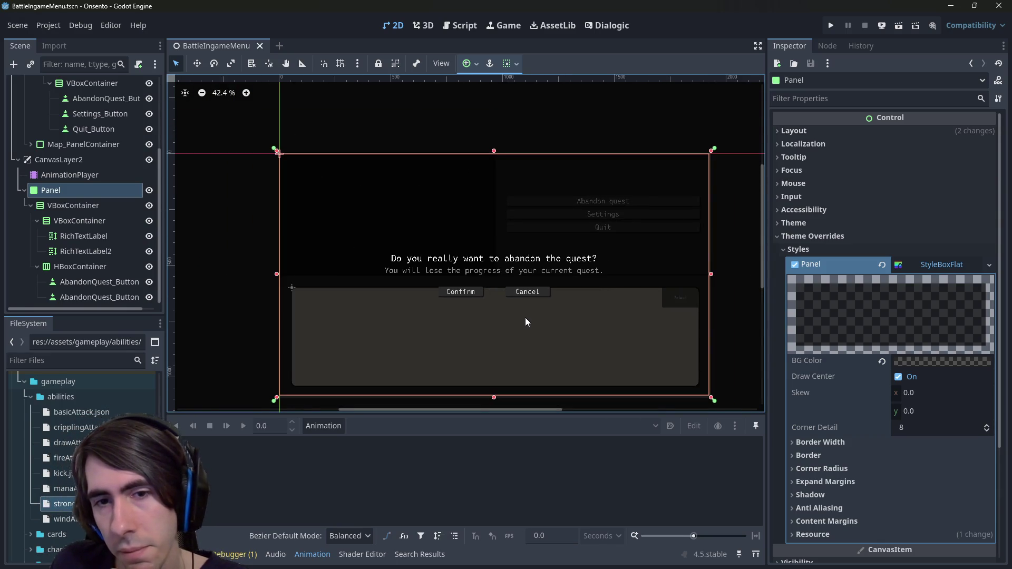
click(898, 25)
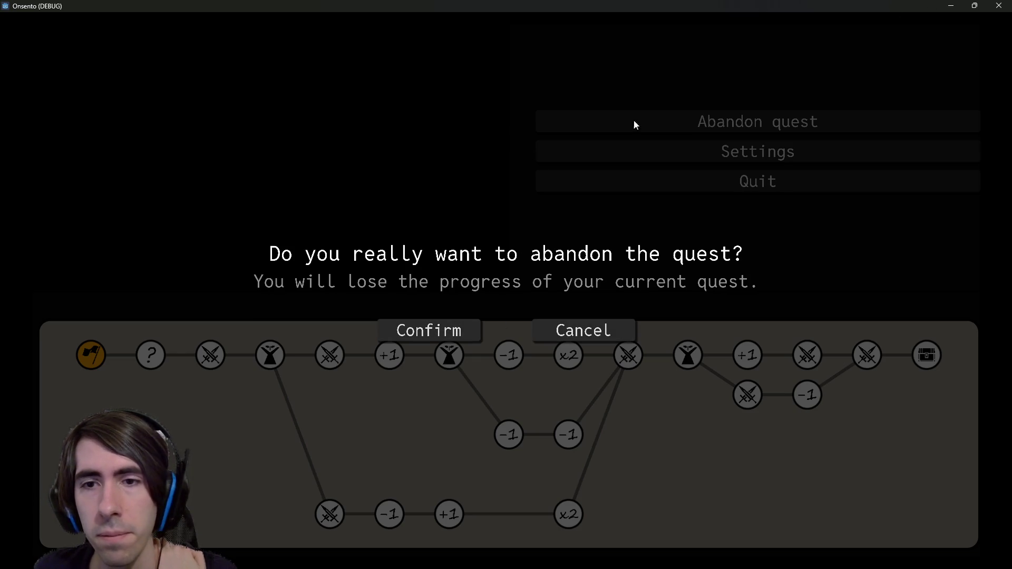
click(998, 5)
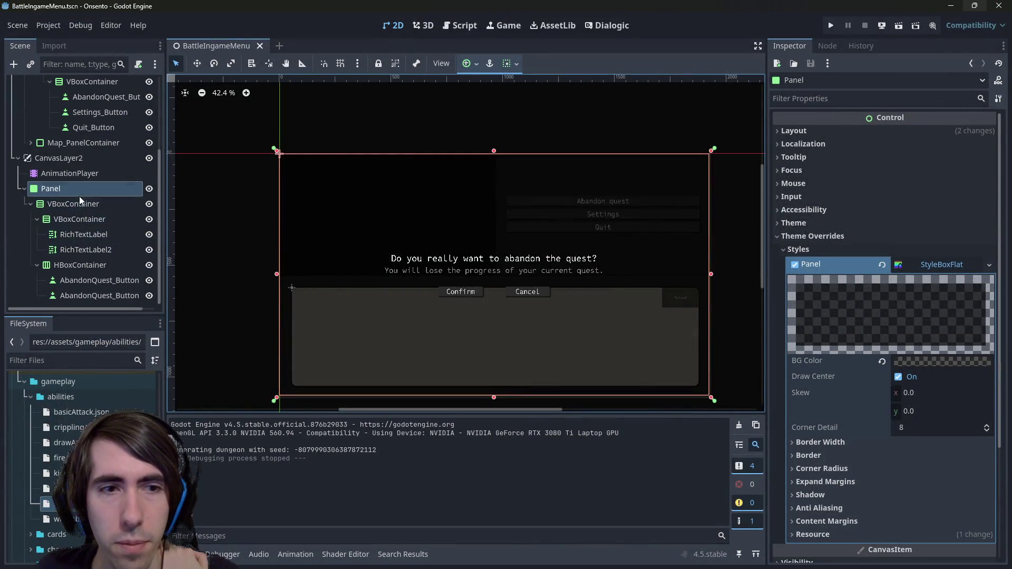
Raise the Panel's StyleBoxFlat background alpha to 255 and run the scene to test.
click(917, 360)
drag(930, 282, 970, 285)
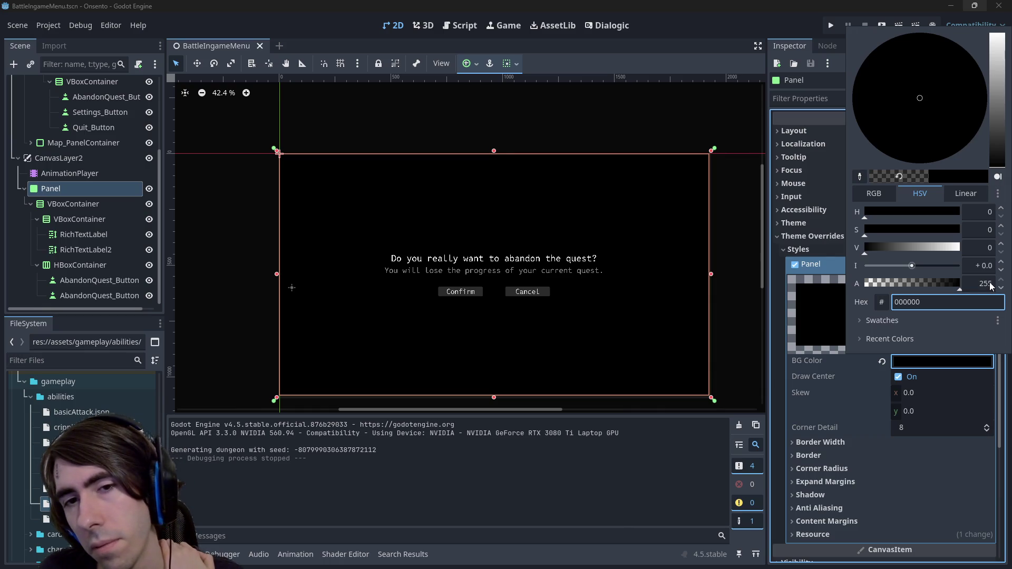
drag(958, 285, 977, 288)
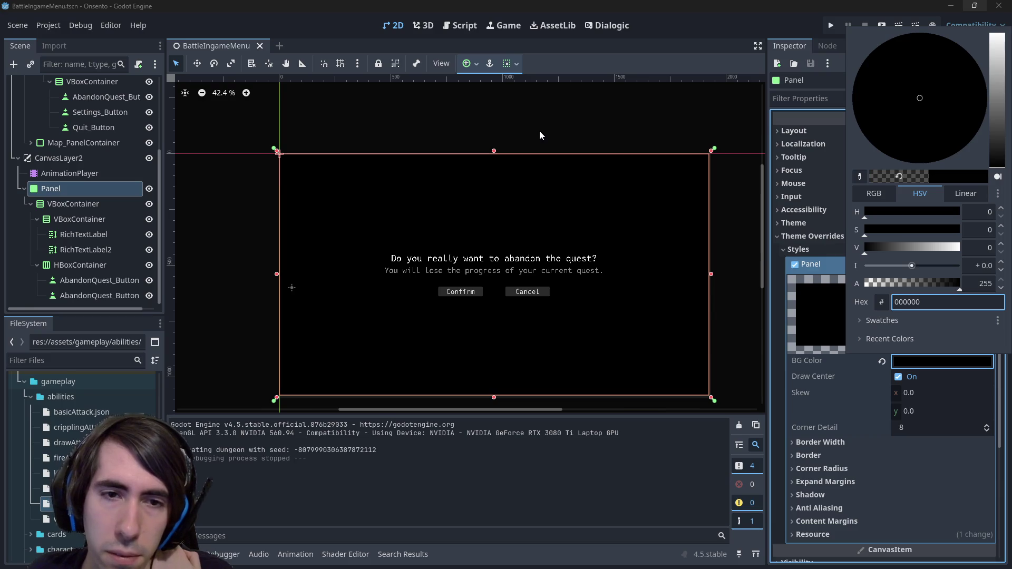
scroll(530, 237, up, 1)
scroll(545, 285, down, 1)
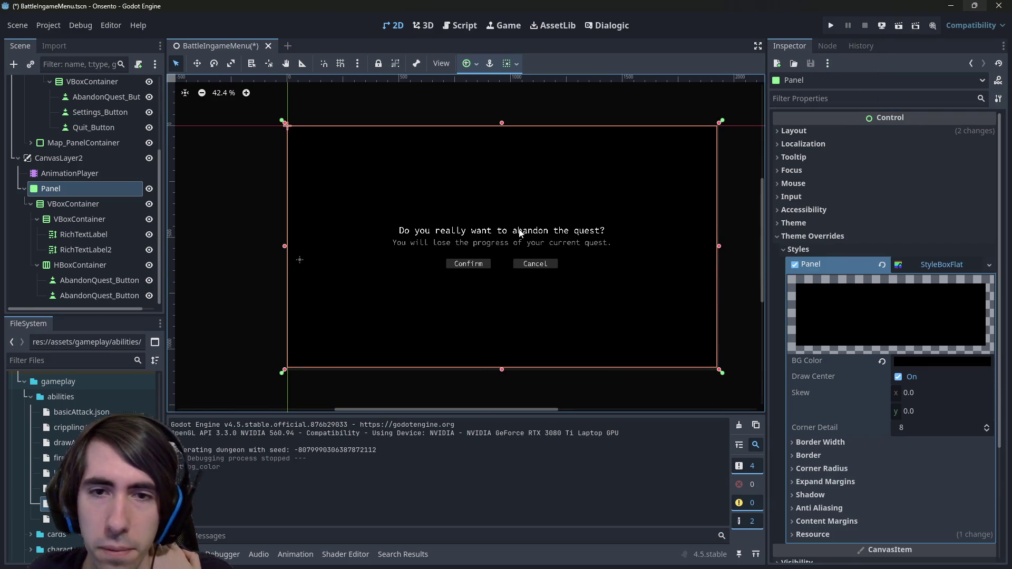
scroll(549, 308, up, 2)
scroll(549, 311, up, 1)
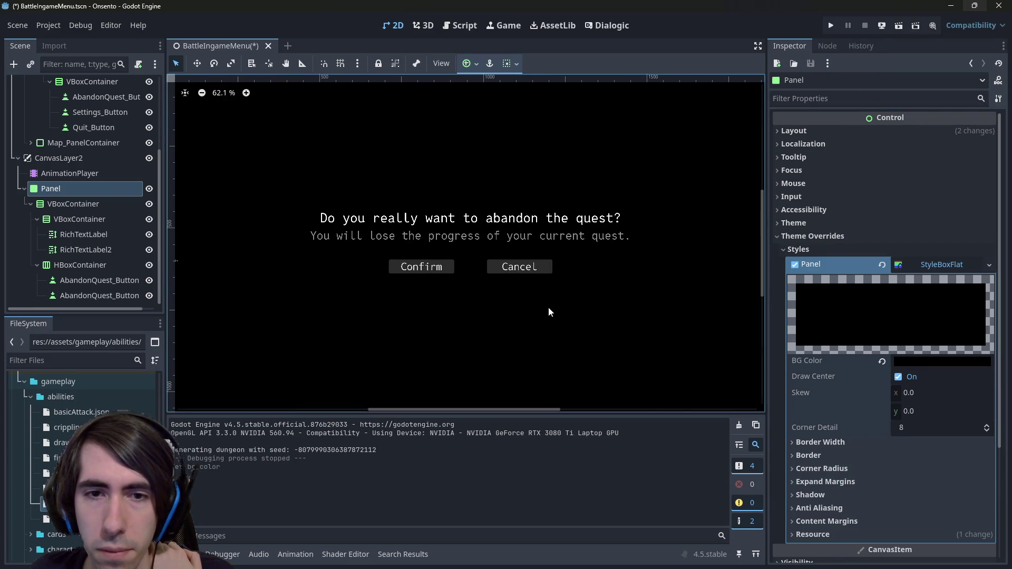
scroll(546, 306, down, 1)
scroll(542, 305, down, 1)
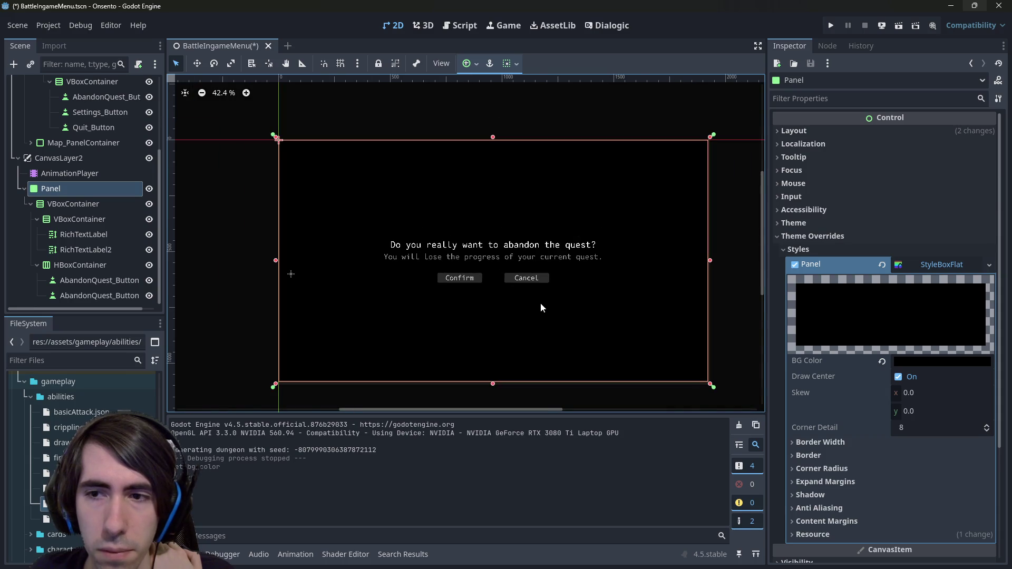
scroll(458, 285, down, 1)
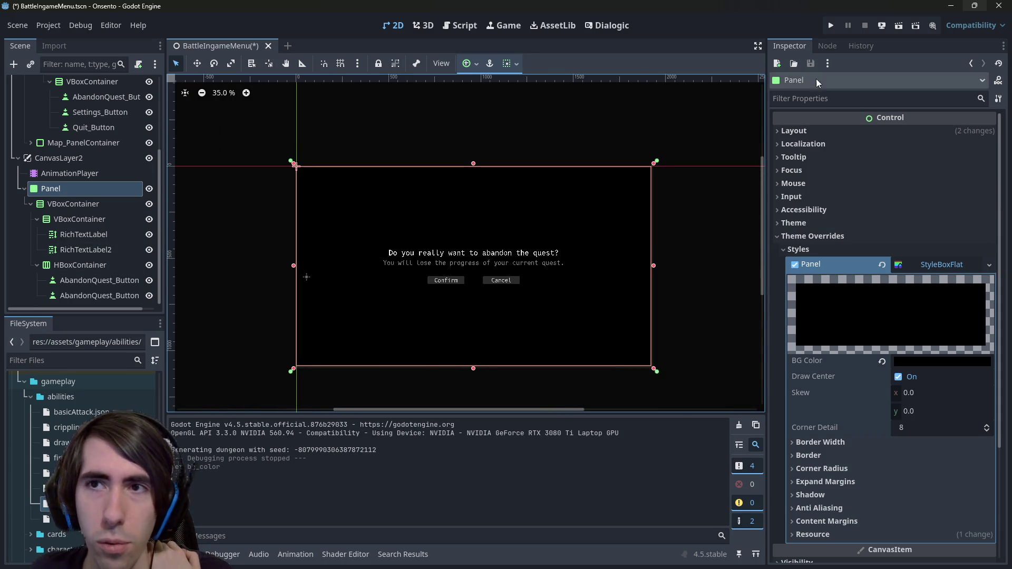
click(882, 25)
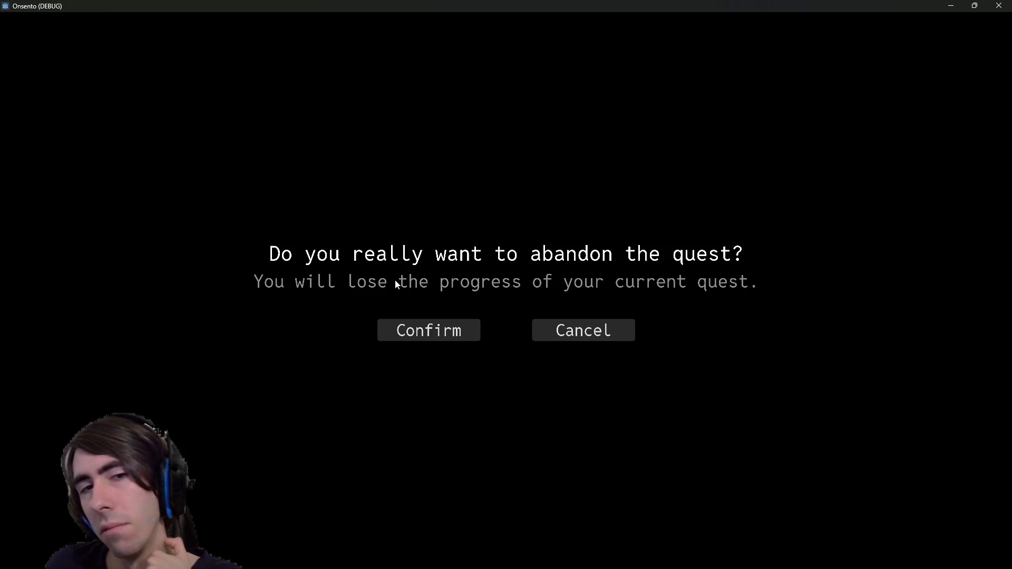
key(Right)
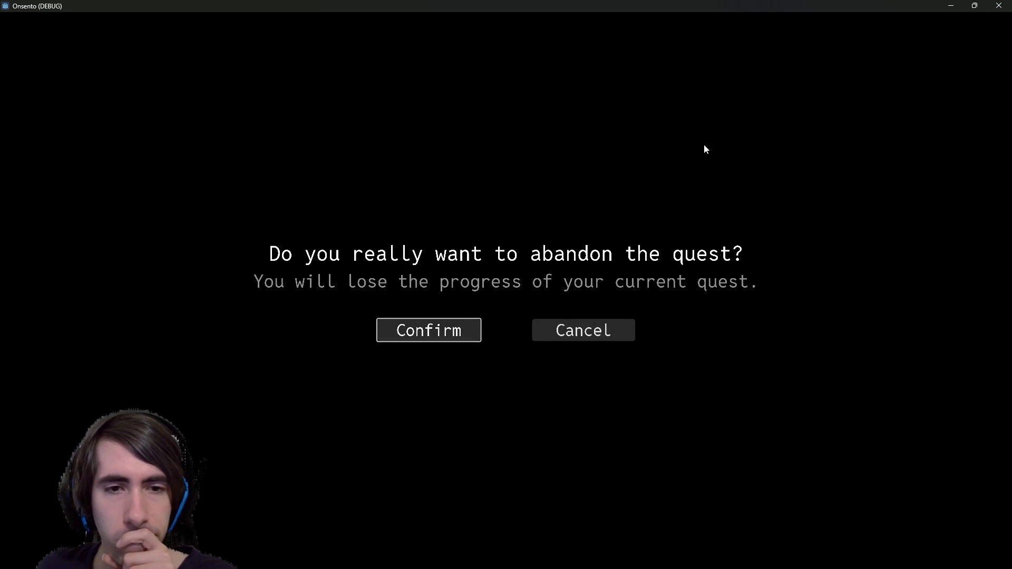
click(997, 6)
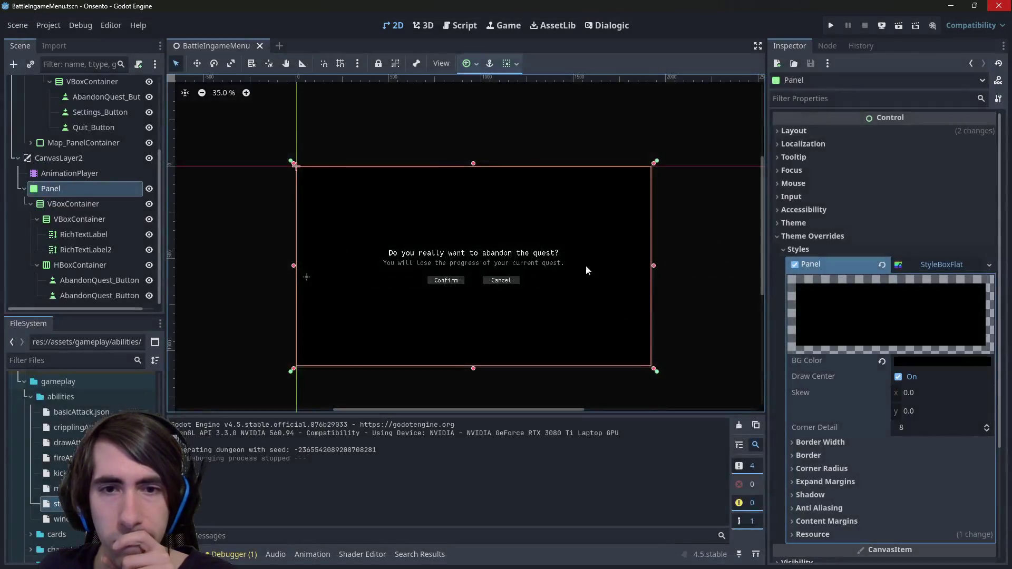
Rename CanvasLayer2 to Confirm_CanvasLayer and save.
click(71, 189)
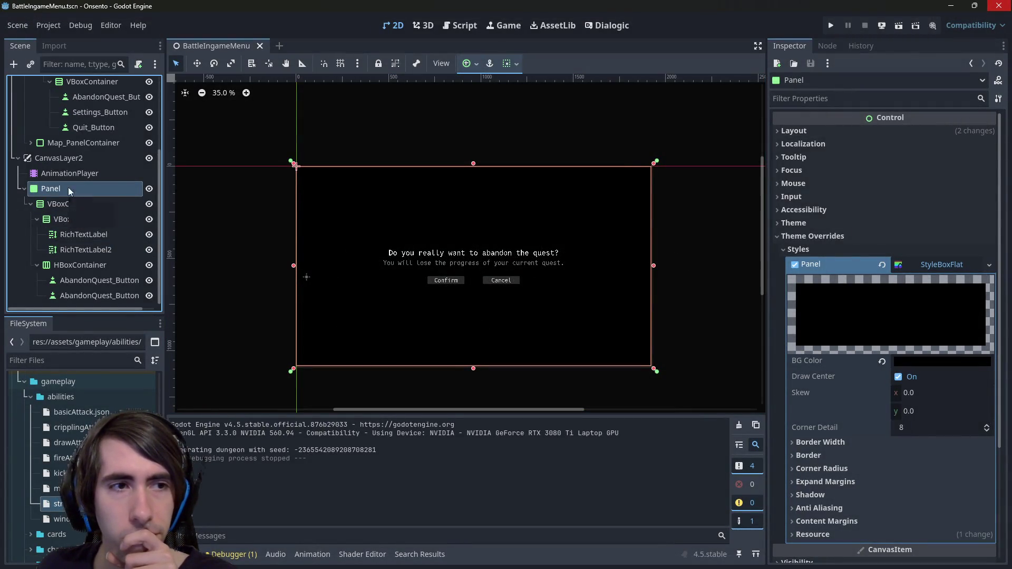
double_click(80, 158)
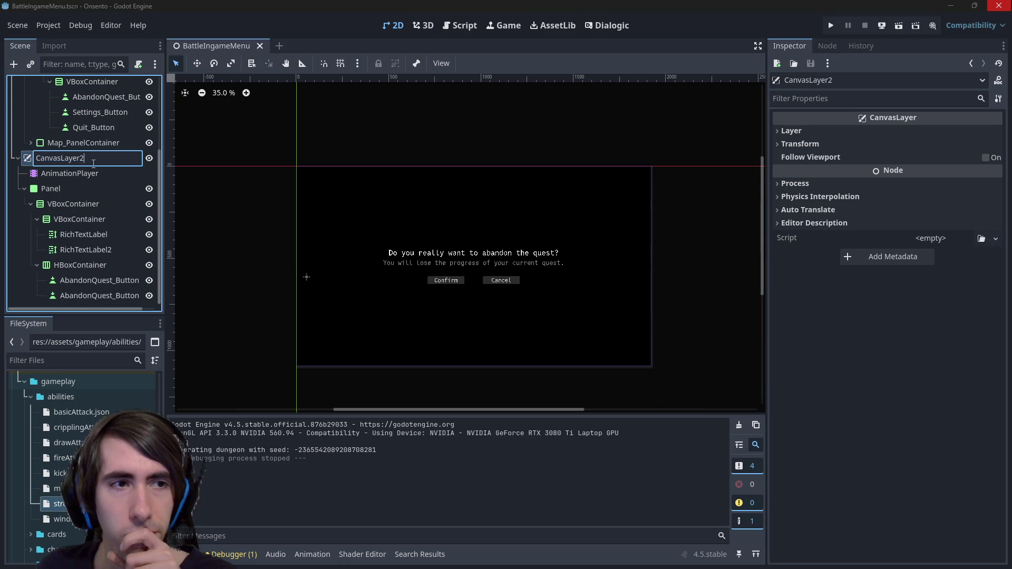
text(Confirm)
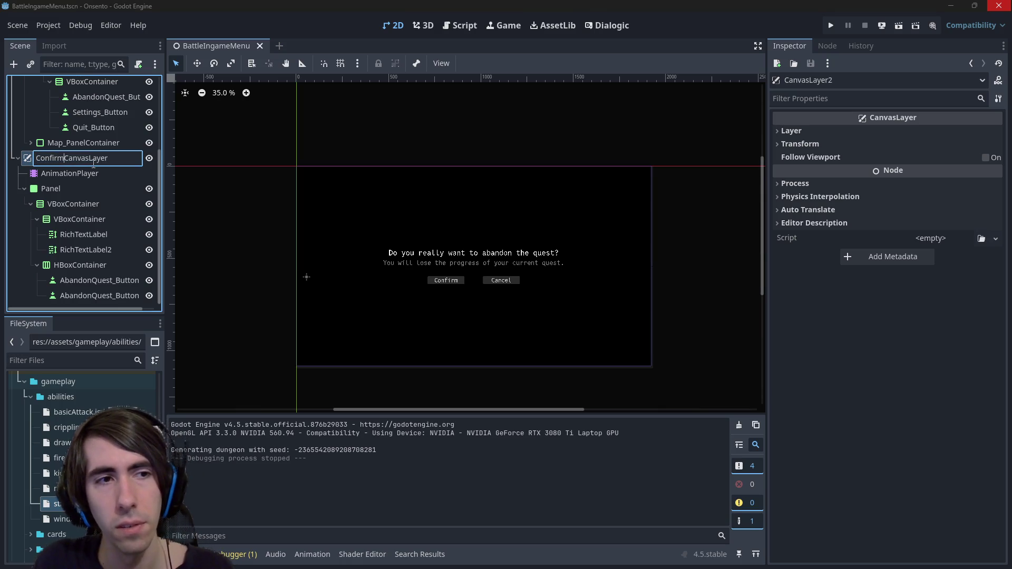
text(_)
key(Return)
key(ctrl+s)
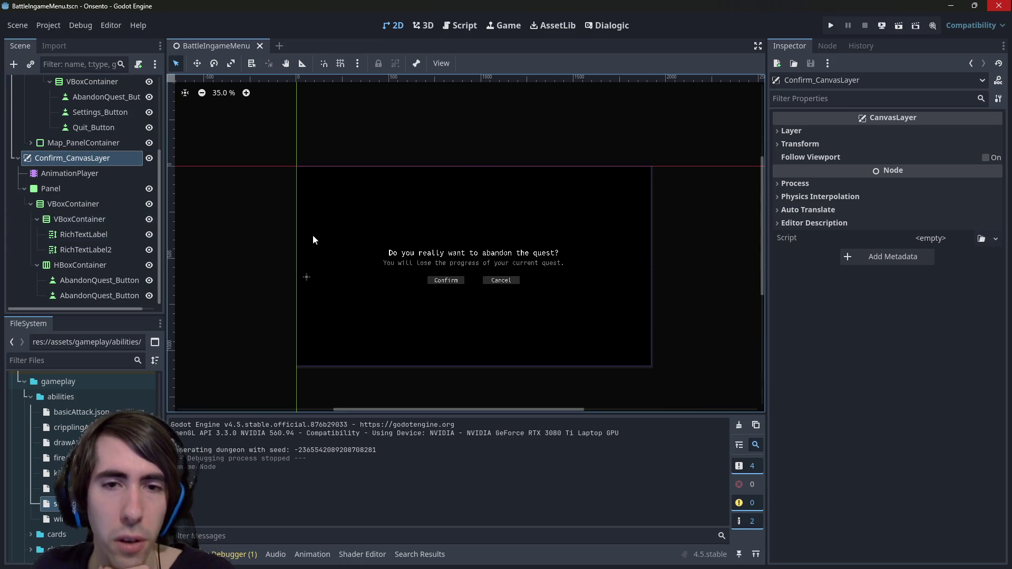
Locate the battleIngameMenu folder and drag Confirm_CanvasLayer there to save it as its own scene.
click(86, 249)
scroll(96, 250, up, 3)
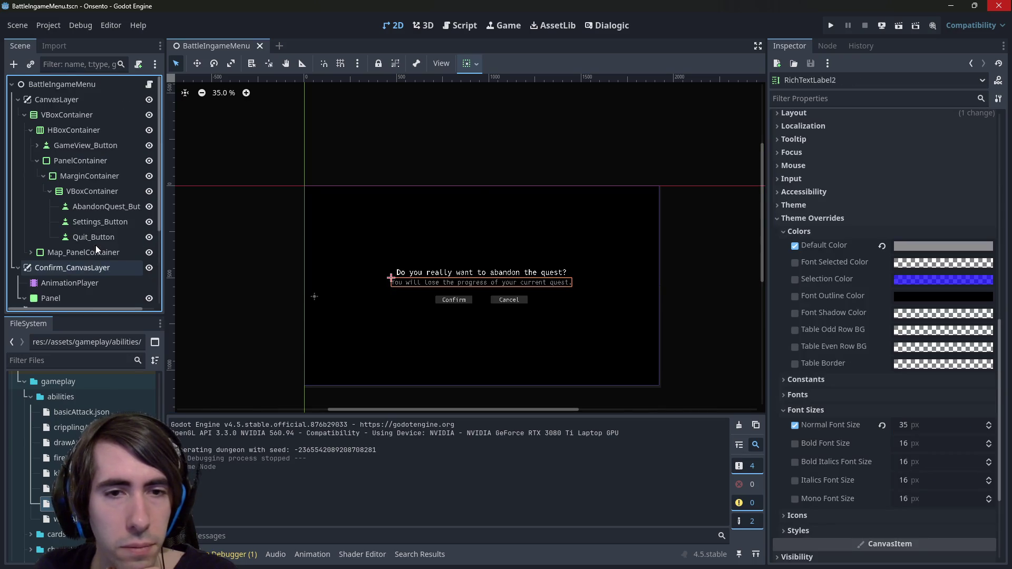
scroll(908, 302, up, 5)
scroll(907, 302, up, 5)
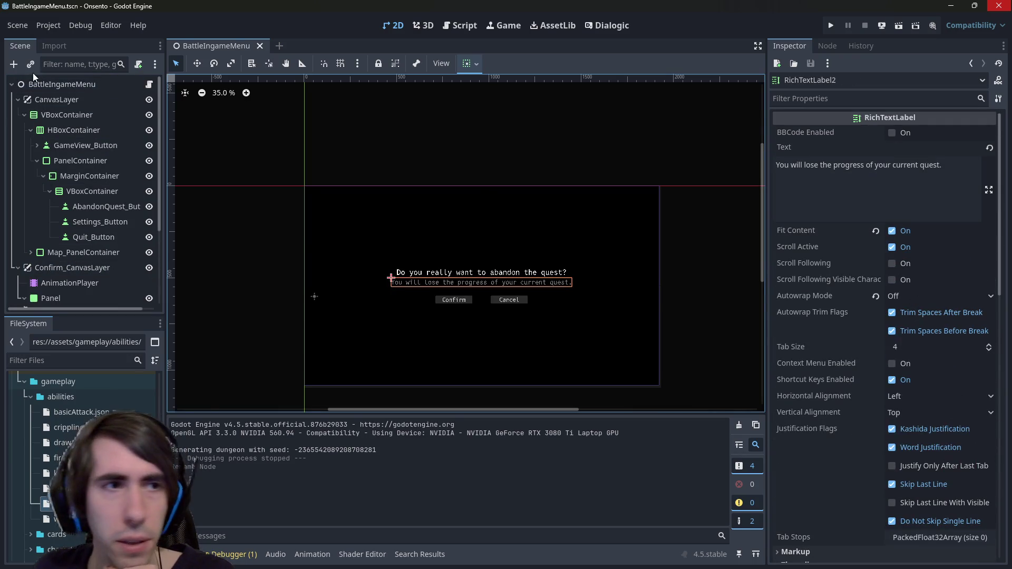
click(70, 84)
click(149, 85)
scroll(94, 223, down, 3)
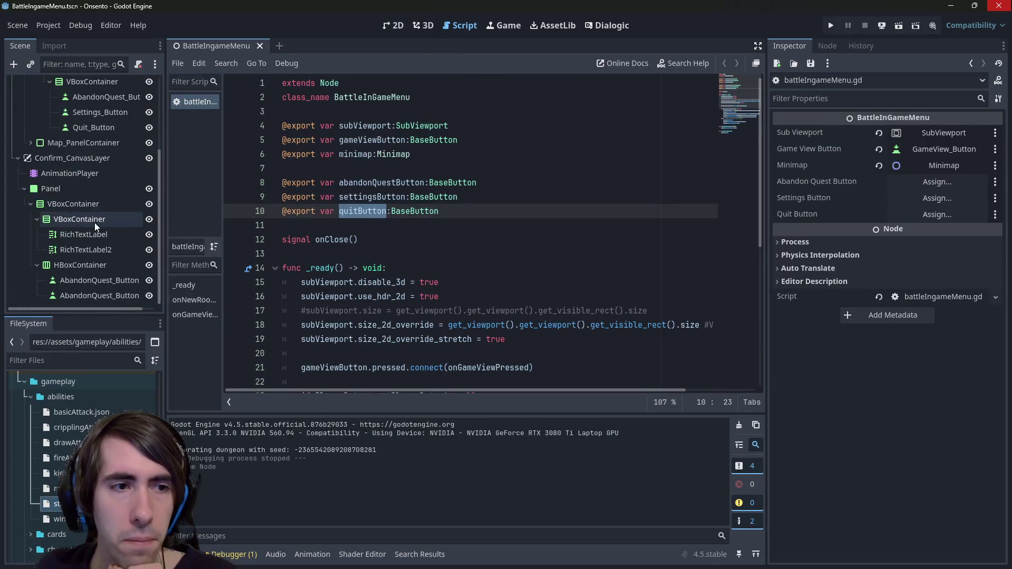
click(72, 158)
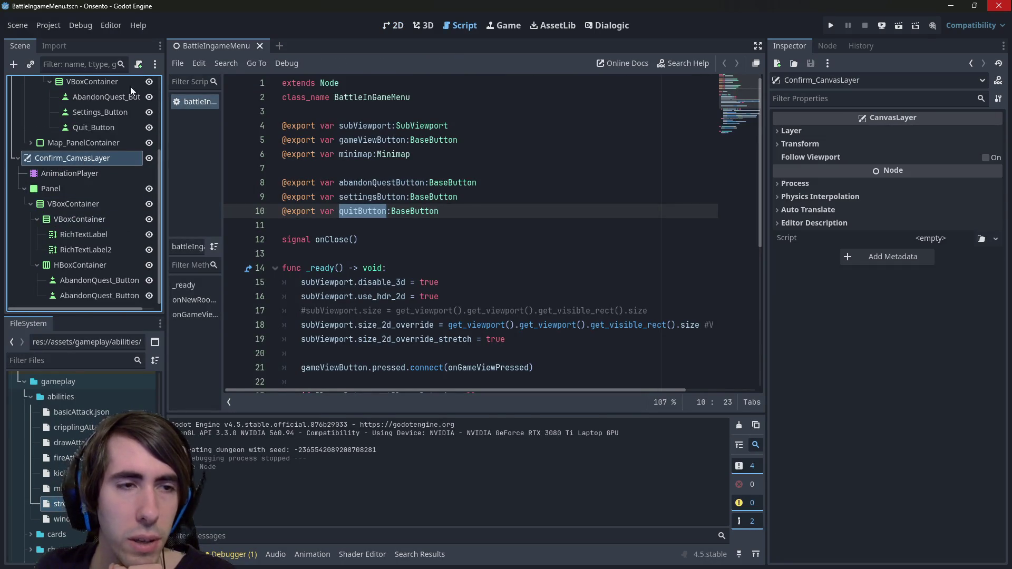
scroll(111, 135, up, 3)
text(ingamemenu)
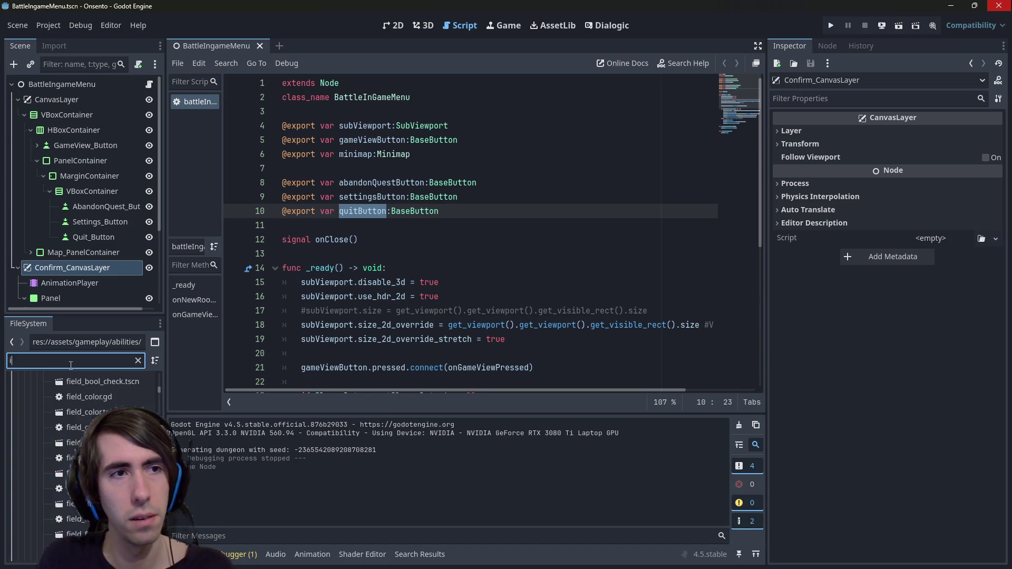
click(63, 426)
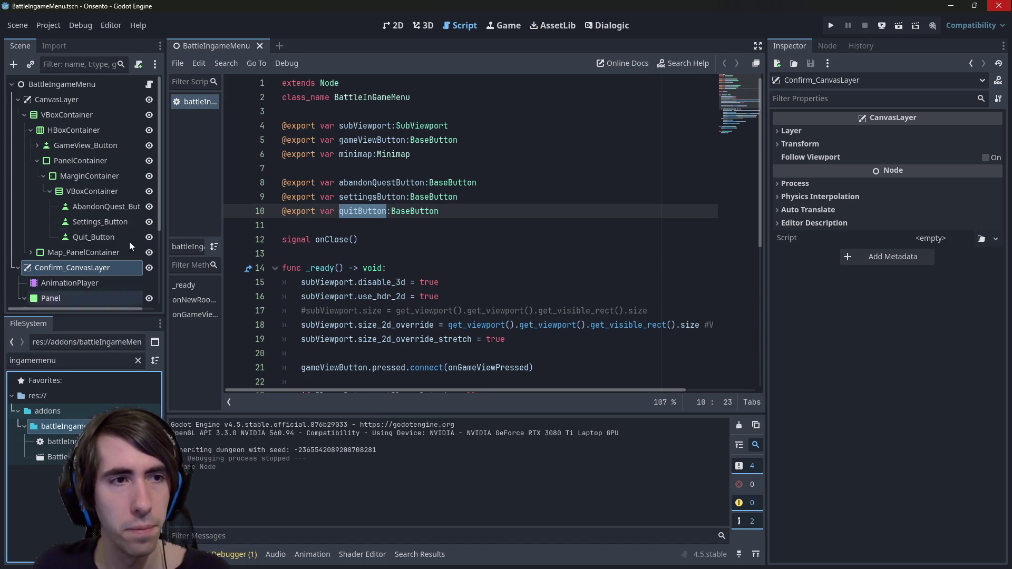
scroll(89, 262, down, 3)
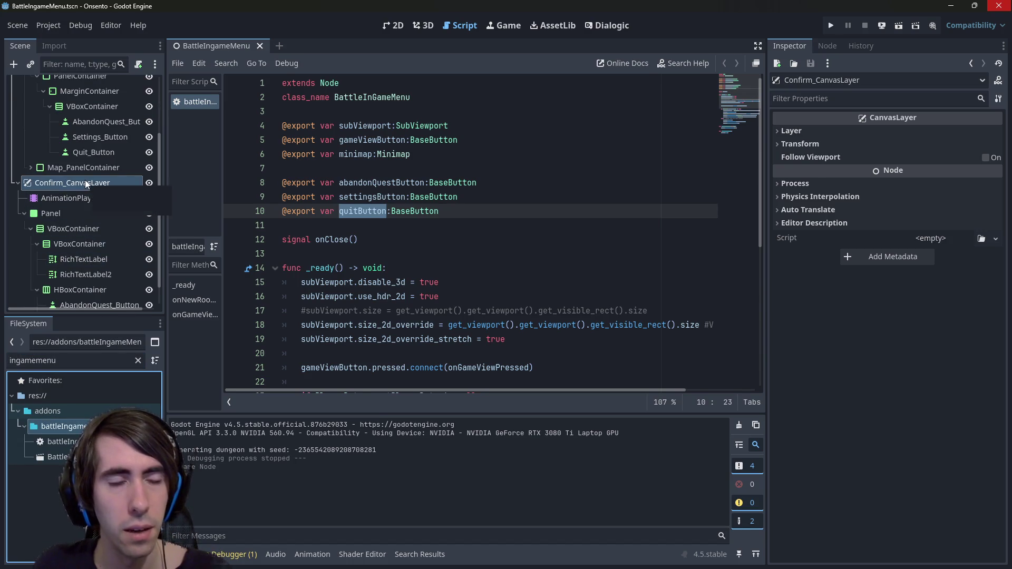
drag(84, 180, 70, 426)
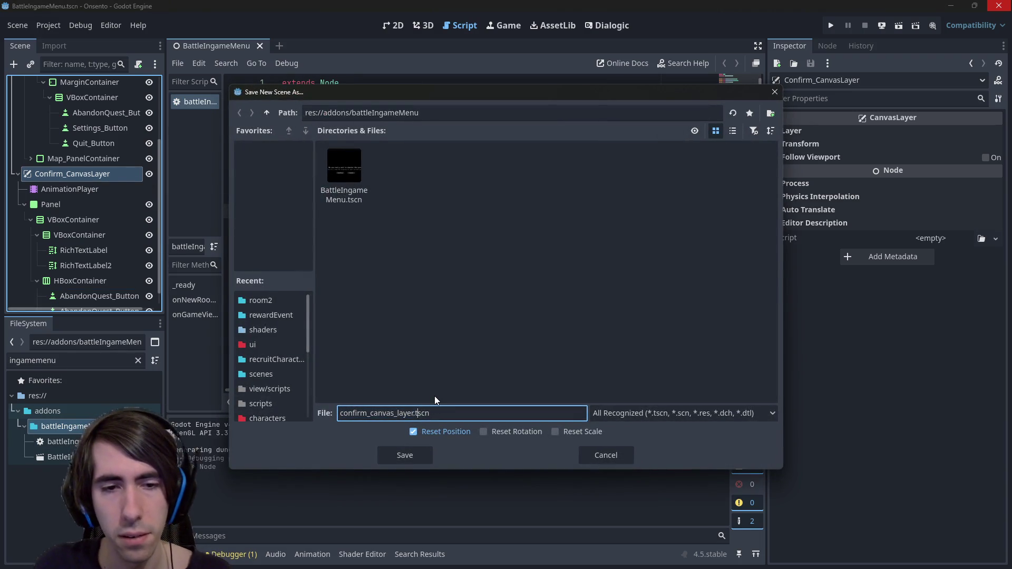
Cancel that save and rename the node to ConfirmationMenu instead.
key(Escape)
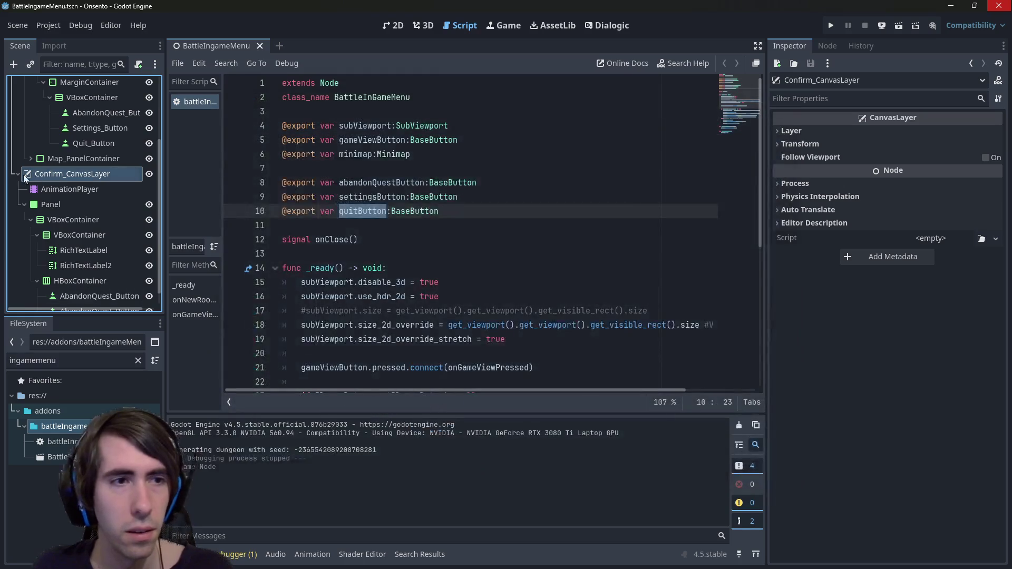
key(F2)
text(ConfirmationMenu)
key(Return)
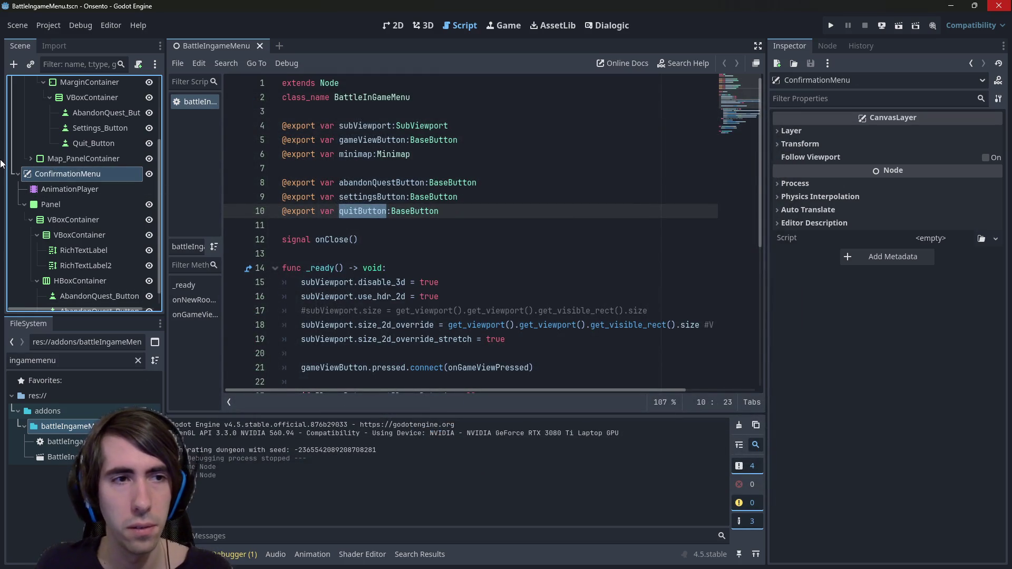
key(ctrl+s)
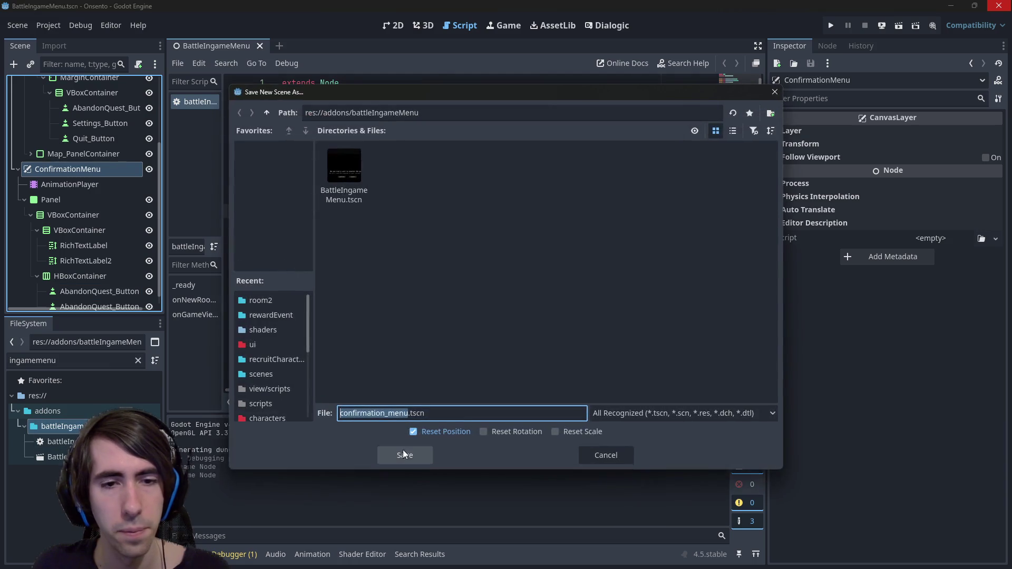
Save the branch as the confirmationMenu scene and open it for editing.
click(392, 407)
key(BackSpace)
key(BackSpace)
key(Return)
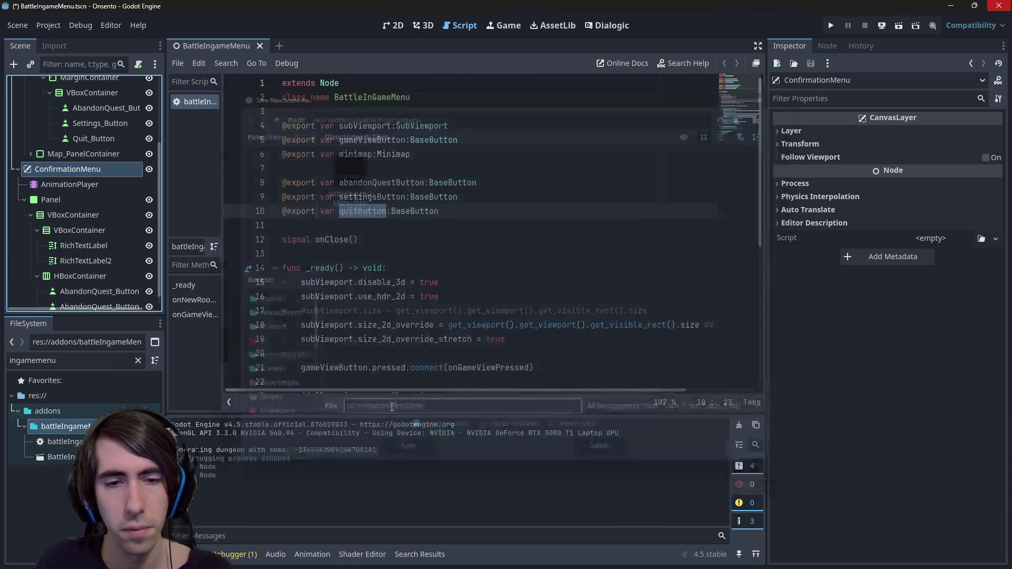
click(140, 269)
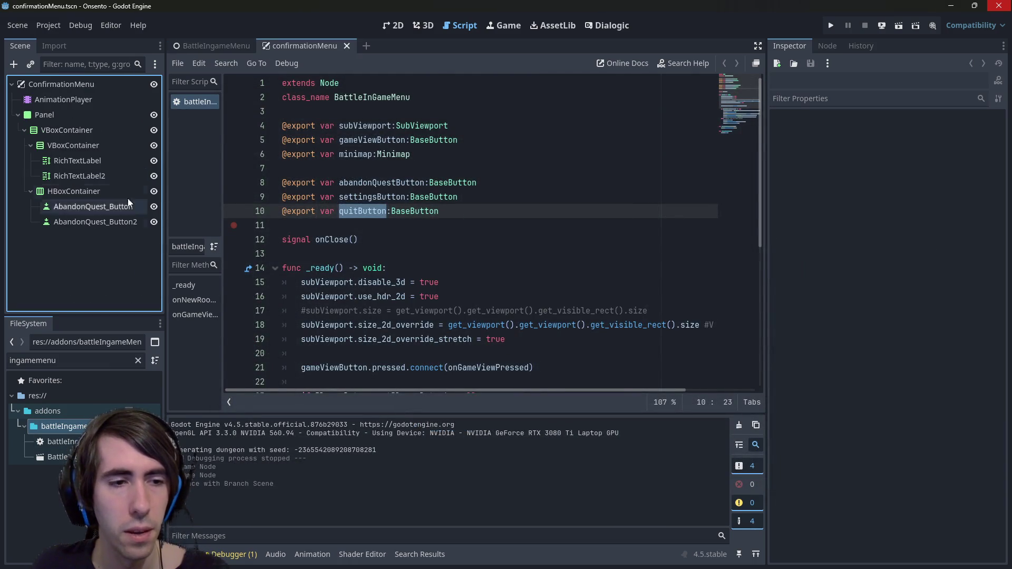
Attach a new confirmationMenu.gd script to the ConfirmationMenu root and save it.
click(138, 66)
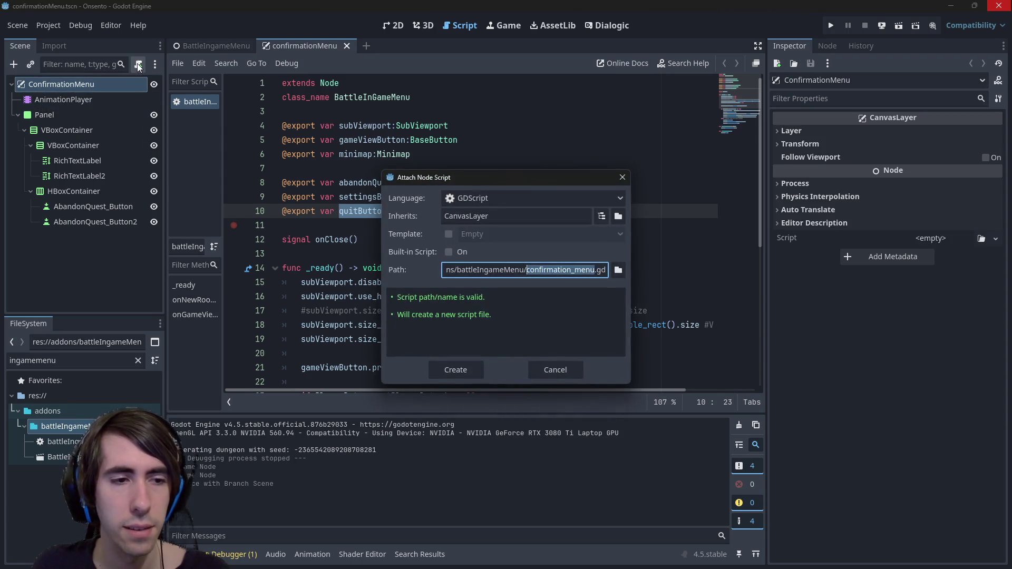
text(confirmationMenu)
key(Return)
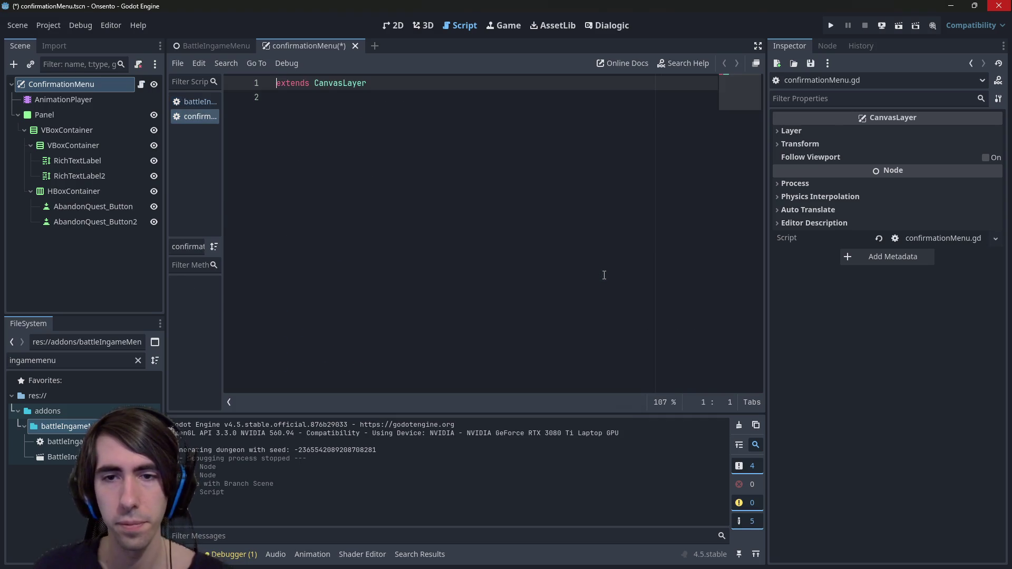
key(ctrl+s)
Declare 'class_name ConfirmationMenu' on line 2 and save the script.
click(359, 125)
text(lass_name )
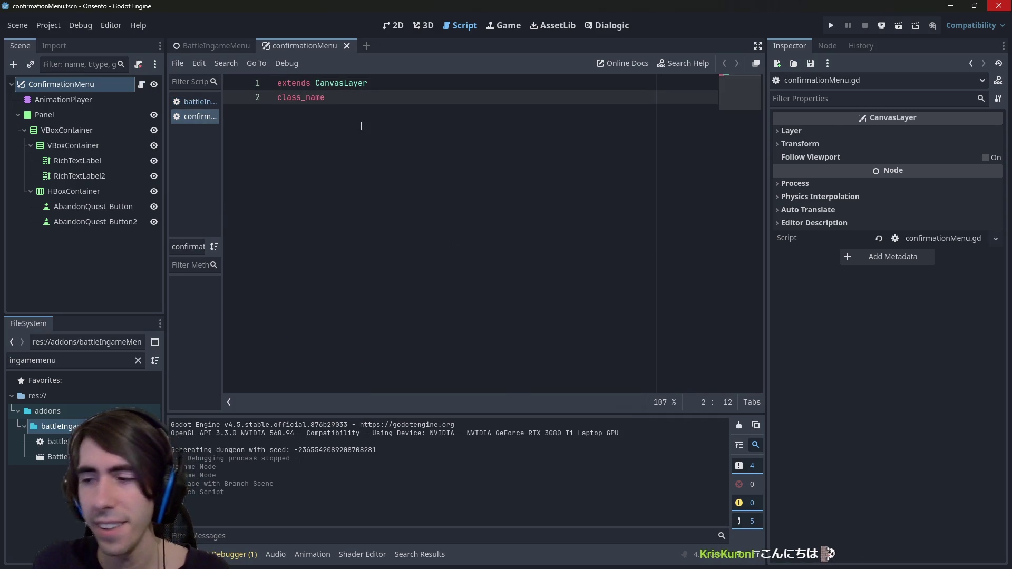
text(ConfirmationMenu)
key(Return)
key(ctrl+s)
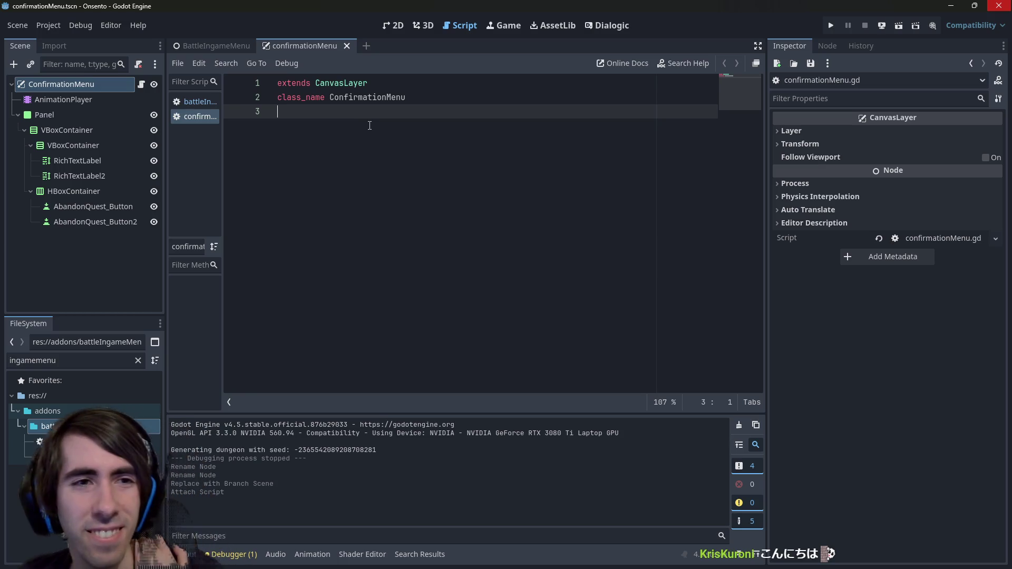
key(Return)
click(394, 26)
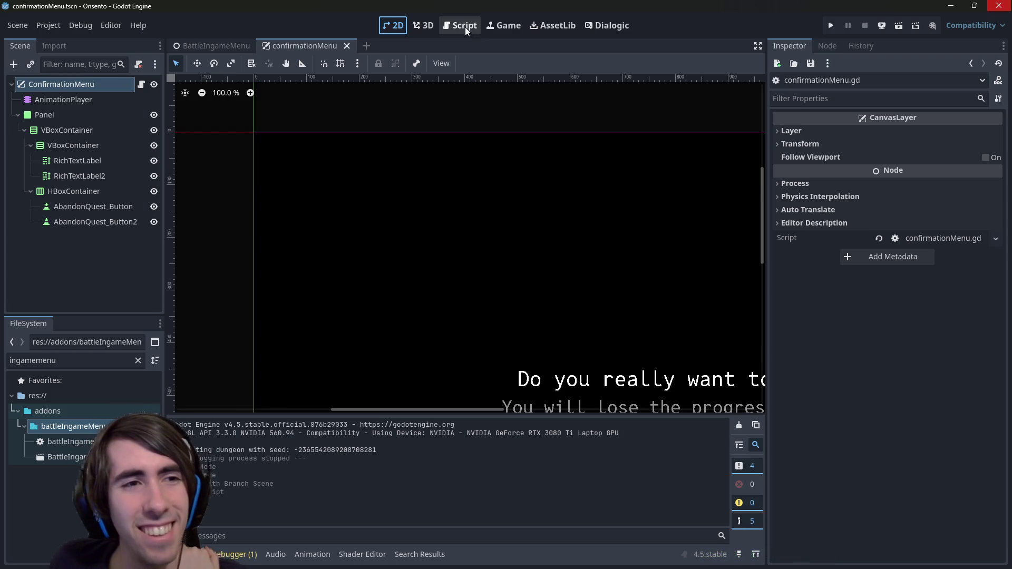
click(465, 27)
text(@export var title)
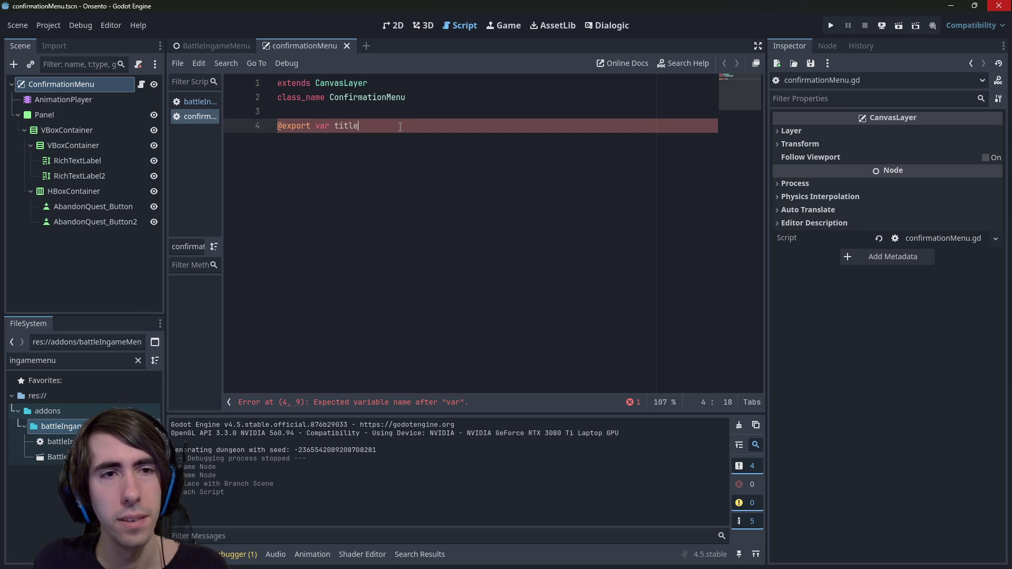
key(BackSpace)
key(BackSpace)
key(BackSpace)
text(maui)
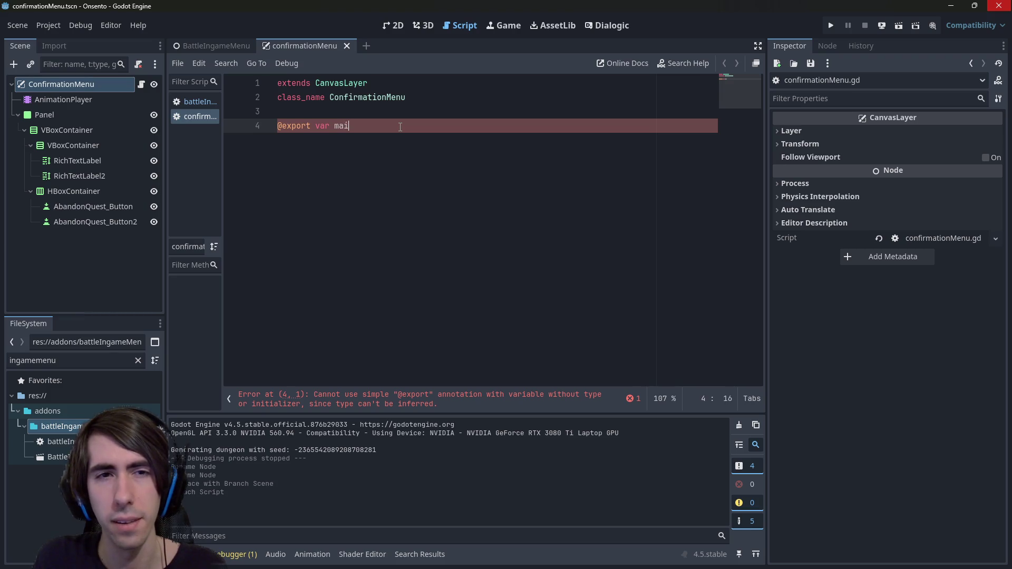
text(xt)
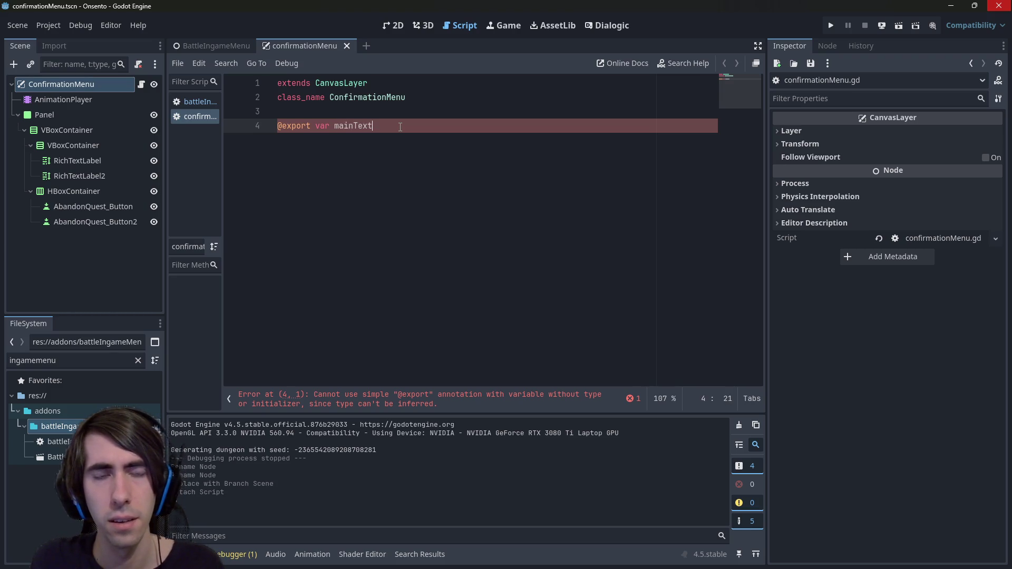
key(BackSpace)
key(BackSpace)
key(BackSpace)
text(labe)
key(BackSpace)
key(BackSpace)
key(BackSpace)
text(abel:RichText)
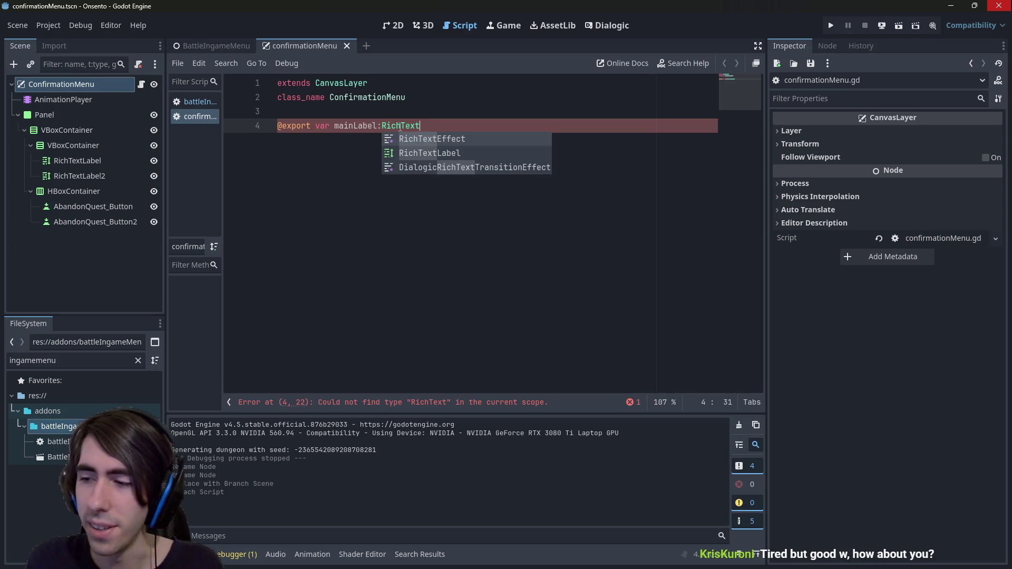
key(Down)
key(Return)
key(ctrl+shift+d)
click(352, 135)
key(BackSpace)
key(BackSpace)
key(BackSpace)
text(subLabel:RichTextLabel)
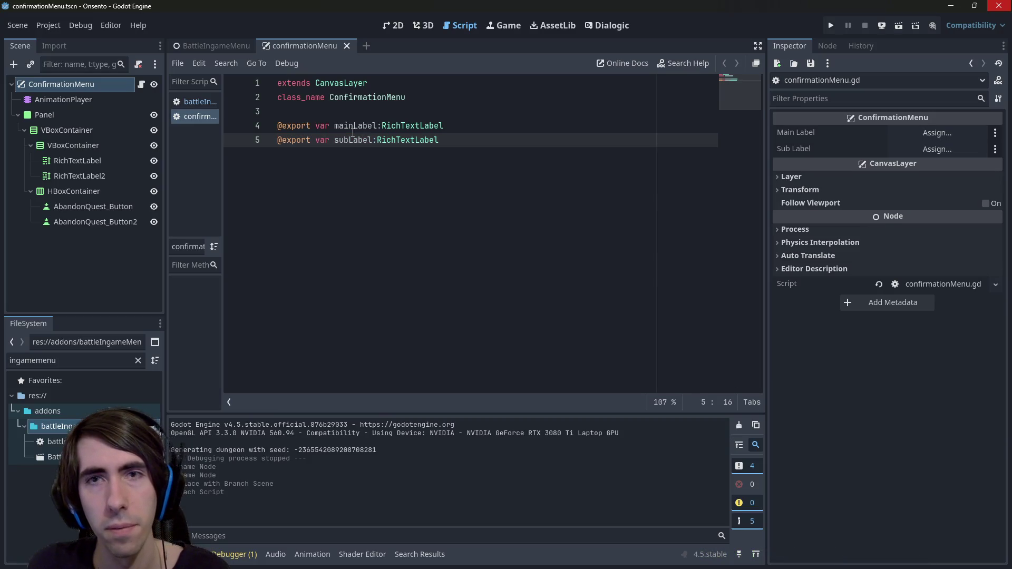
key(End)
key(Return)
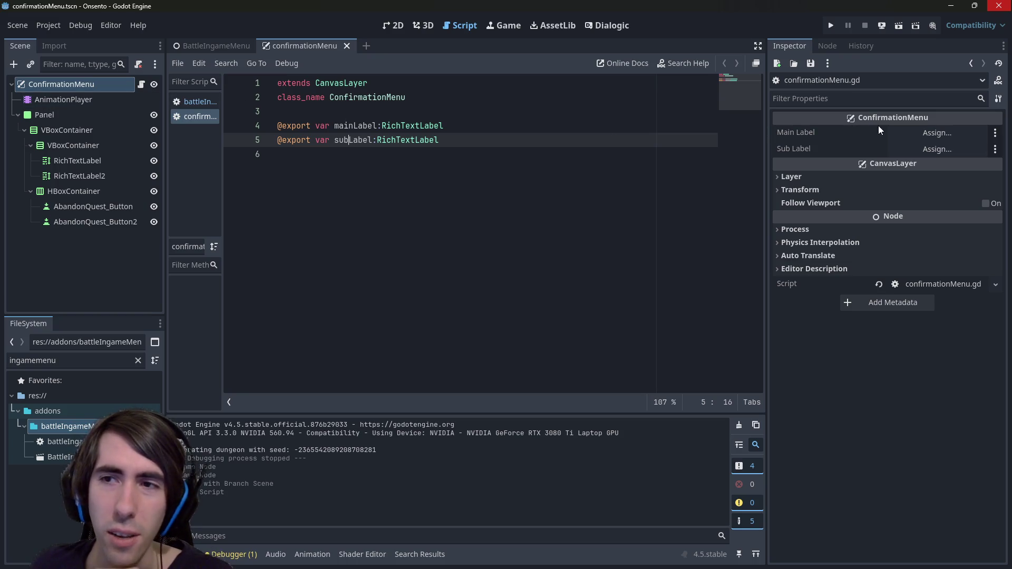
Assign RichTextLabel to Main Label and RichTextLabel2 to Sub Label in the Inspector, then save.
click(890, 133)
double_click(513, 227)
click(937, 149)
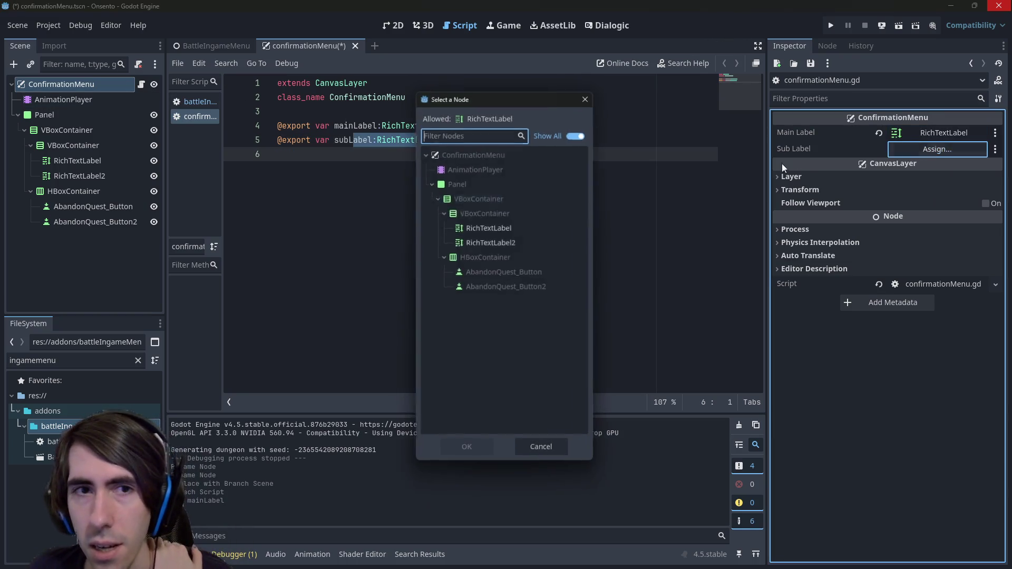
double_click(511, 242)
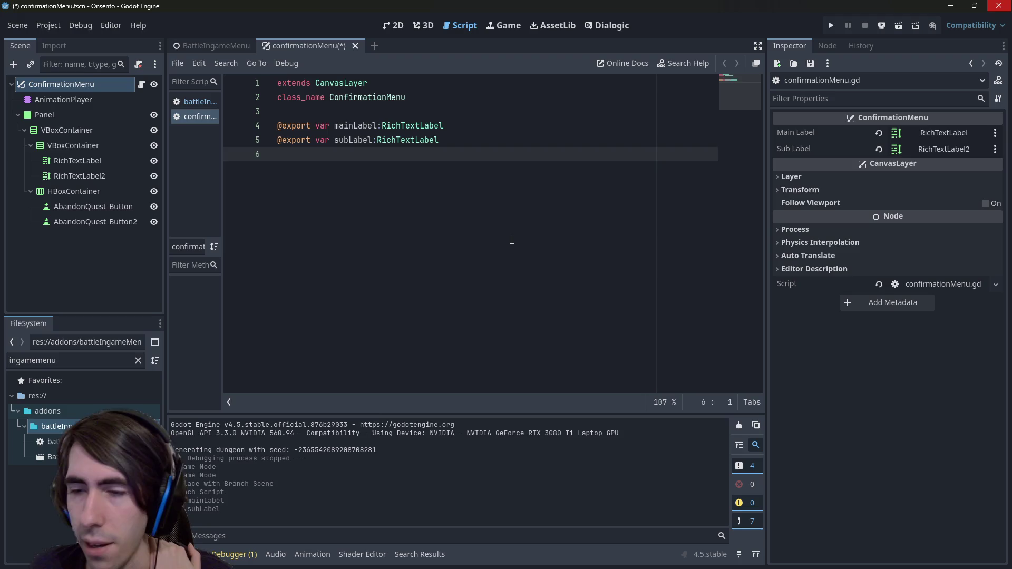
key(ctrl+s)
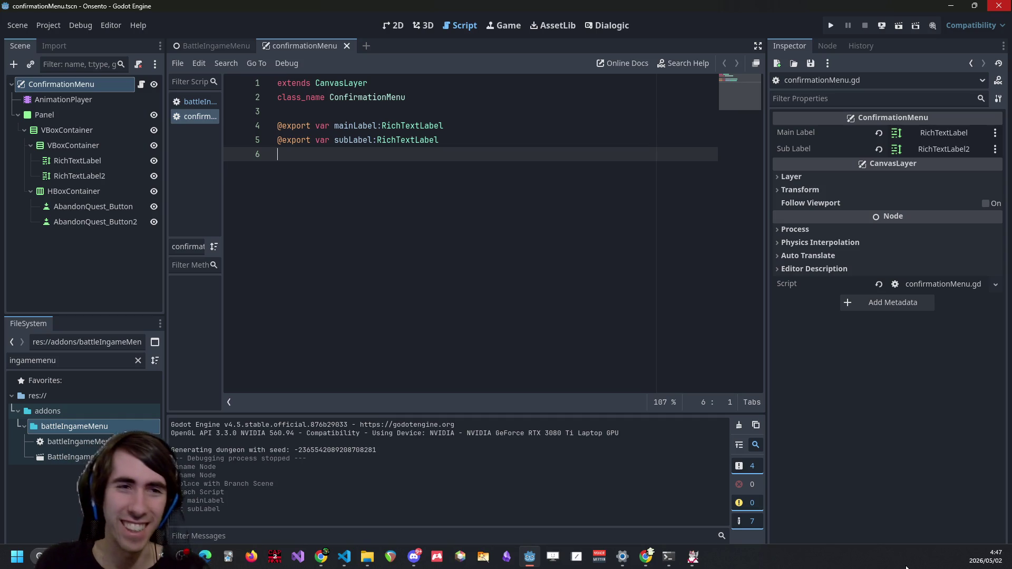
Select the ConfirmationMenu root and show the Animation panel.
click(91, 100)
click(110, 85)
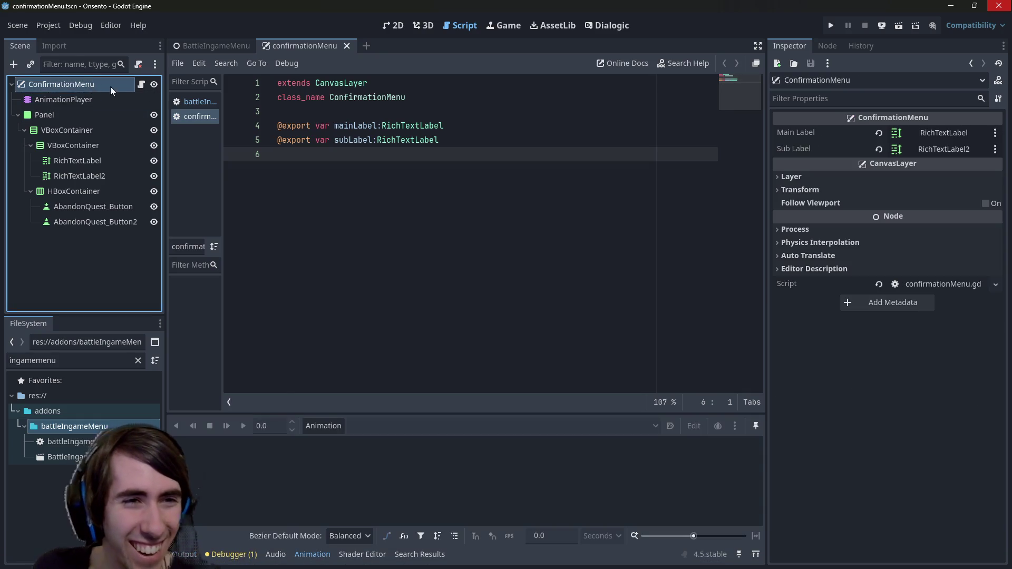
Rename RichTextLabel to MainLabel and RichTextLabel2 to SubLabel, then save.
click(387, 28)
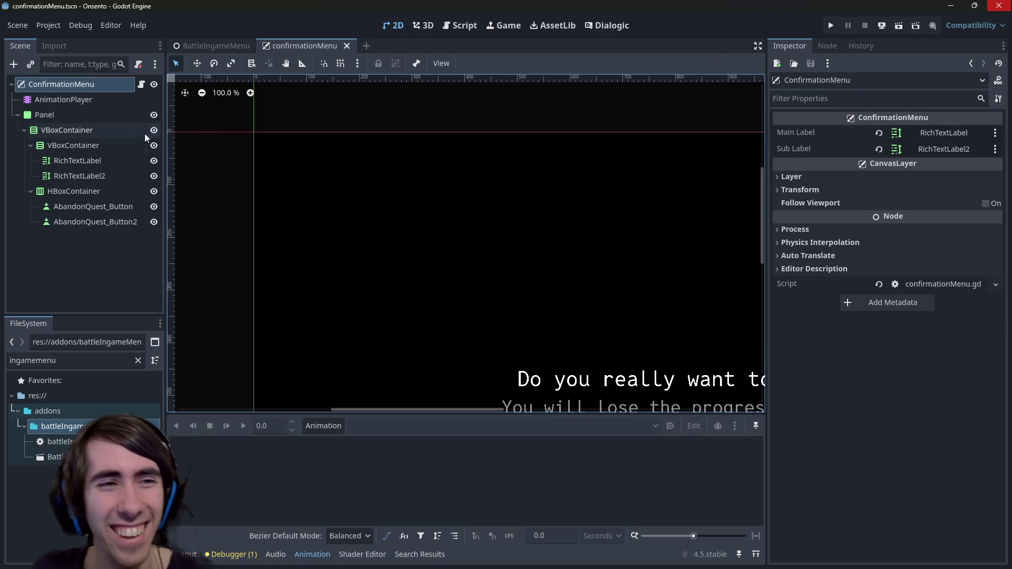
click(102, 166)
text(Main)
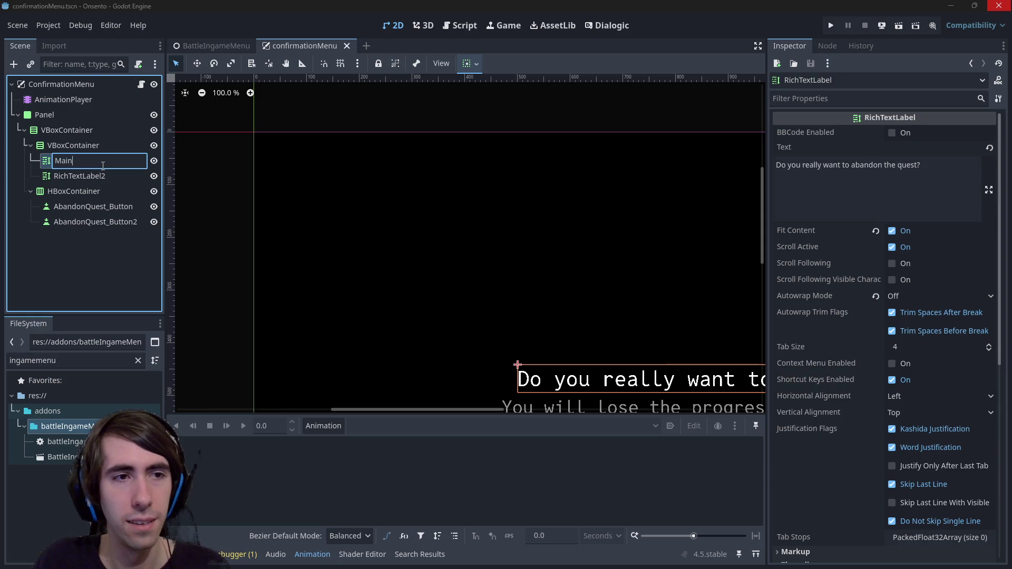
text(bel)
key(Return)
key(Down)
key(Down)
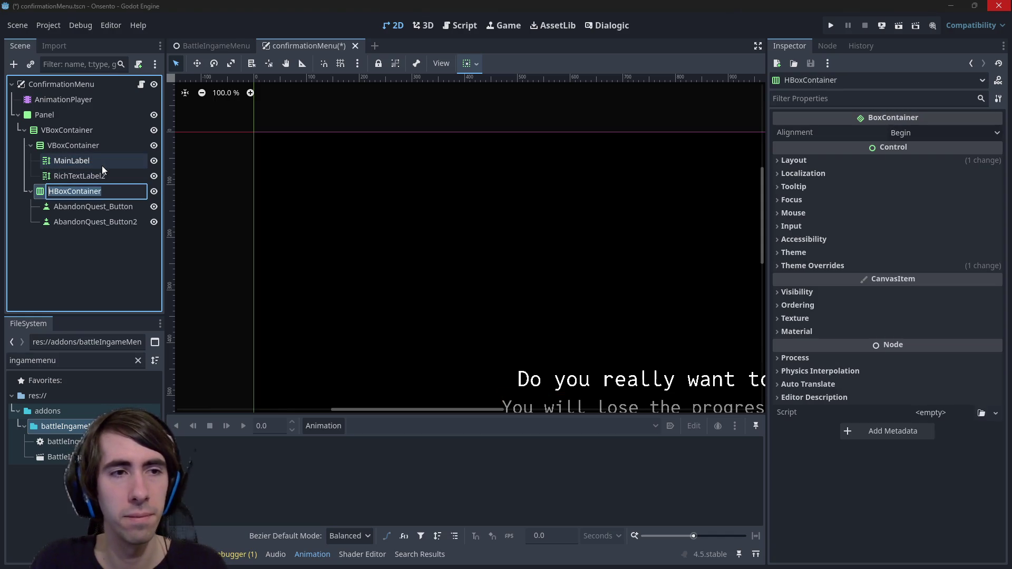
key(Up)
key(F2)
text(SubLabel)
key(Return)
key(ctrl+s)
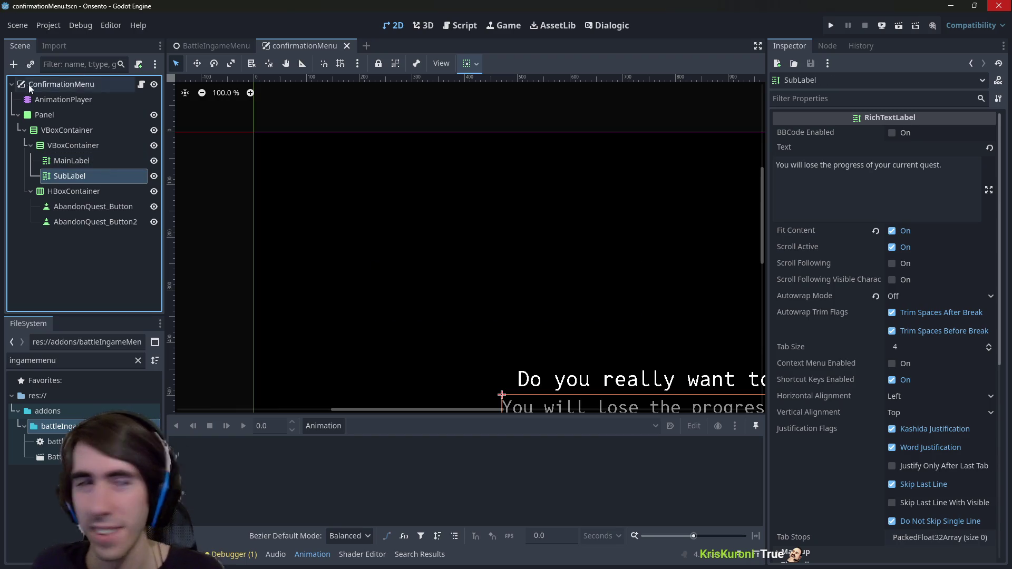
Drag MainLabel onto the root's Main Label export field to relink it.
click(40, 84)
drag(71, 161, 921, 134)
click(66, 83)
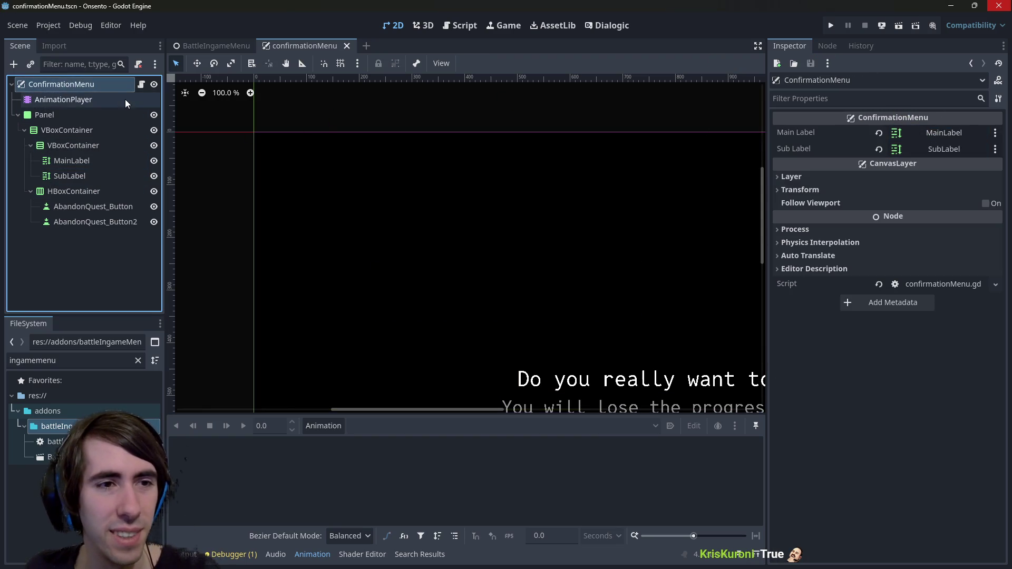
click(142, 85)
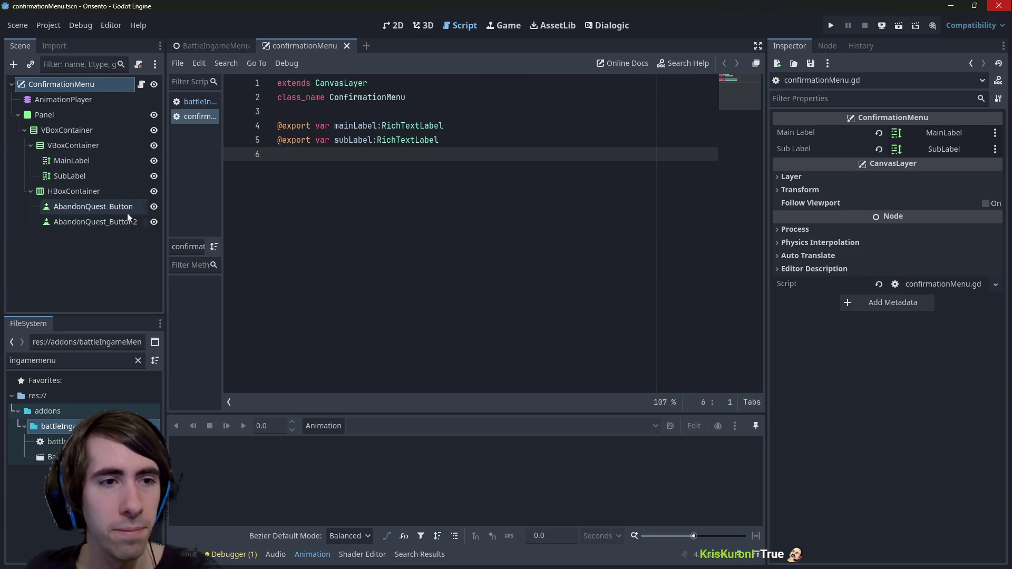
click(111, 207)
Rename AbandonQuest_Button to Confirm_Button and AbandonQuest_Button2 to Cancel_Button2, and save.
click(392, 25)
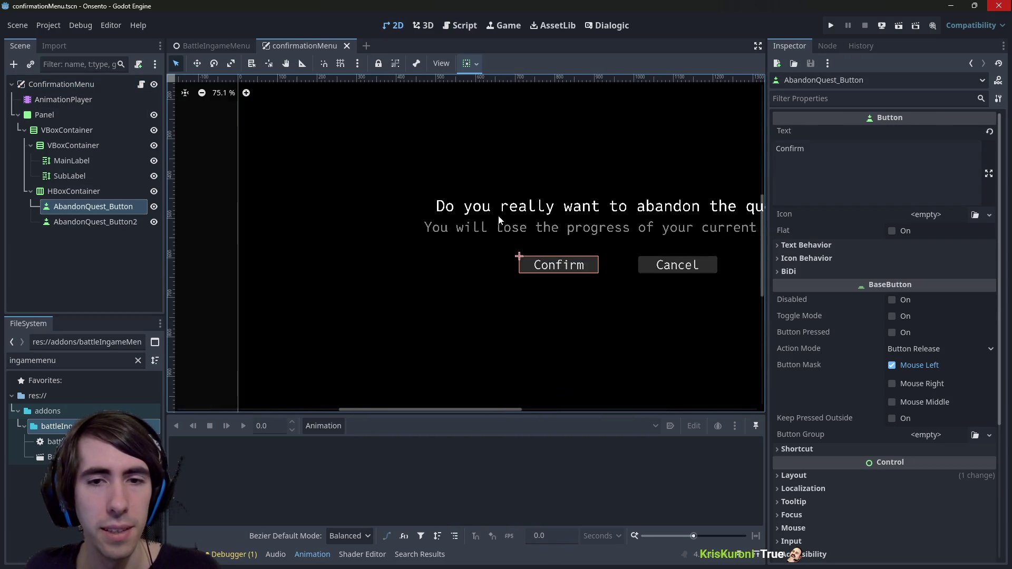
click(110, 207)
text(Confirm)
key(Return)
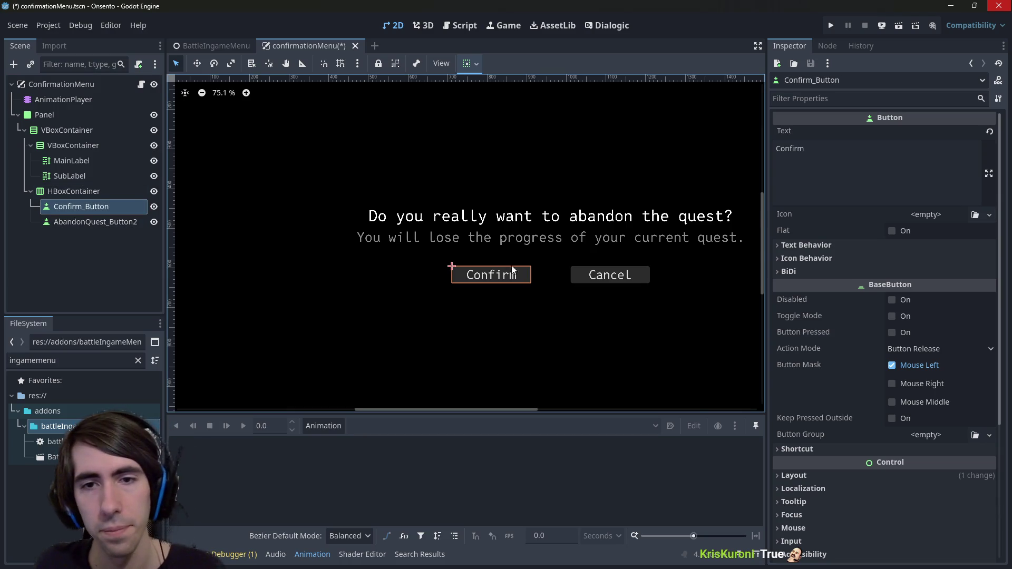
click(564, 269)
click(69, 223)
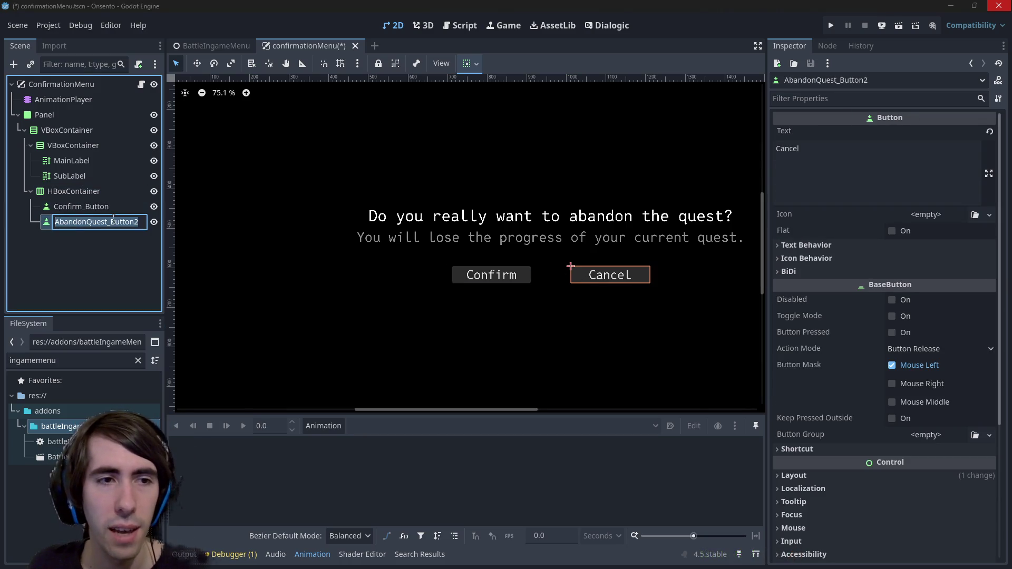
click(111, 222)
key(shift+Home)
text(Cancel)
key(Return)
key(ctrl+s)
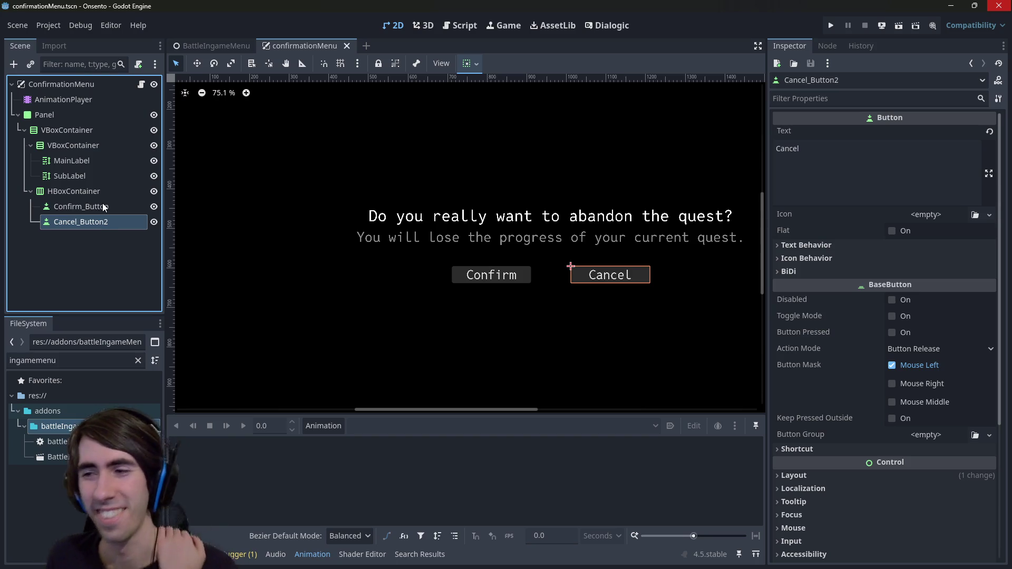
Drop the trailing 2 so the second button is named Cancel_Button, and save the scene.
drag(419, 249, 408, 247)
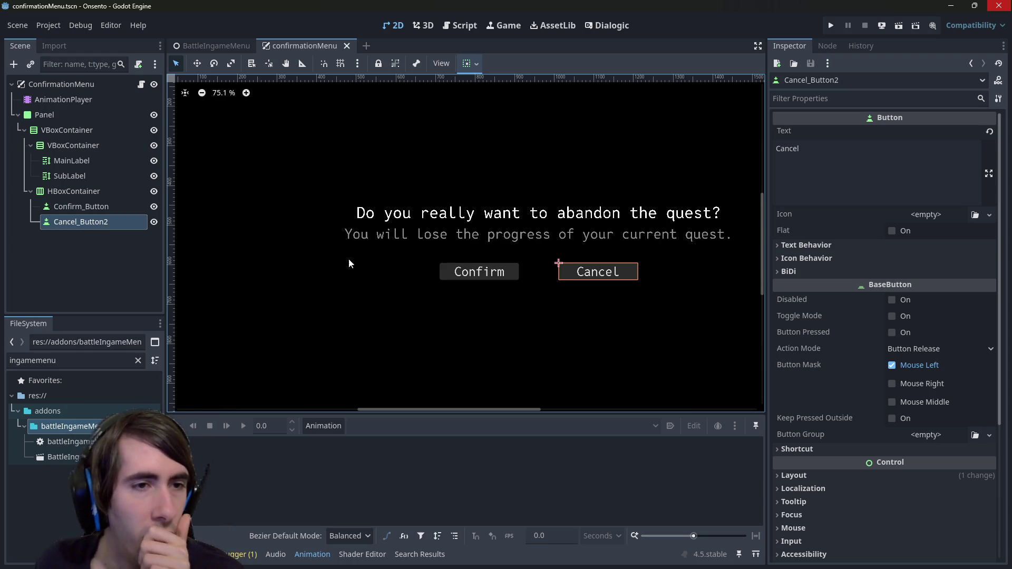
click(118, 220)
key(End)
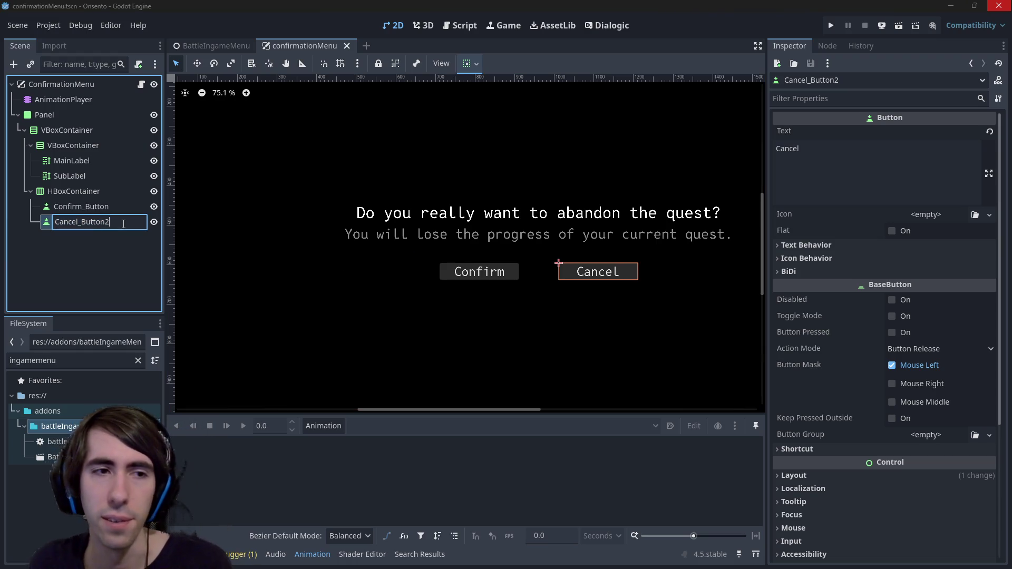
key(BackSpace)
key(Return)
key(ctrl+s)
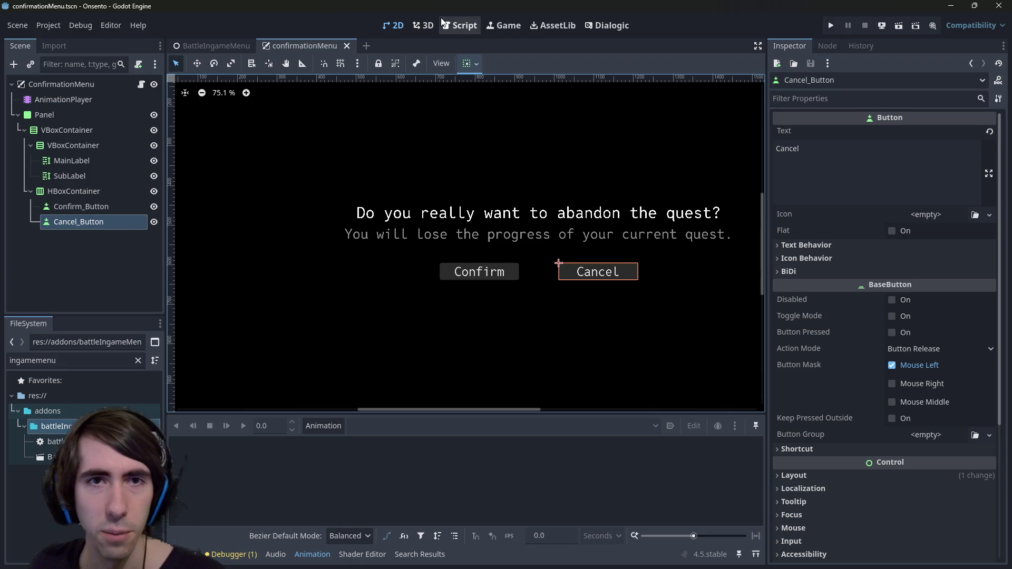
Review the Confirm_Button and Cancel_Button nodes by selecting each in turn.
click(95, 206)
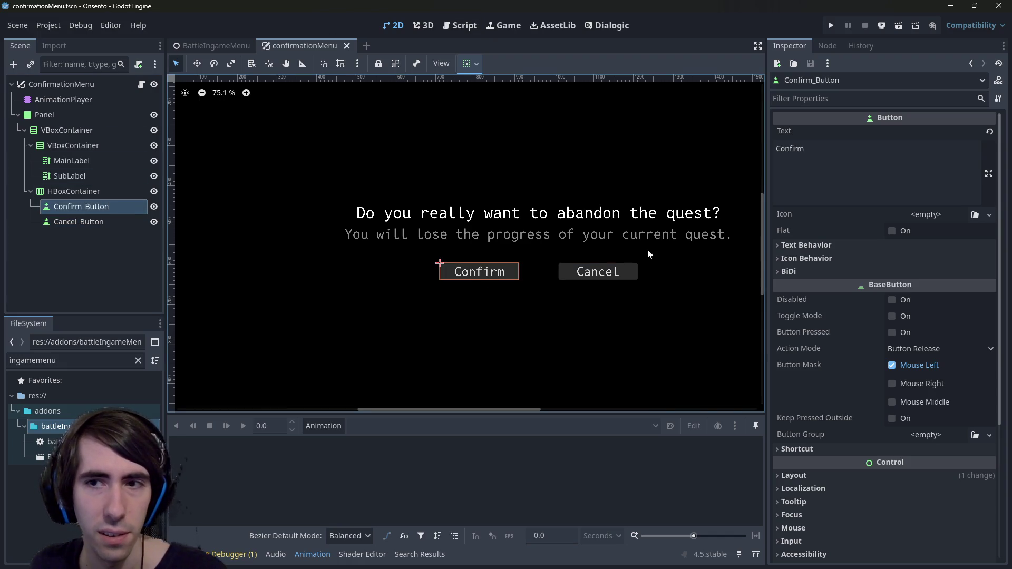
click(623, 272)
click(107, 208)
click(95, 208)
key(Down)
key(Up)
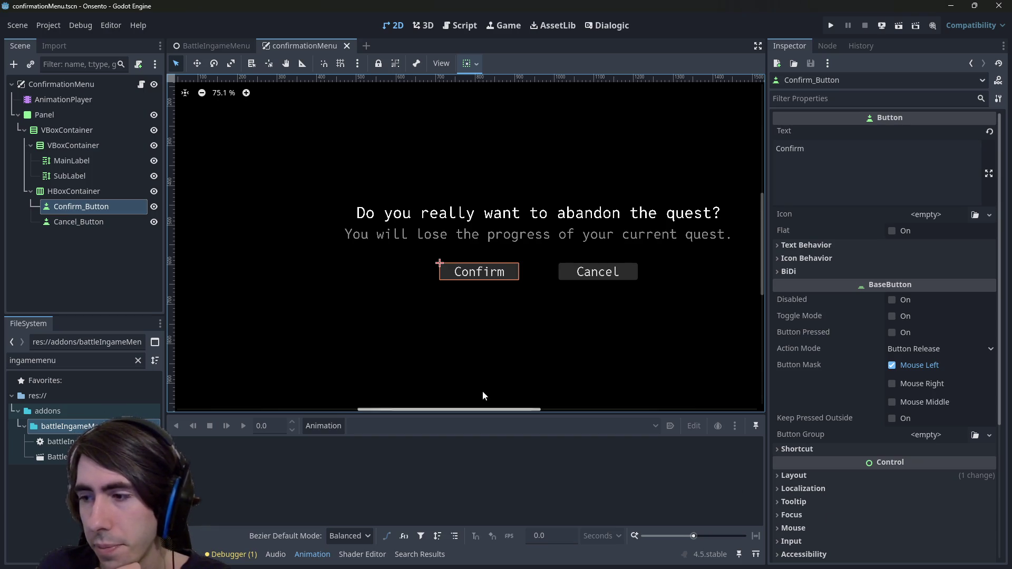
drag(540, 264, 448, 256)
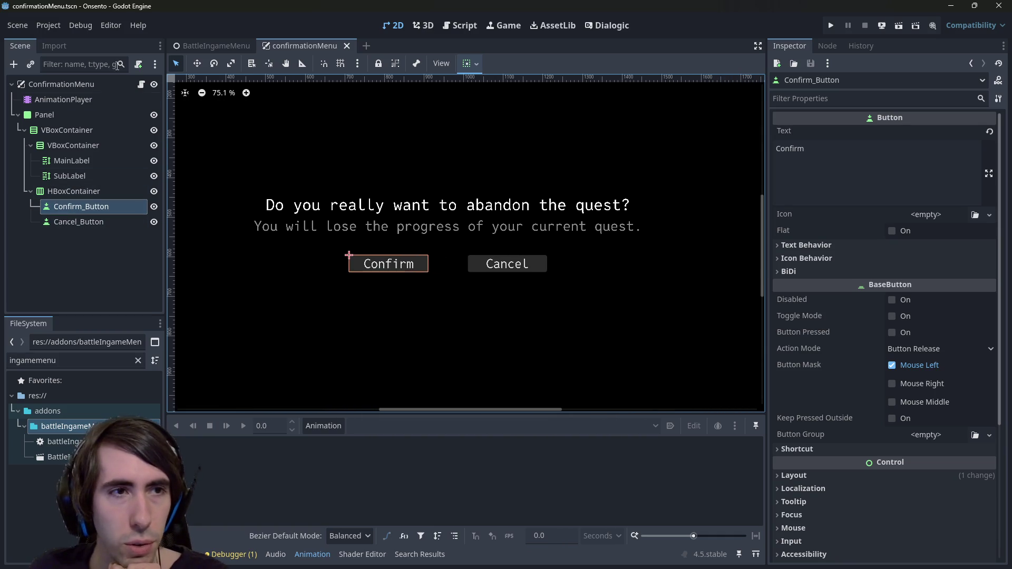
Select the ConfirmationMenu root node and bring up its script.
click(129, 86)
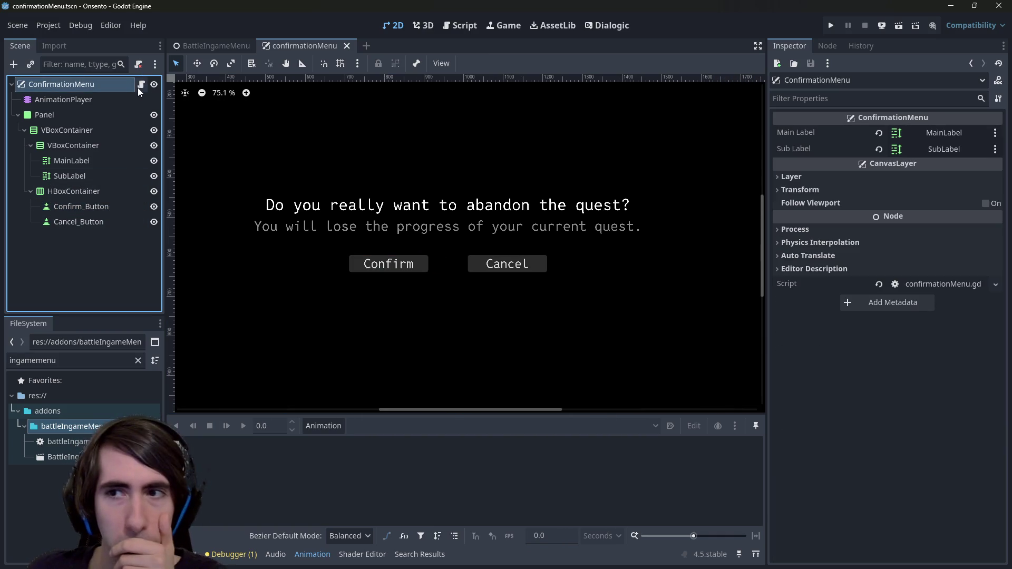
click(140, 85)
Duplicate the two label export lines and rename the copies confirmButton and cancelButton.
key(shift+Up)
key(shift+Up)
key(ctrl+c)
click(363, 187)
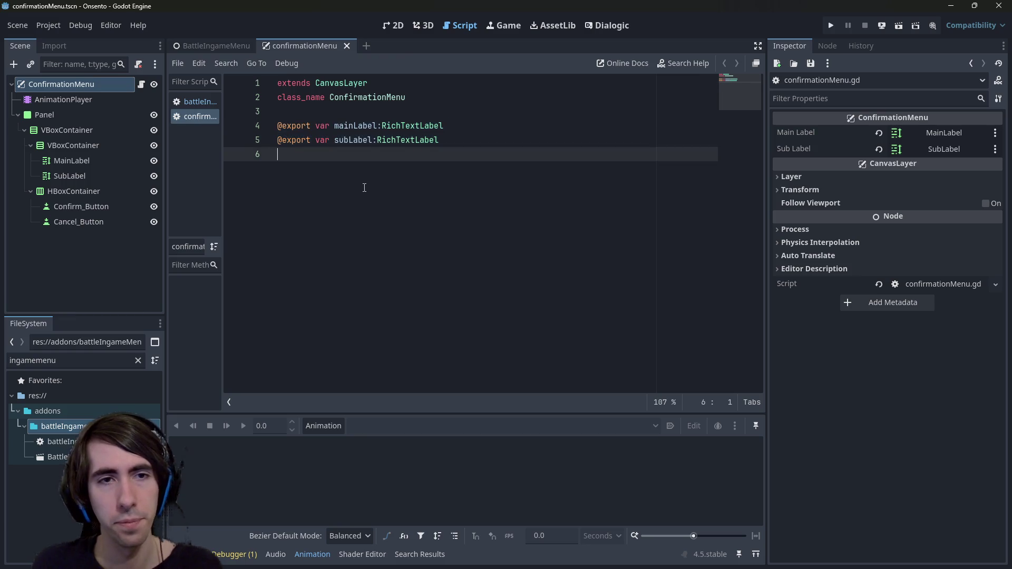
key(Return)
key(ctrl+v)
double_click(364, 167)
text(confirmButton)
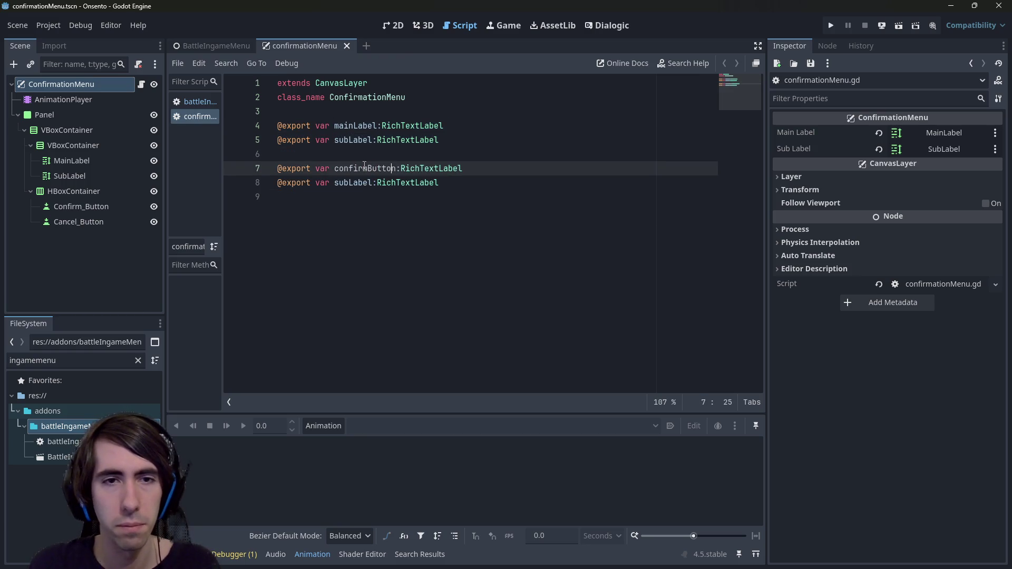
key(Down)
key(ctrl+Left)
key(ctrl+Left)
key(ctrl+shift+Left)
text(cancelButton)
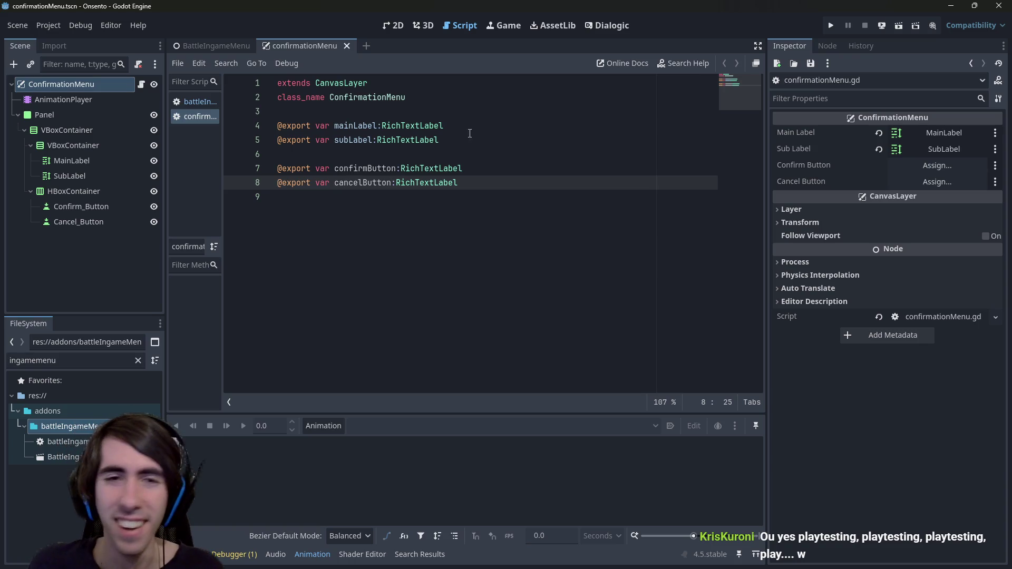
Check Confirm_Button's node type and retype both new exports as BaseButton, then save.
double_click(427, 169)
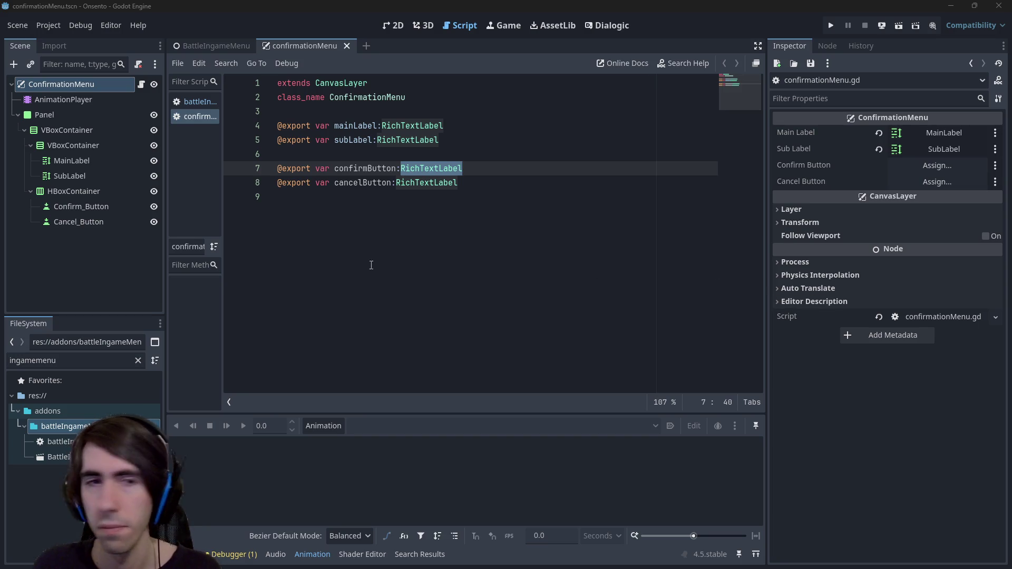
drag(474, 196, 276, 167)
click(92, 89)
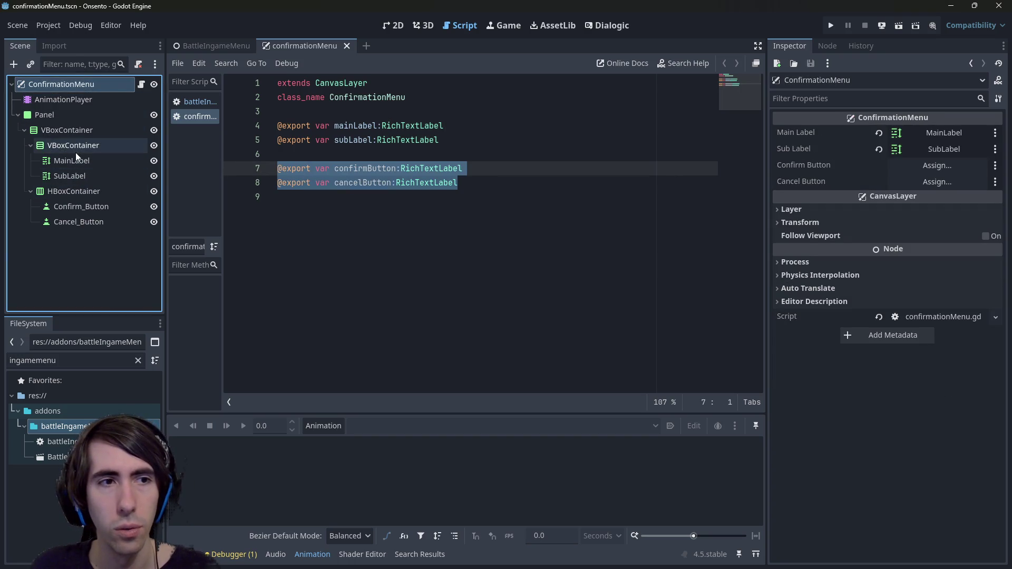
click(73, 207)
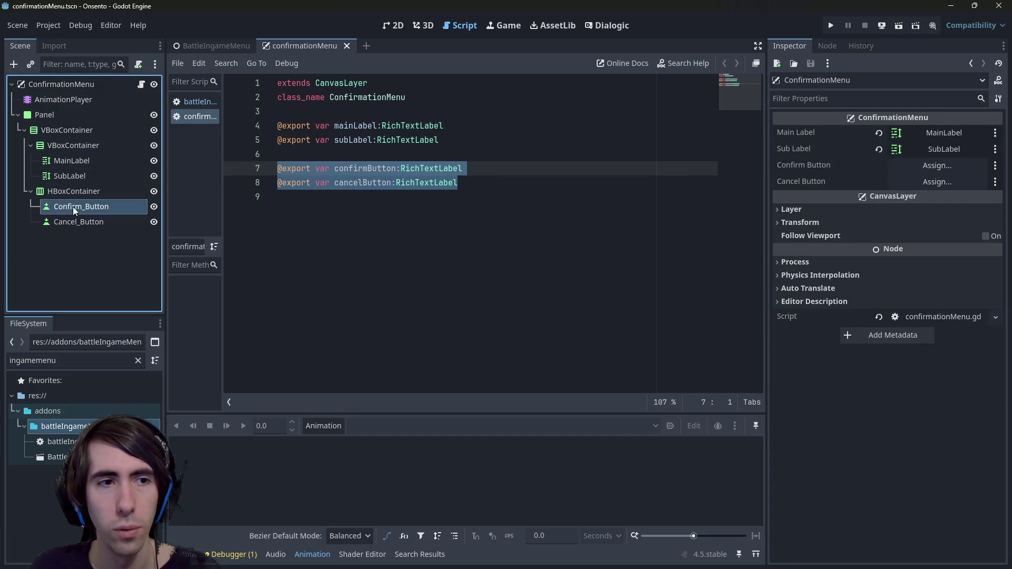
click(449, 169)
double_click(450, 168)
key(ctrl+d)
text(Bas)
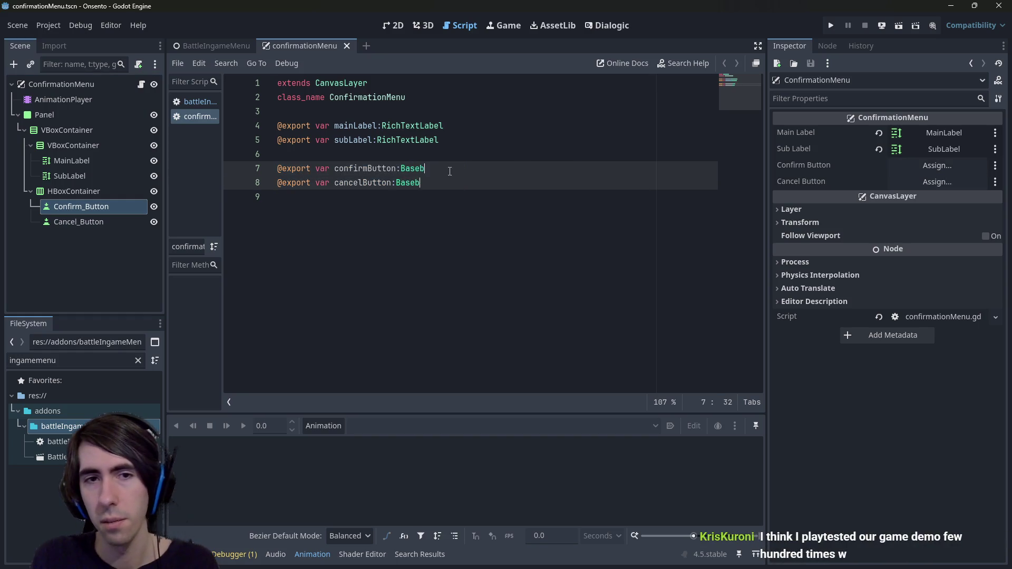
key(BackSpace)
key(BackSpace)
key(BackSpace)
text(Button)
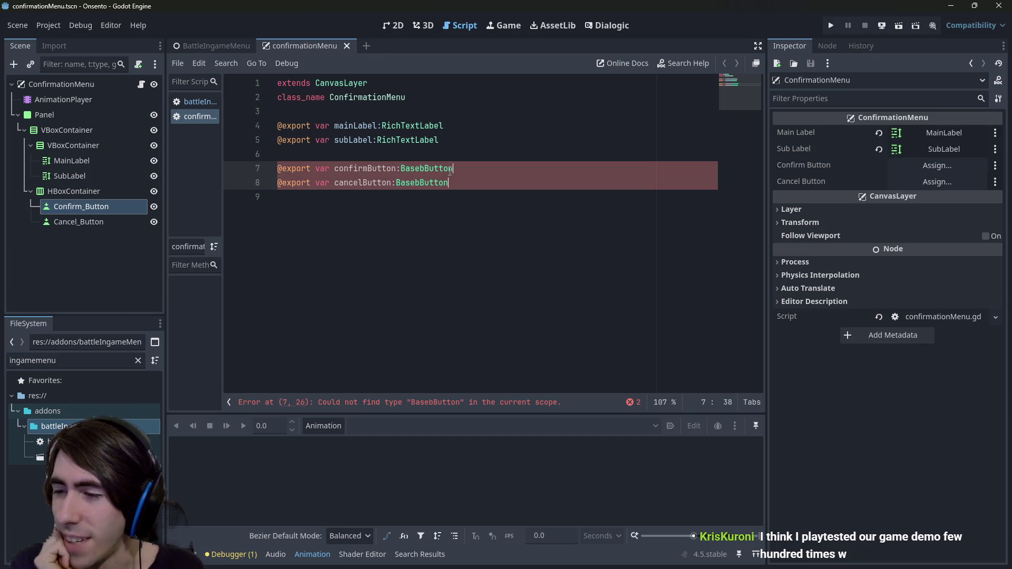
key(ctrl+s)
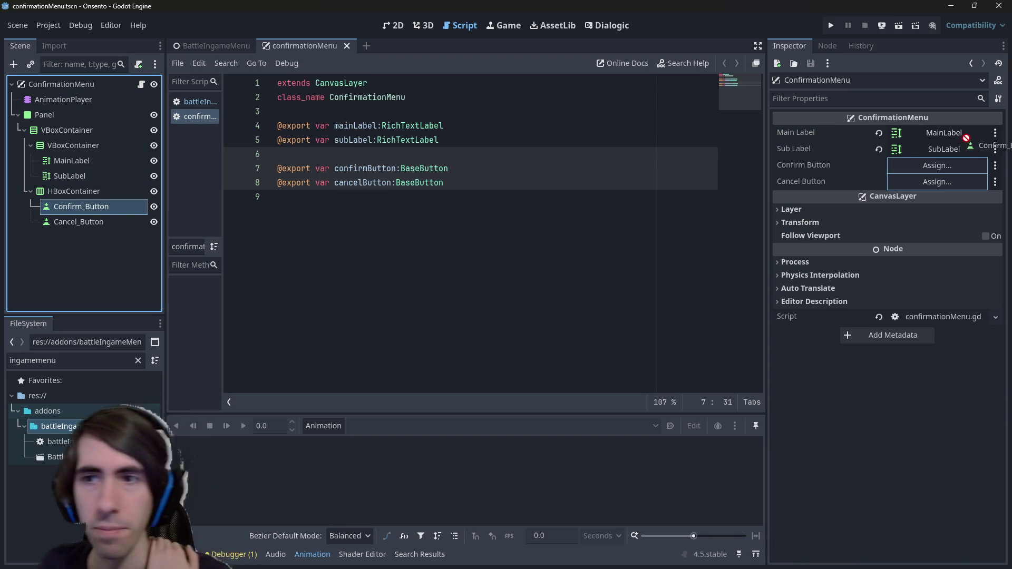
Assign Confirm_Button and Cancel_Button to the Confirm Button and Cancel Button exports and save.
drag(62, 206, 905, 168)
drag(144, 220, 951, 186)
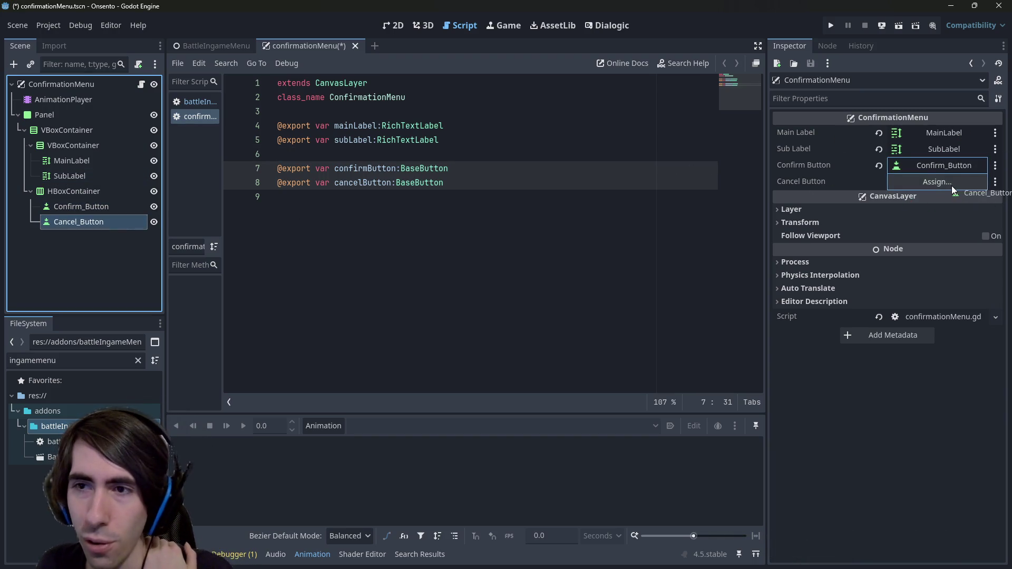
key(ctrl+s)
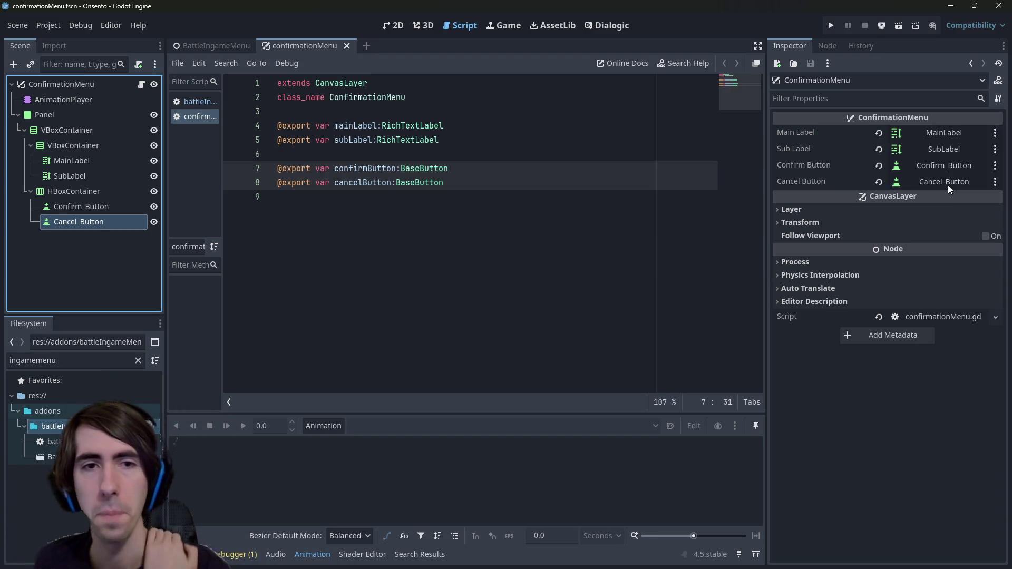
click(368, 198)
Review the cancelButton export line, then look at Confirm_Button in the 2D view.
double_click(360, 182)
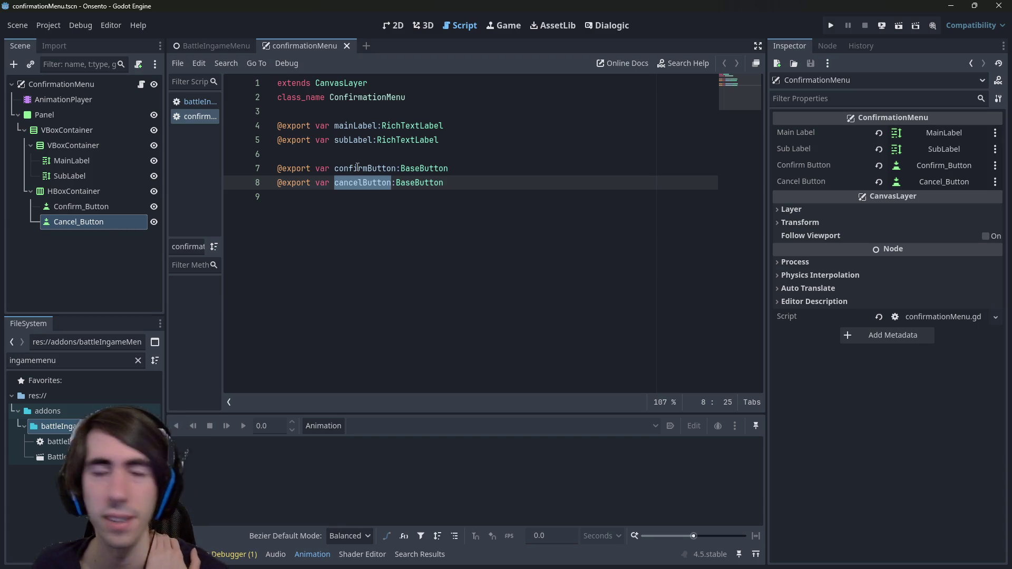
click(361, 194)
click(393, 26)
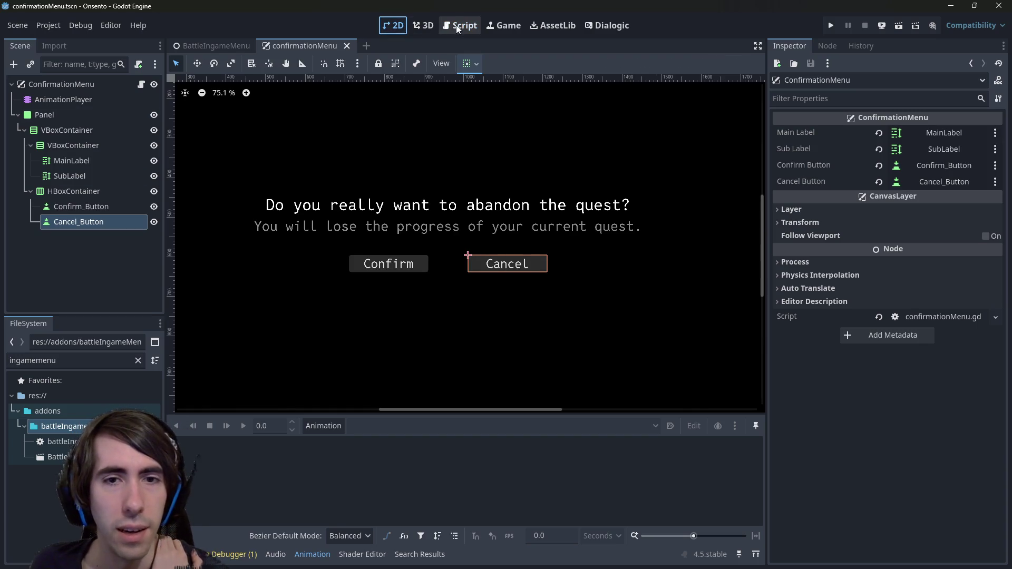
click(373, 263)
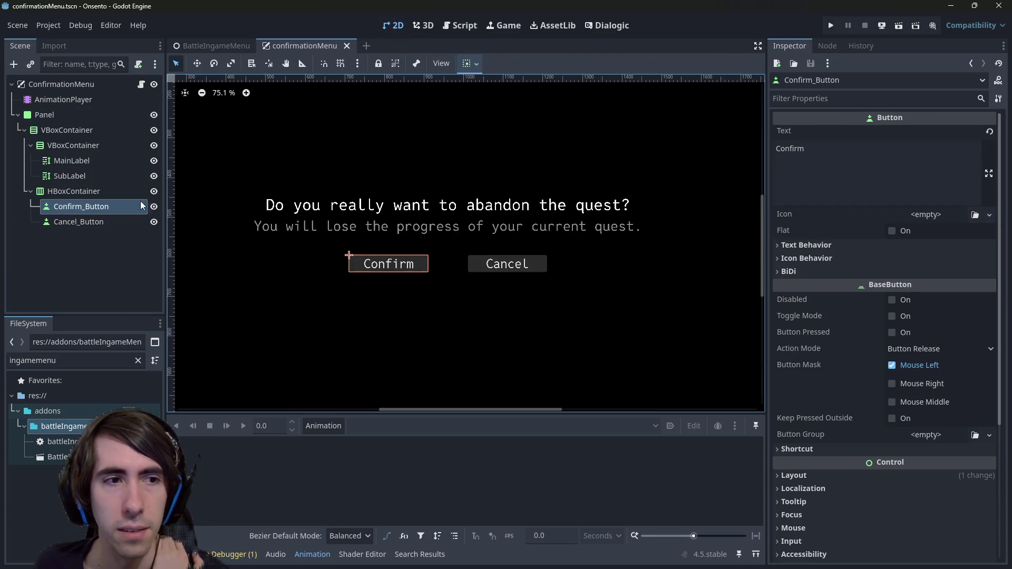
Back in the ConfirmationMenu script, widen the script list for full filenames and switch to BattleIngameMenu.
click(106, 86)
click(141, 83)
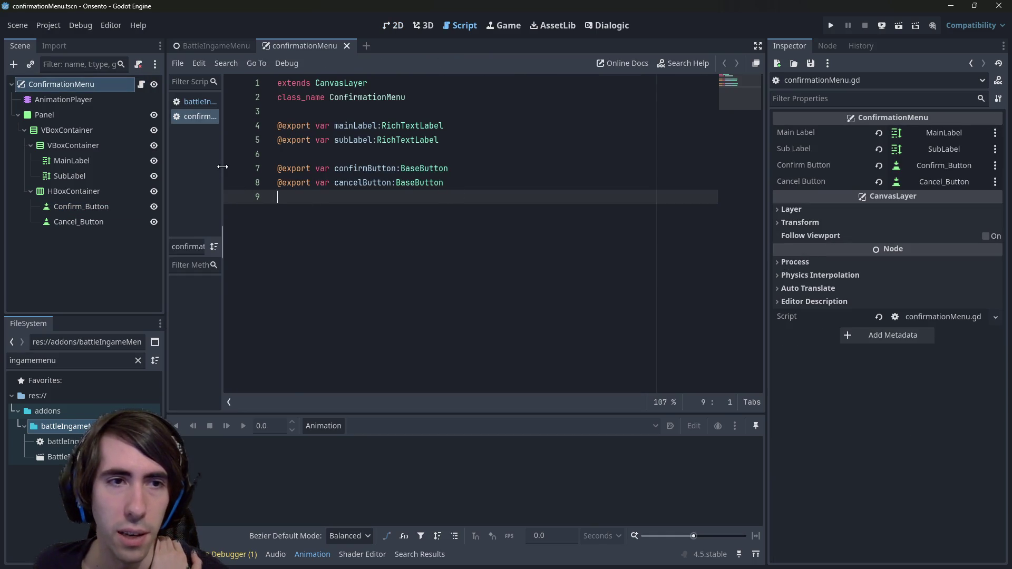
drag(222, 168, 278, 168)
click(216, 45)
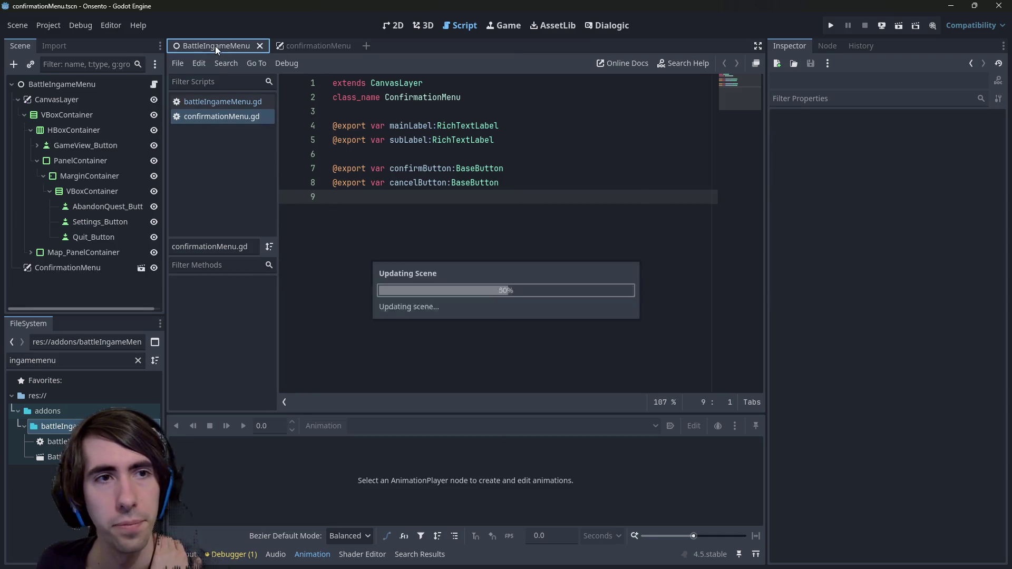
click(86, 84)
click(154, 84)
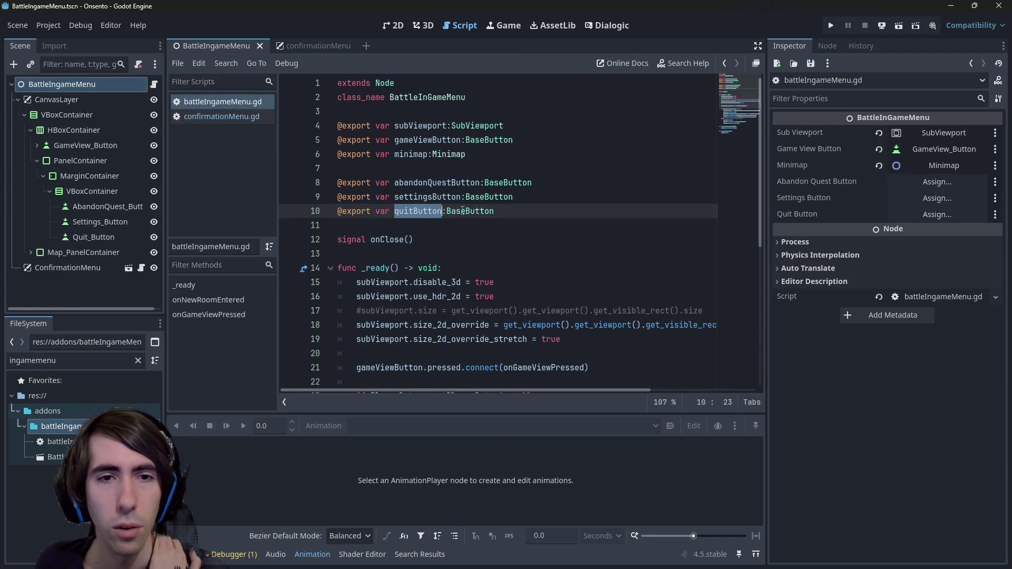
drag(316, 226, 299, 211)
click(418, 211)
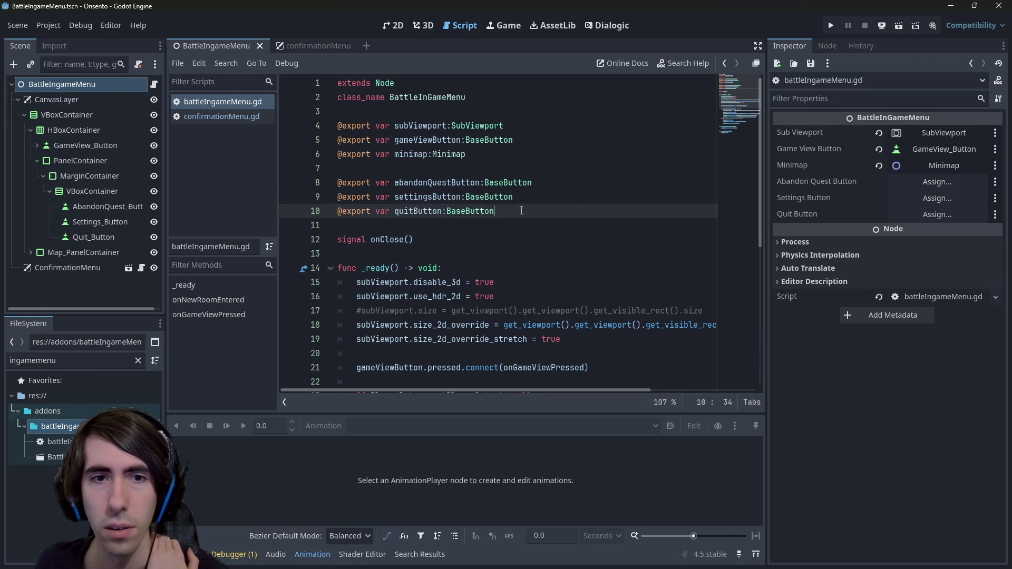
key(Return)
key(Return)
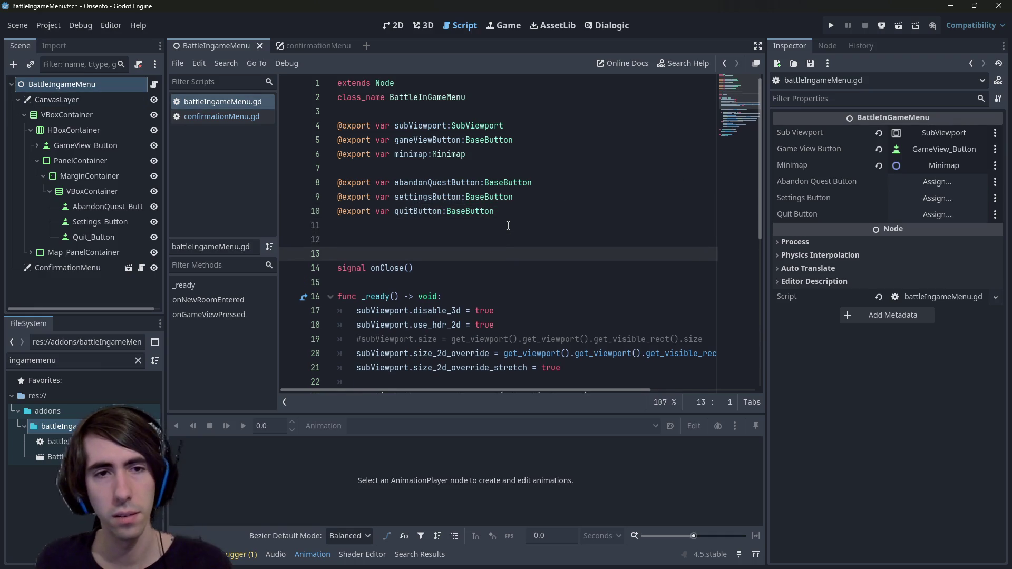
text(@export c)
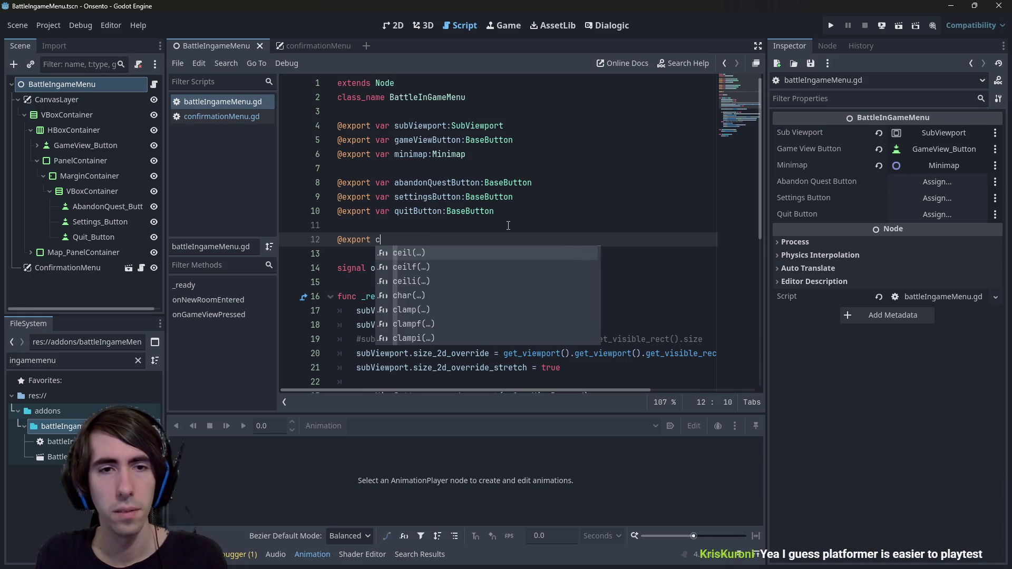
text(var c)
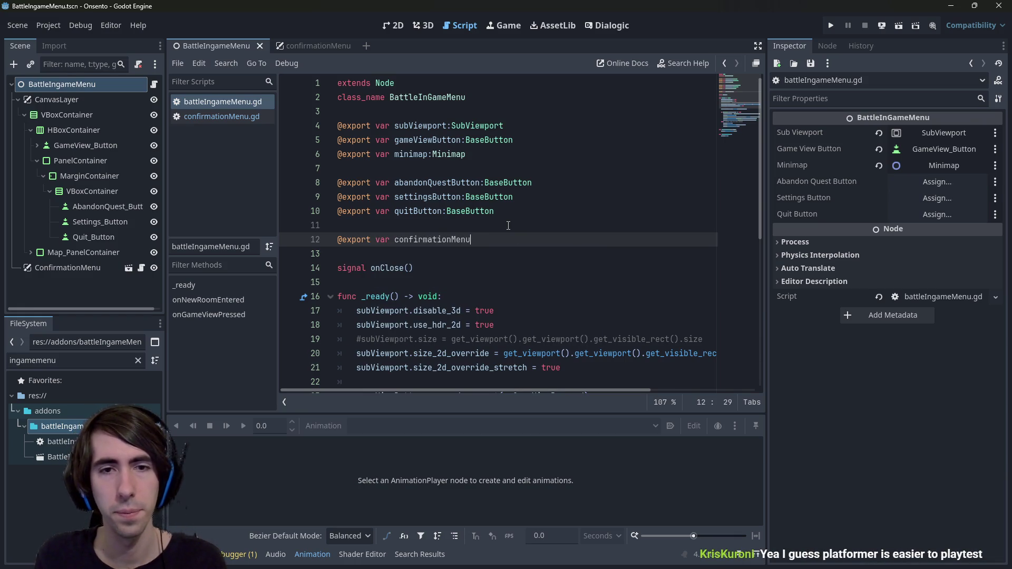
text(onfir)
key(Return)
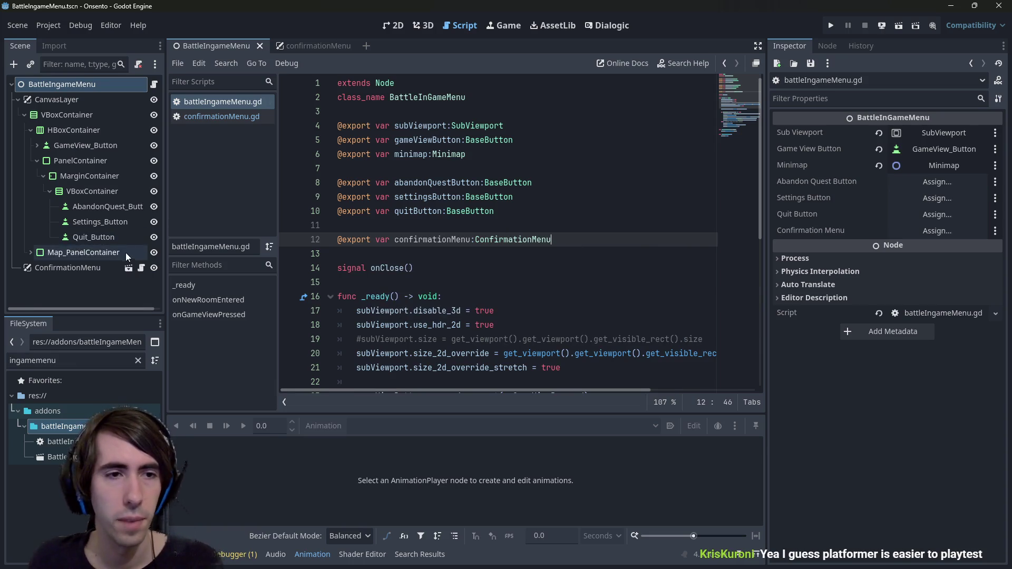
click(128, 267)
click(140, 84)
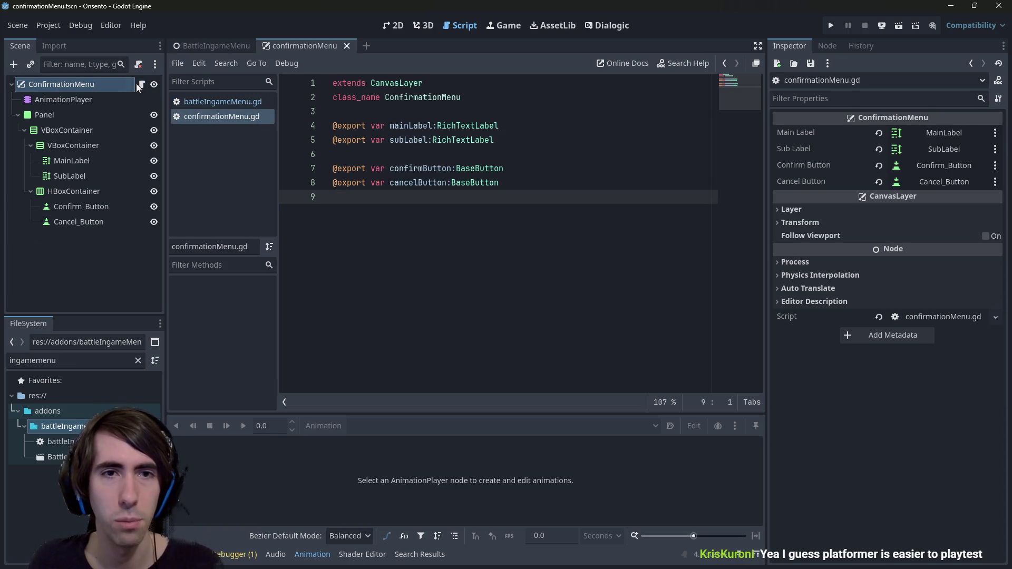
key(Return)
text(@export var a)
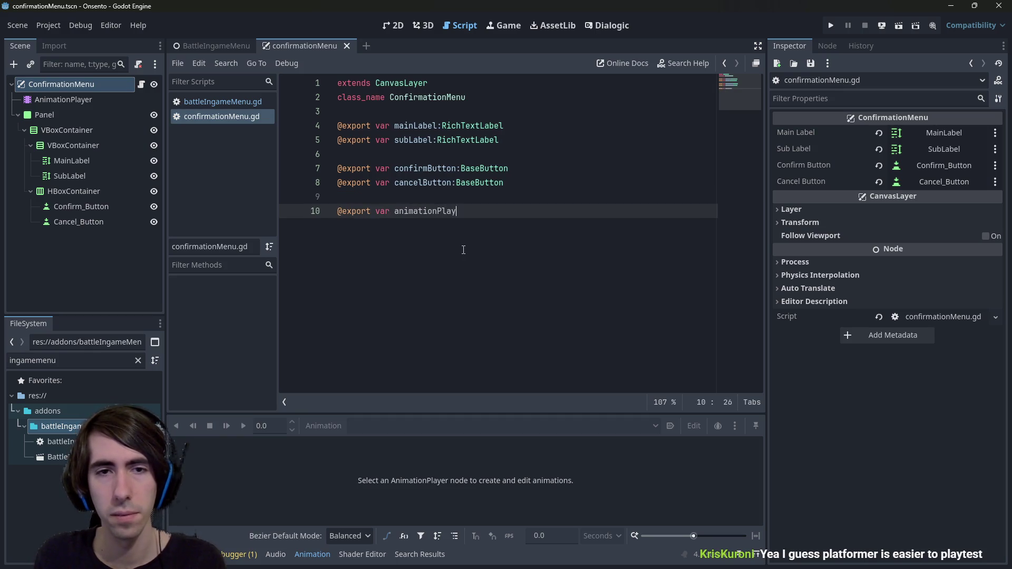
text(nimationPl)
key(Return)
key(ctrl+s)
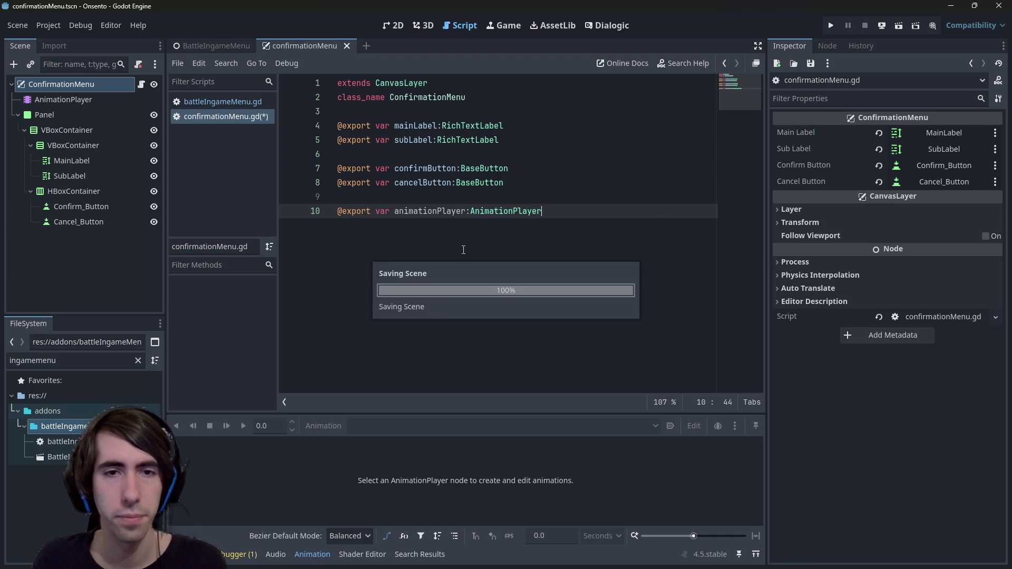
key(Return)
Link the AnimationPlayer node to the Animation Player export, save, and select the AnimationPlayer node.
click(398, 26)
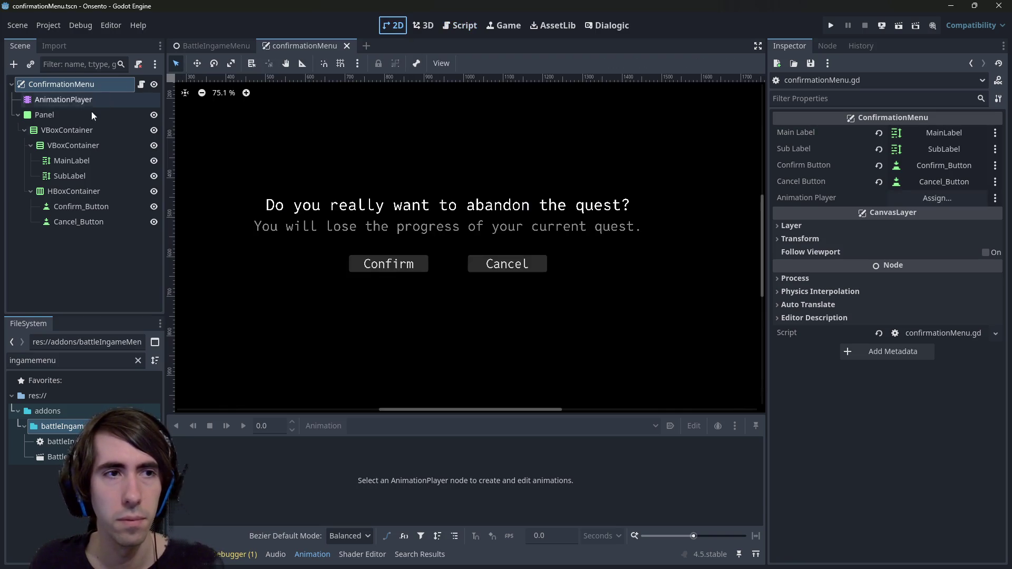
drag(63, 100, 937, 198)
scroll(520, 314, down, 2)
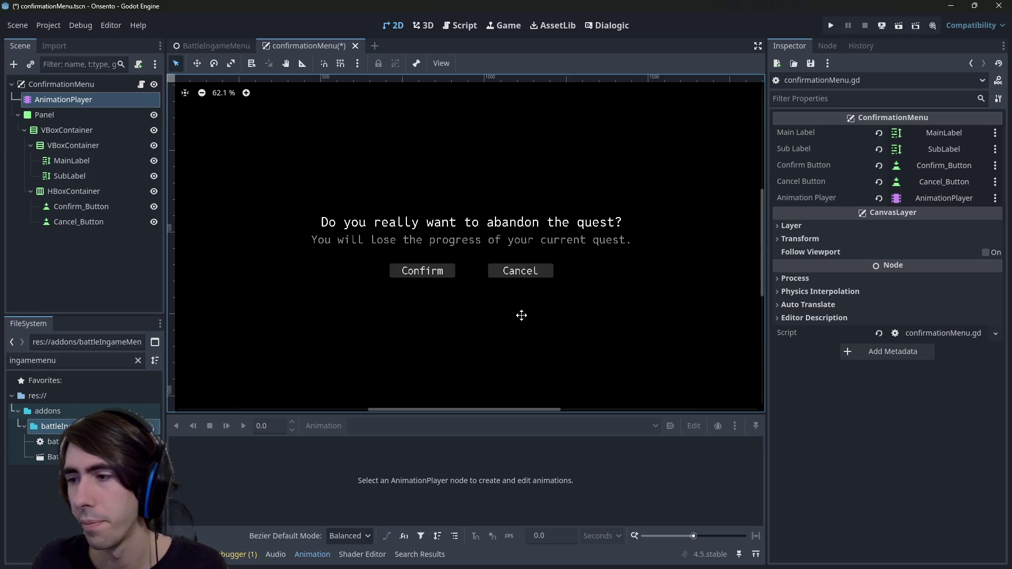
scroll(489, 297, down, 3)
scroll(469, 301, up, 3)
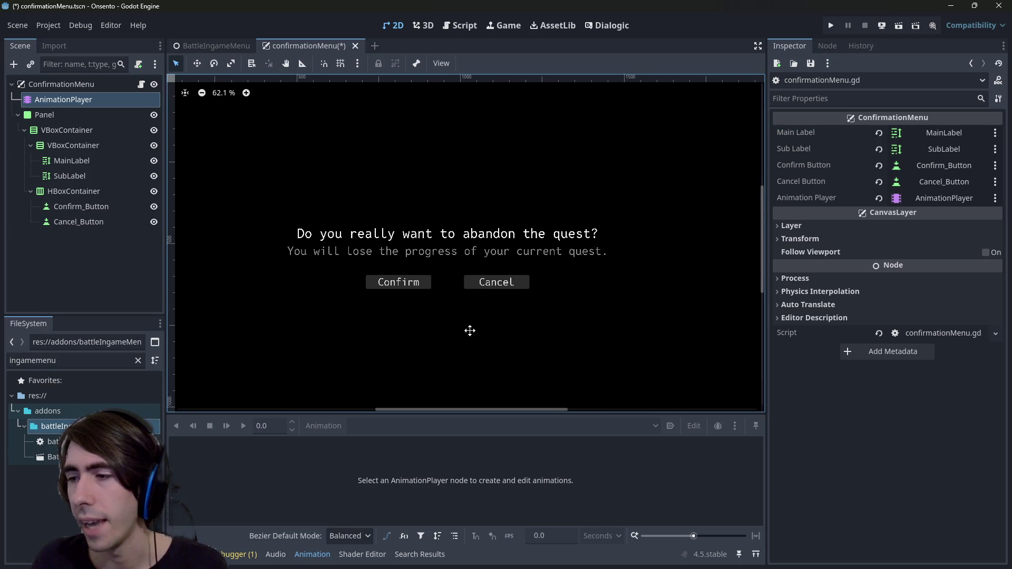
key(ctrl+s)
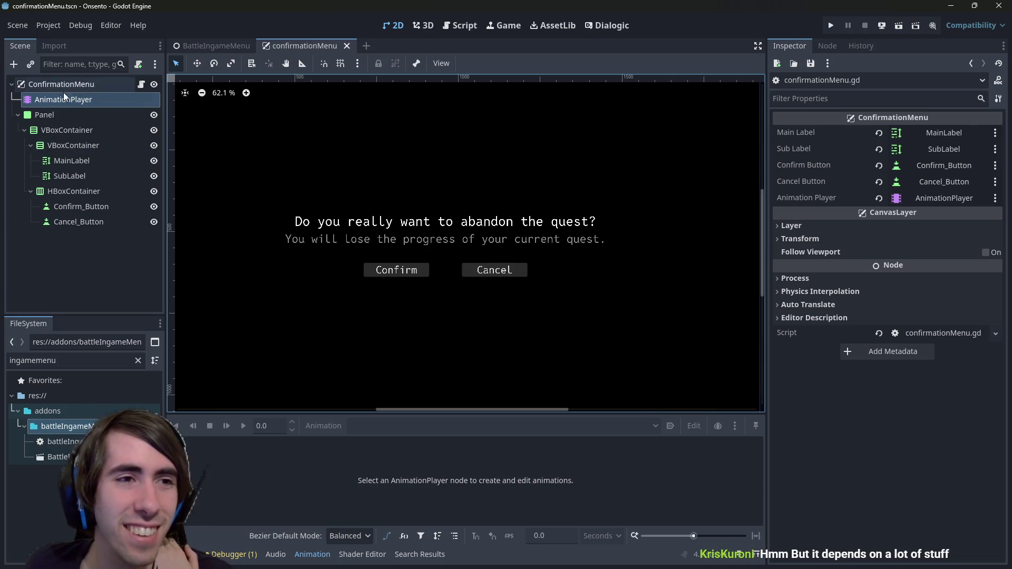
click(52, 99)
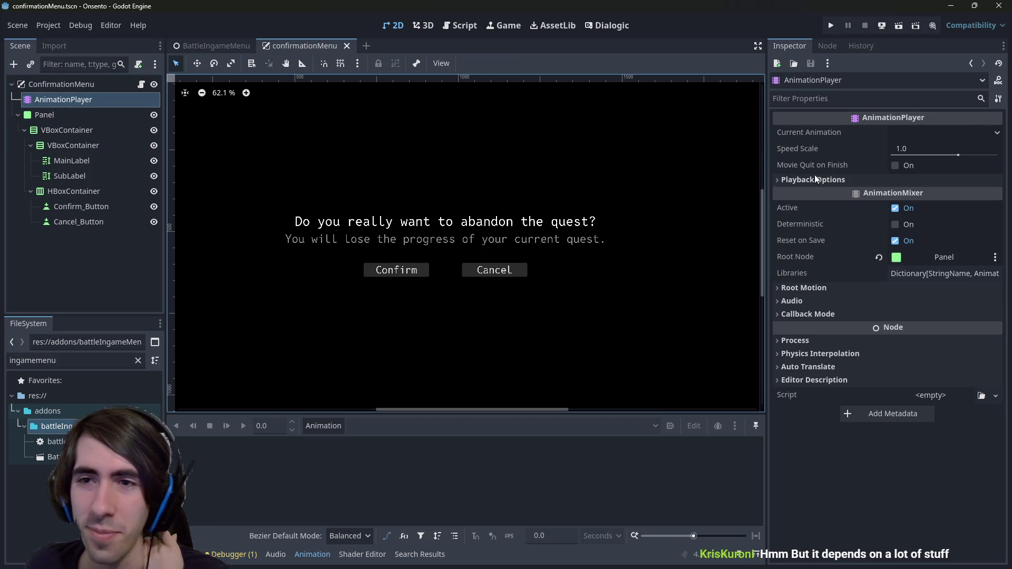
click(922, 132)
click(930, 151)
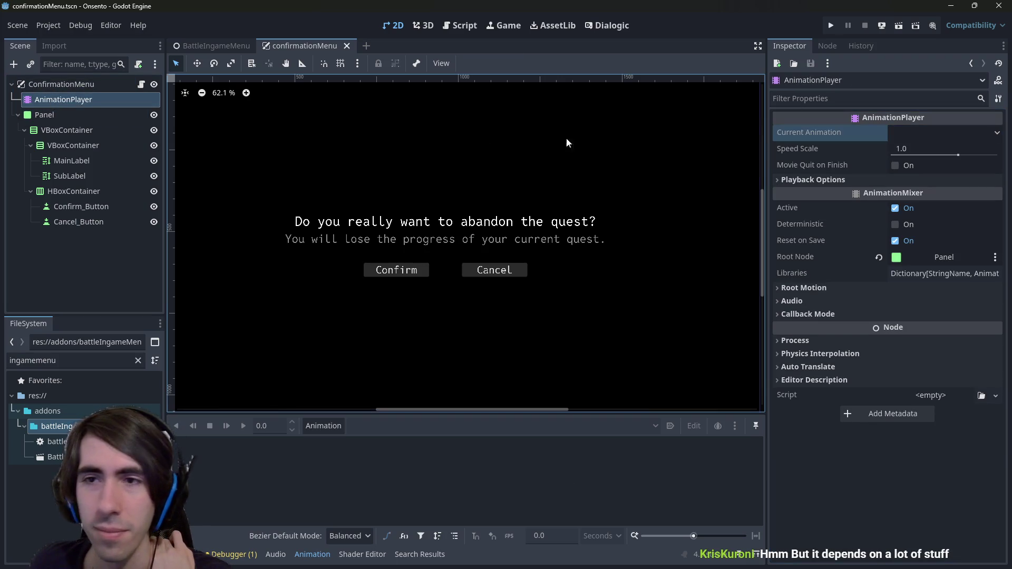
Create a new 'open' animation with a Panel:modulate property track.
click(317, 425)
click(340, 445)
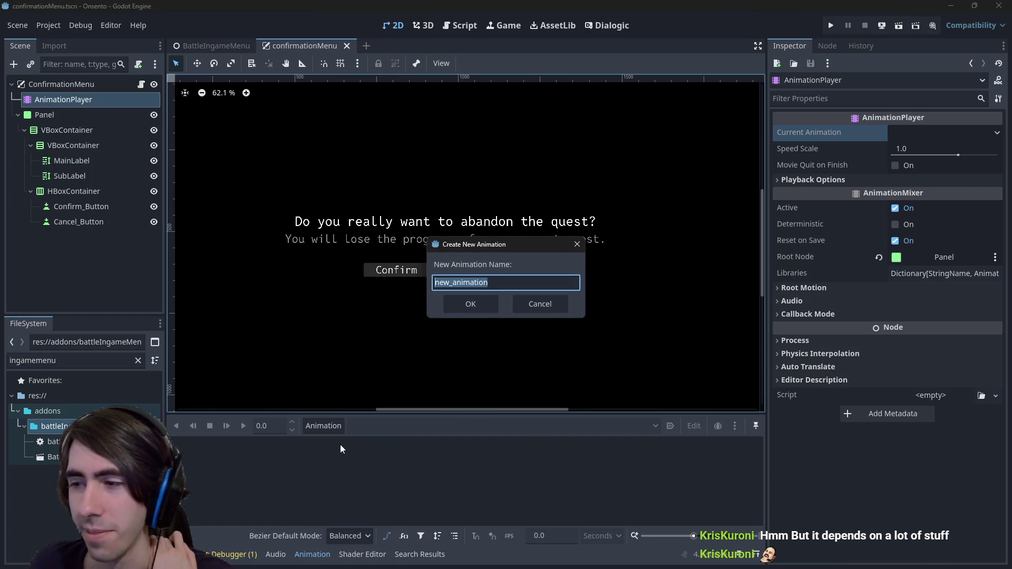
text(open)
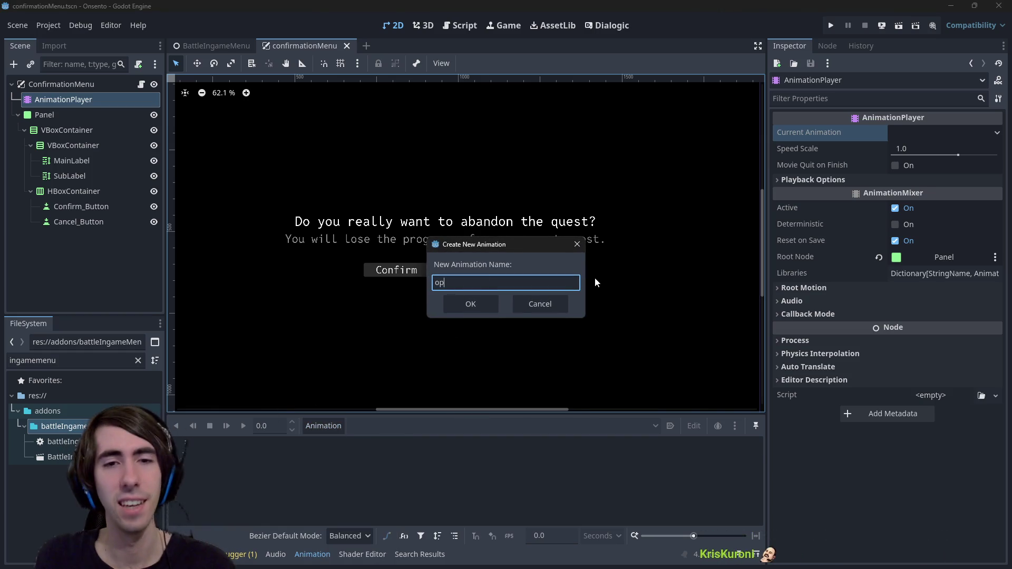
key(Return)
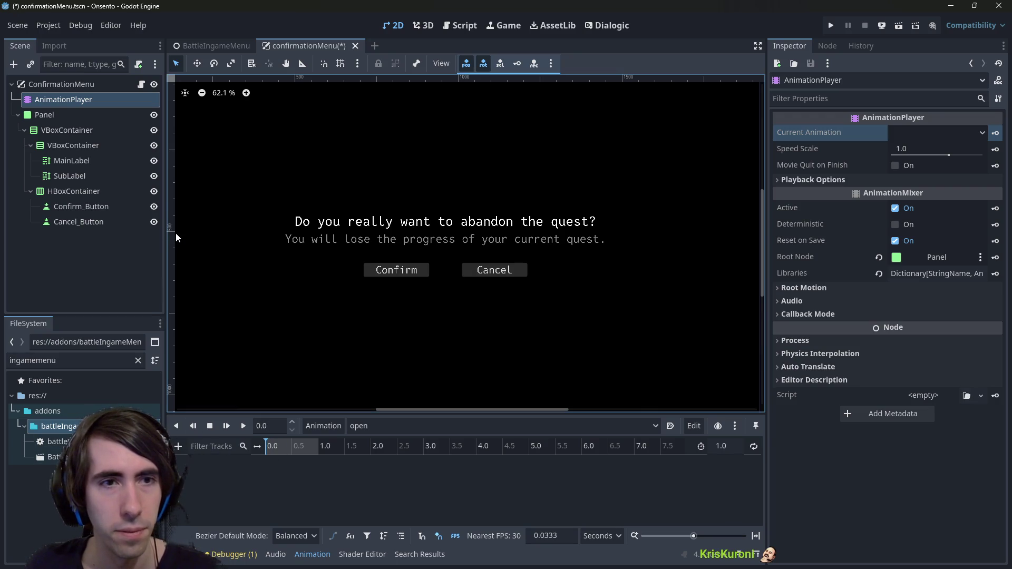
click(178, 447)
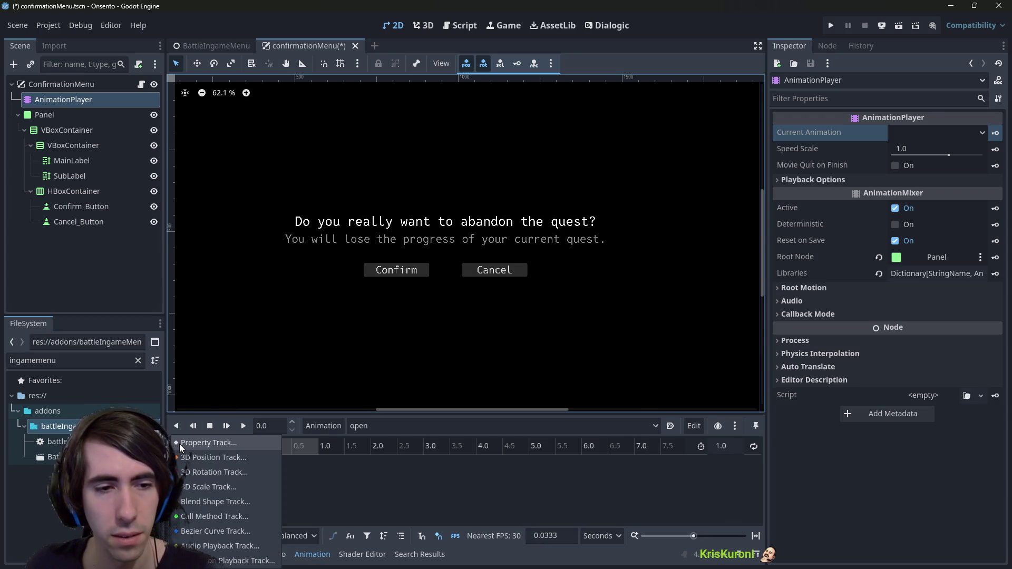
click(180, 444)
double_click(469, 163)
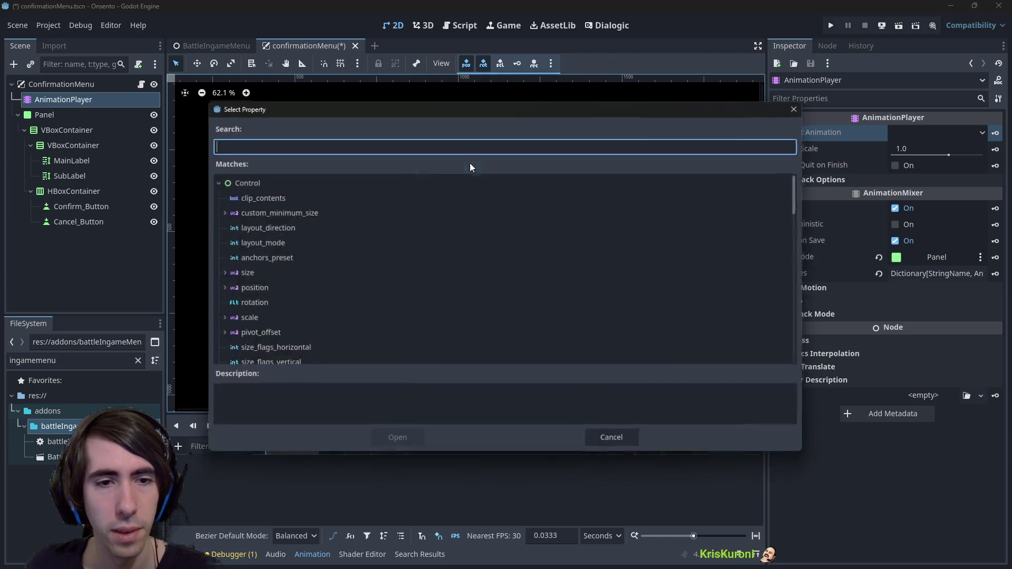
text(modul)
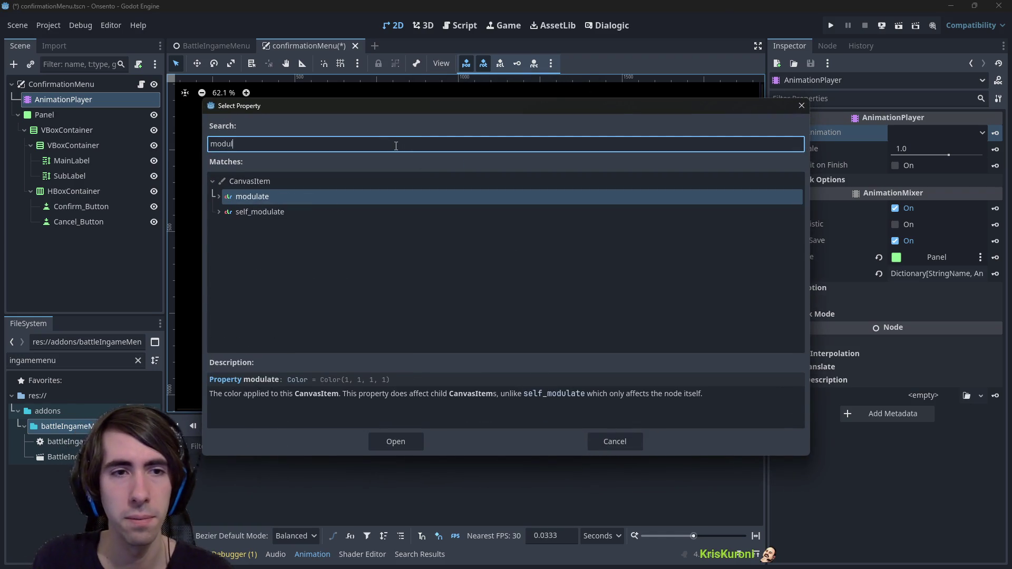
key(Return)
Key the modulate track at time 0 with a fully transparent colour and save.
right_click(269, 485)
click(288, 493)
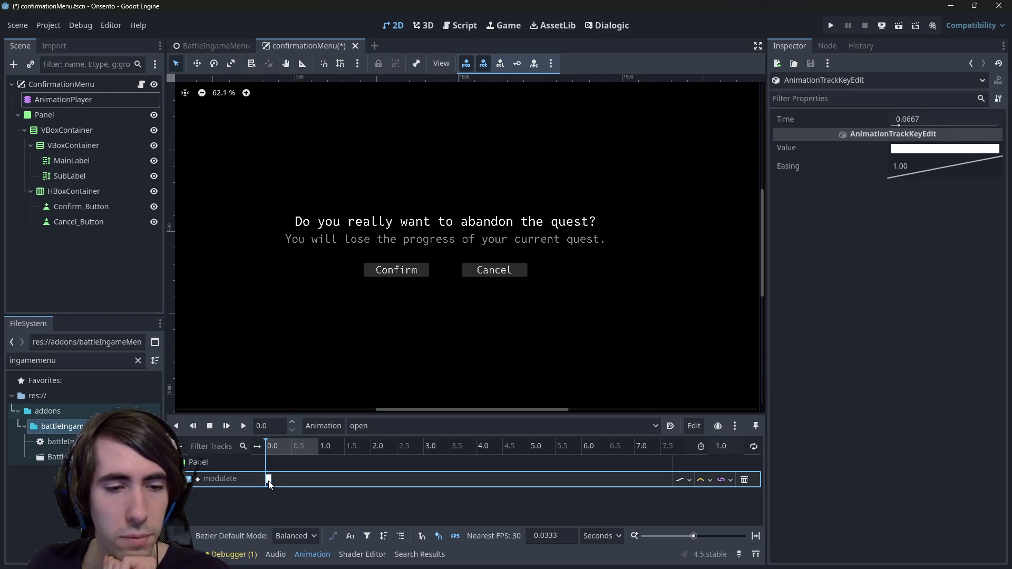
click(910, 119)
text(0)
key(Return)
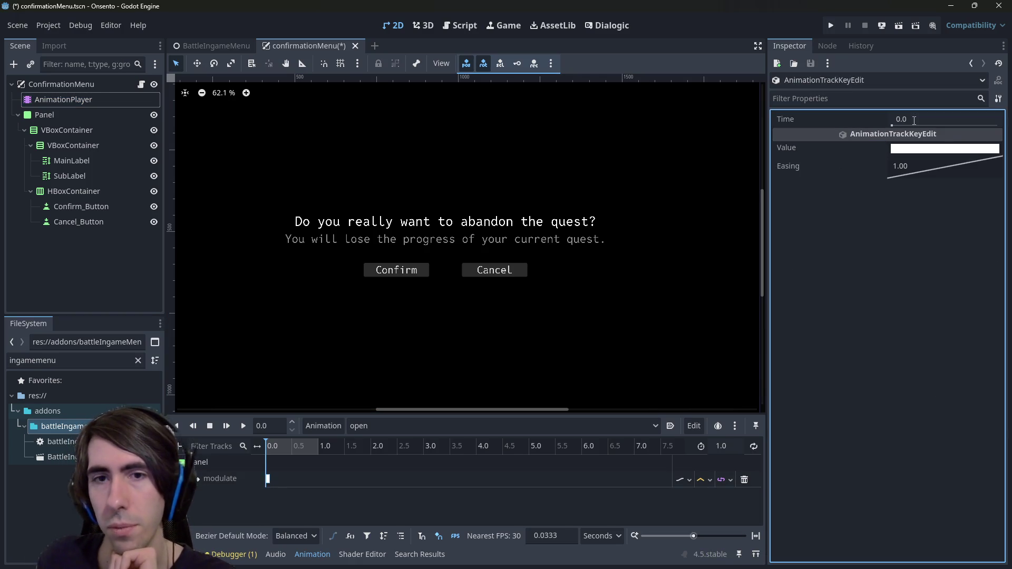
click(945, 148)
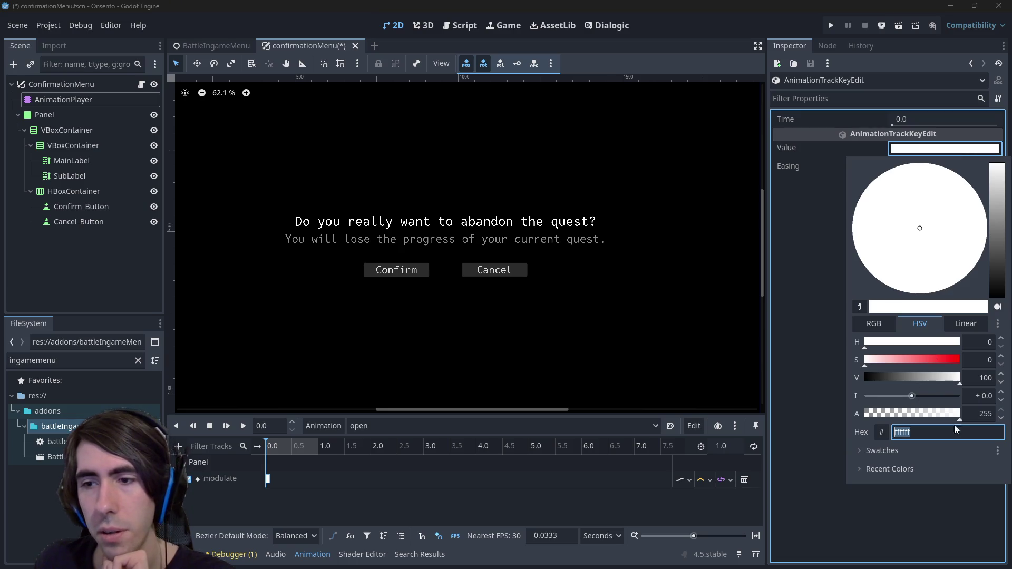
drag(909, 413, 678, 414)
click(677, 413)
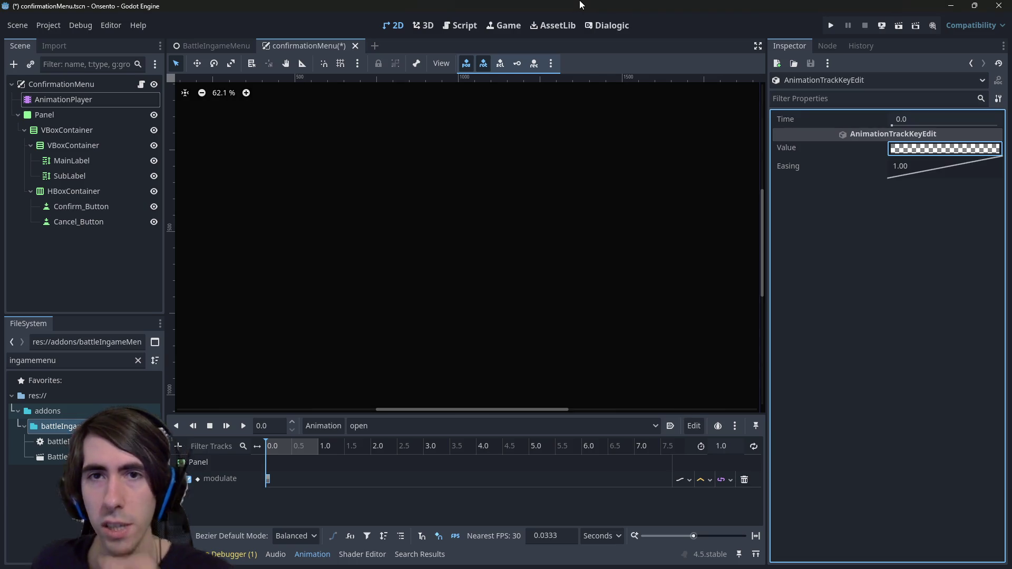
key(ctrl+s)
Key modulate at 0.5 as opaque white, set the animation length to 0.5 seconds, and save.
right_click(293, 474)
click(297, 476)
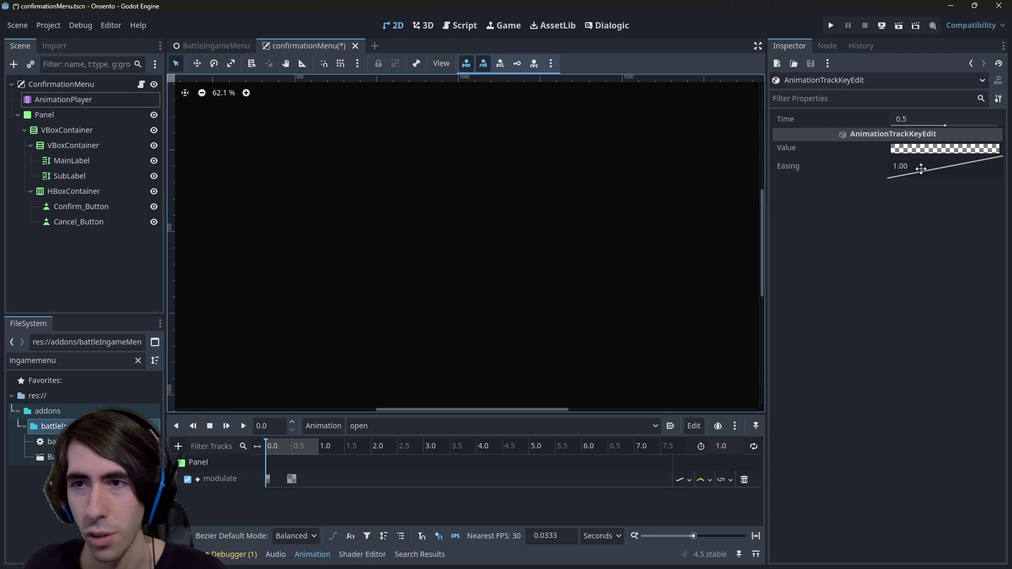
click(929, 148)
drag(896, 413, 964, 413)
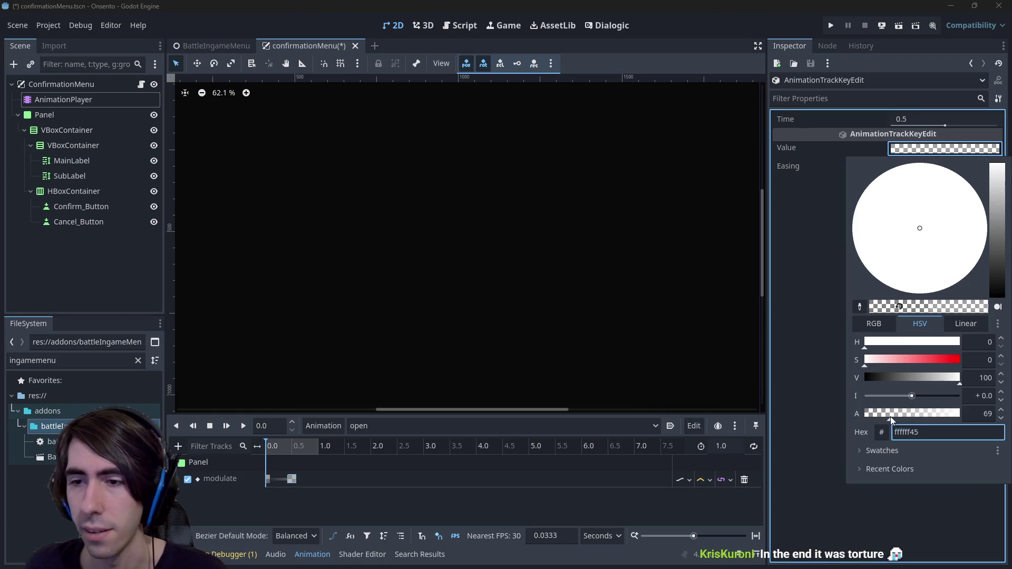
click(603, 4)
key(ctrl+s)
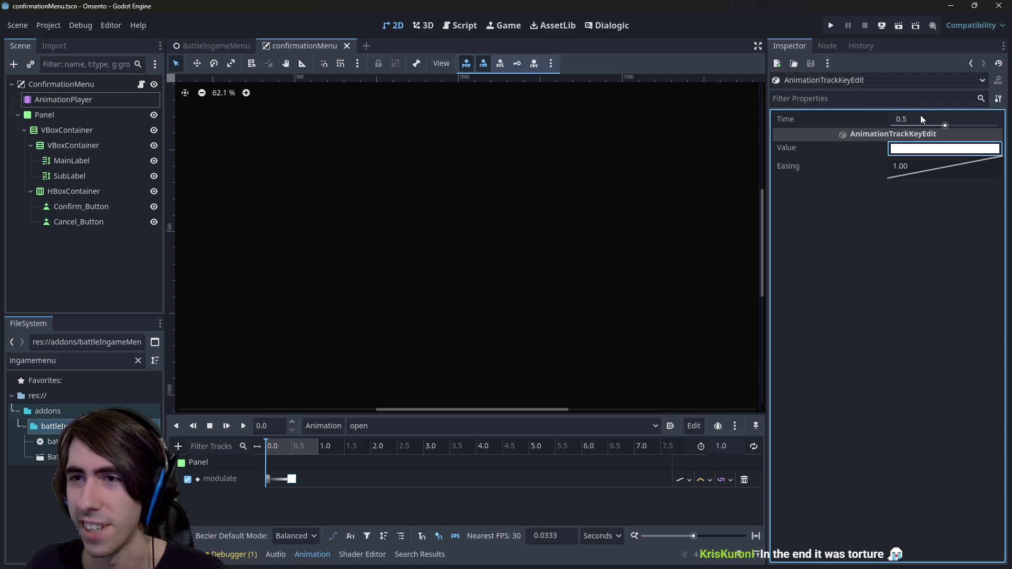
click(719, 446)
text(0.5)
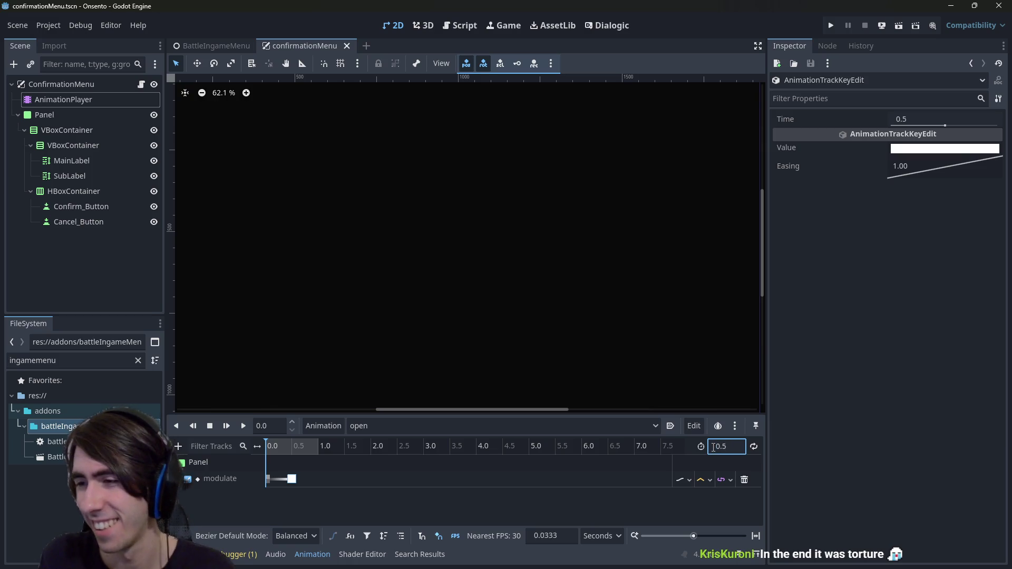
key(Return)
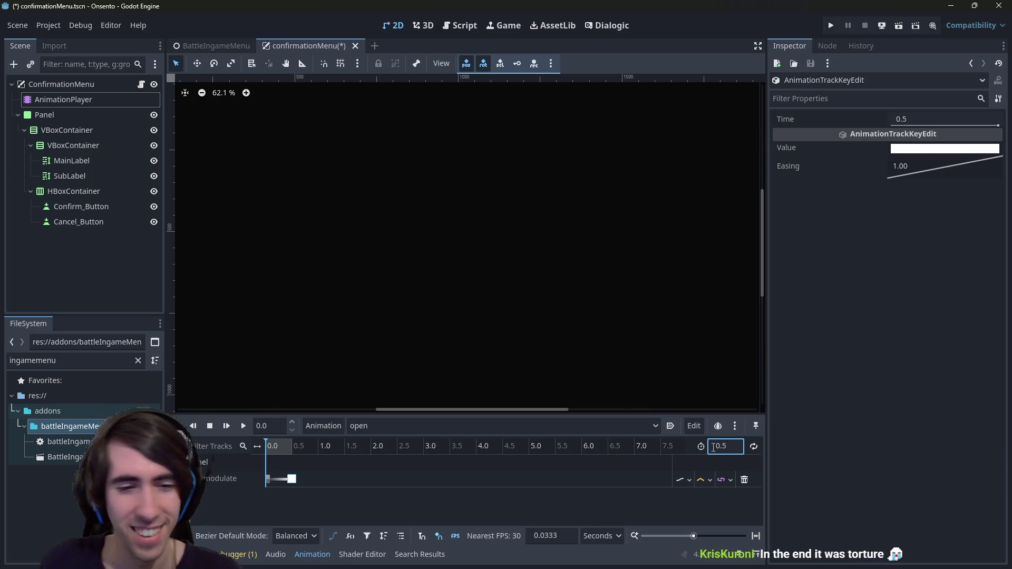
key(ctrl+s)
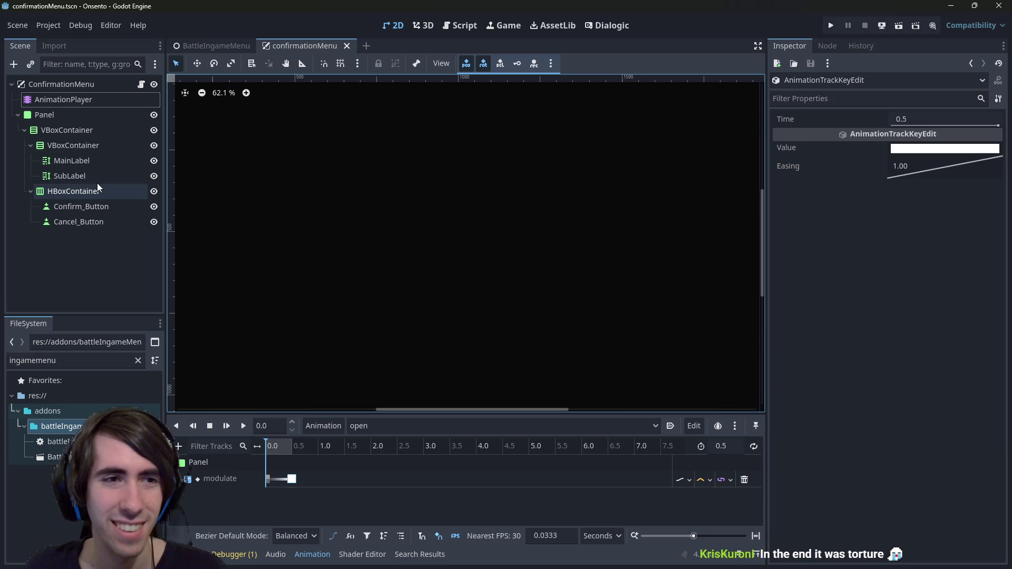
Add a ConfirmationMenu:visible property track to the 'open' animation.
click(178, 447)
double_click(486, 133)
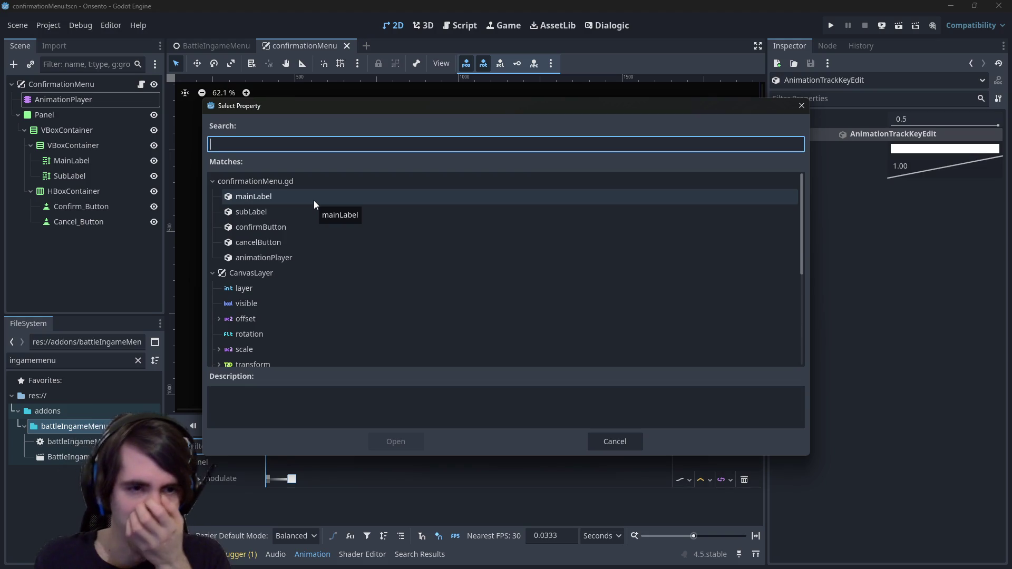
click(298, 305)
double_click(299, 306)
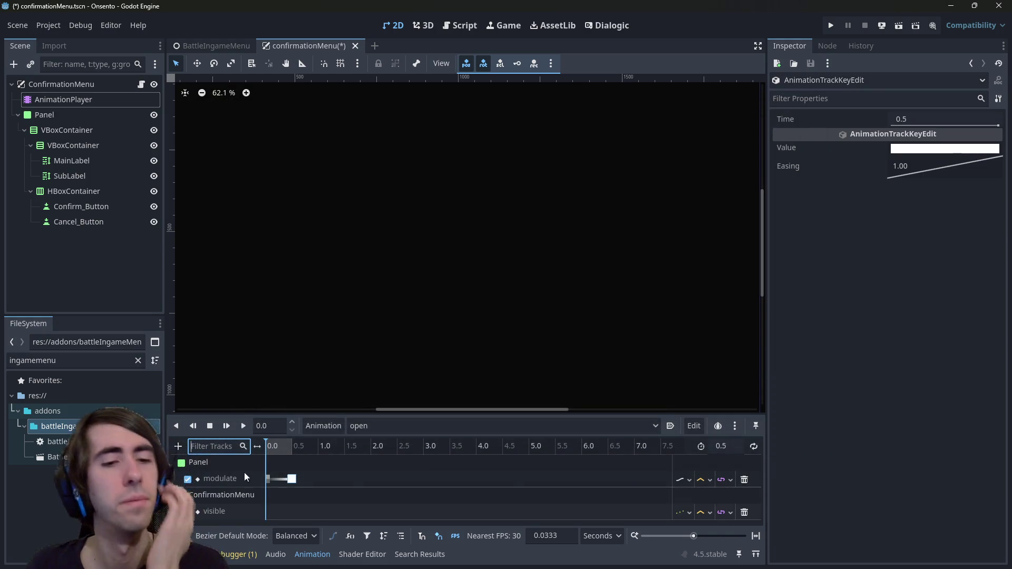
Insert visible On keys at 0 and 0.5 seconds and save the scene.
right_click(269, 510)
click(293, 477)
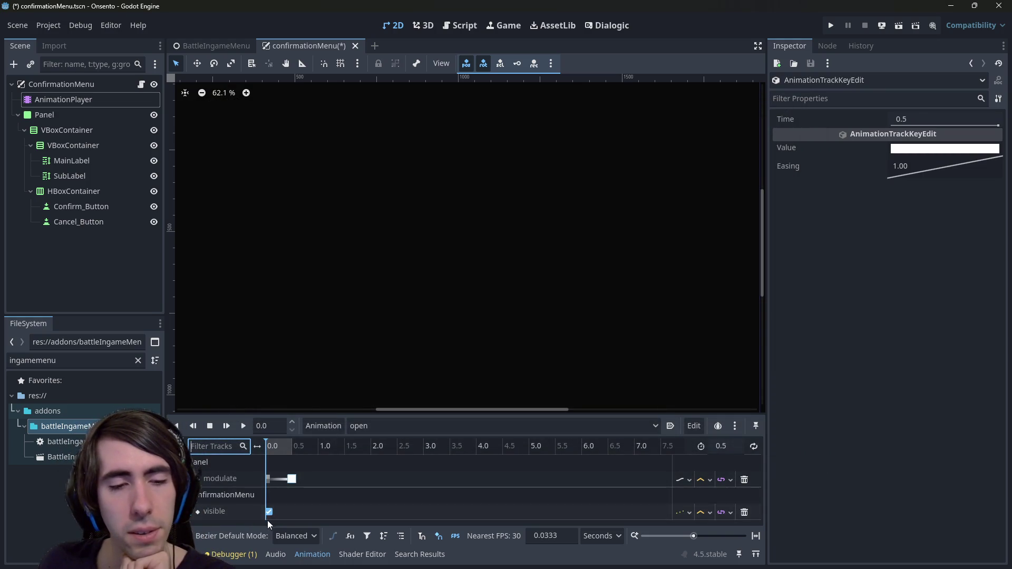
click(929, 118)
text(0)
key(Return)
right_click(292, 470)
click(300, 479)
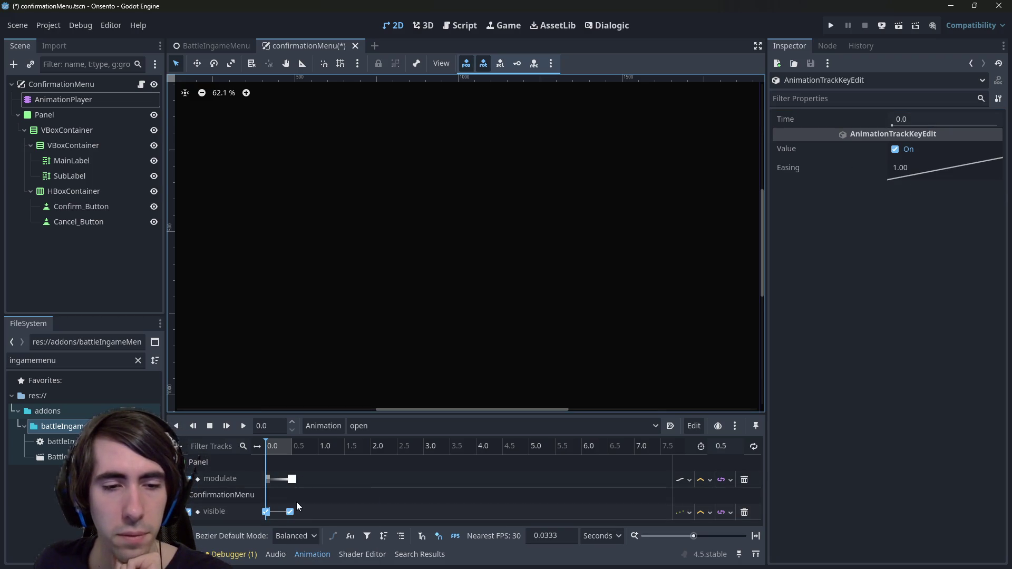
click(947, 120)
text(0.5)
key(Return)
key(ctrl+s)
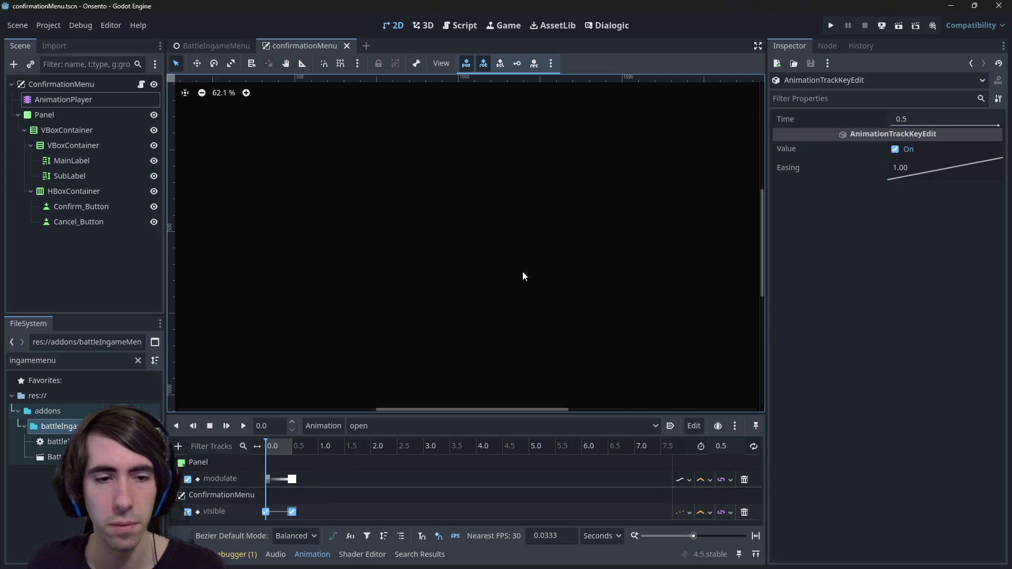
Give the modulate 0.5 key an easing of 1.93, save, and browse the animation options.
click(292, 478)
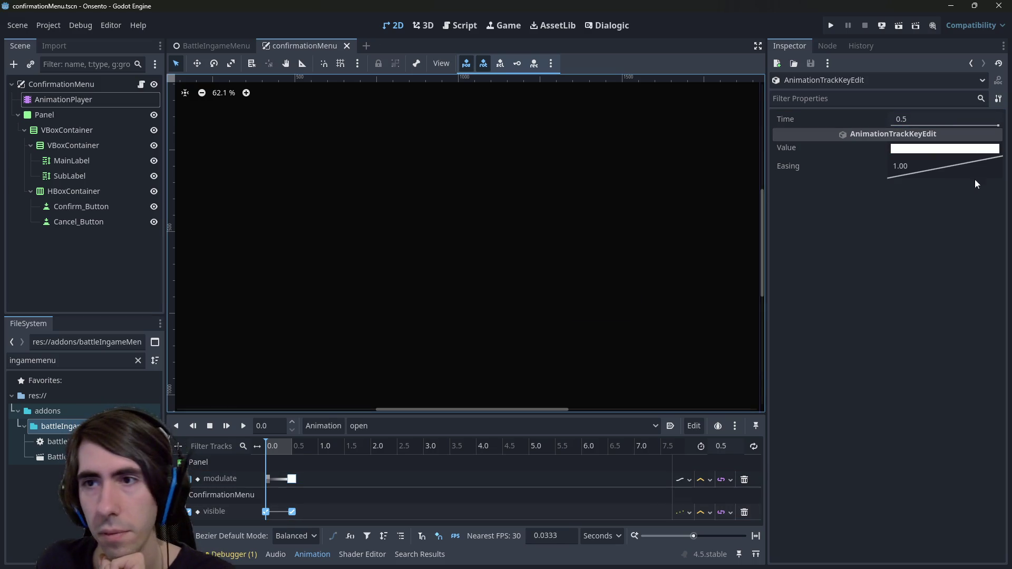
drag(946, 167, 953, 171)
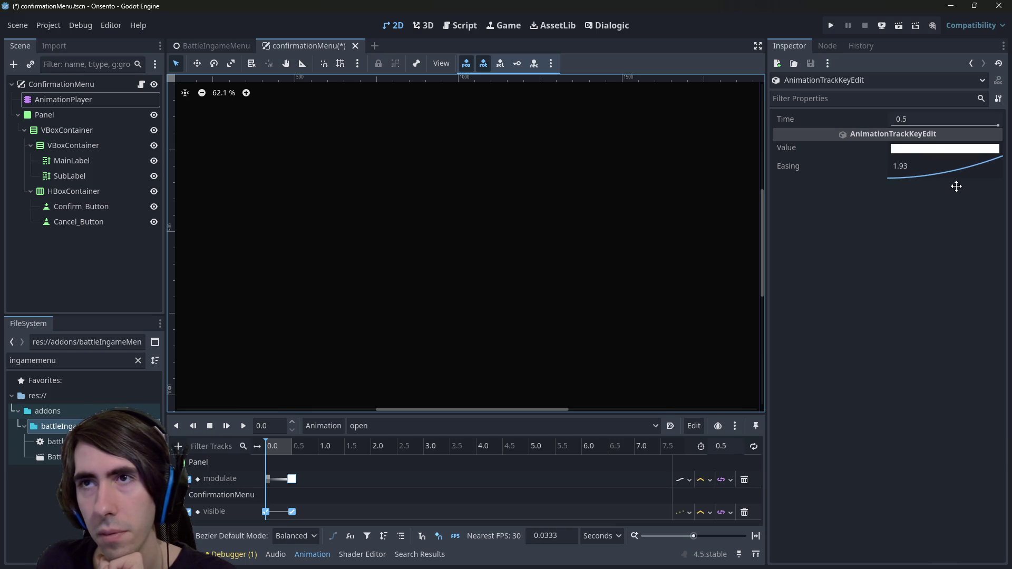
key(ctrl+s)
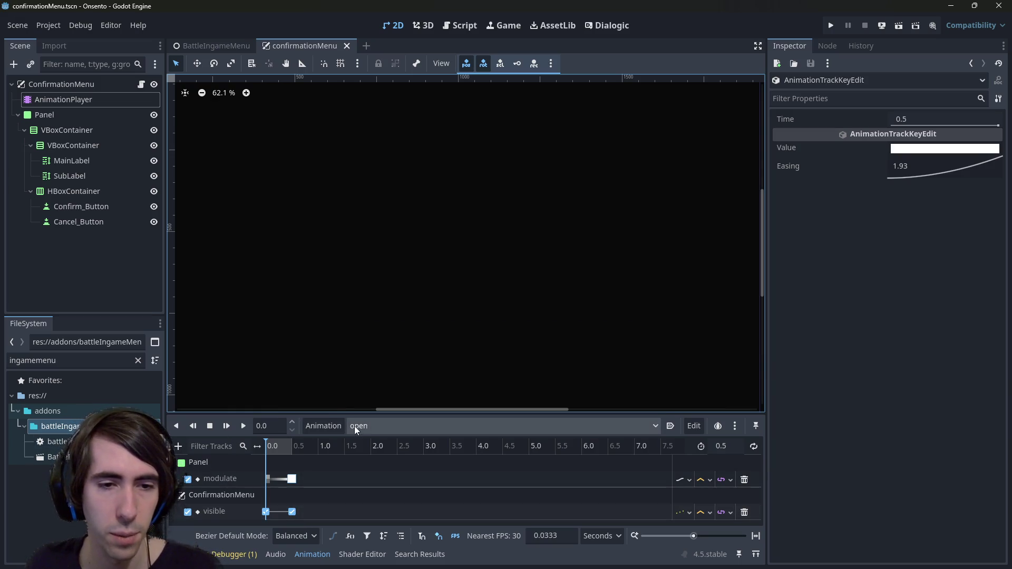
click(371, 428)
click(693, 426)
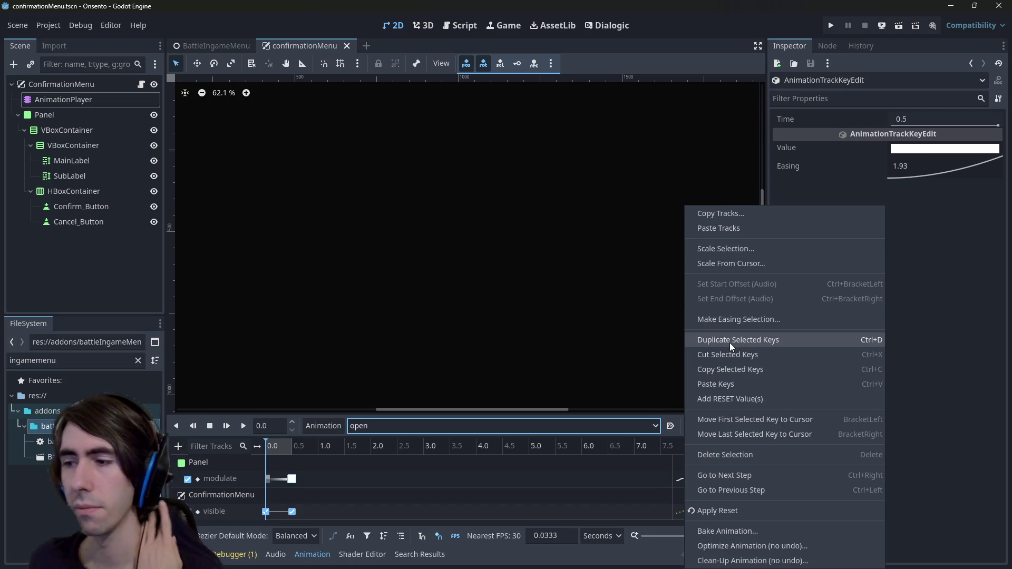
Duplicate 'open' as a 'close' animation, turn visibility off at its 0.5 key, and save.
click(335, 435)
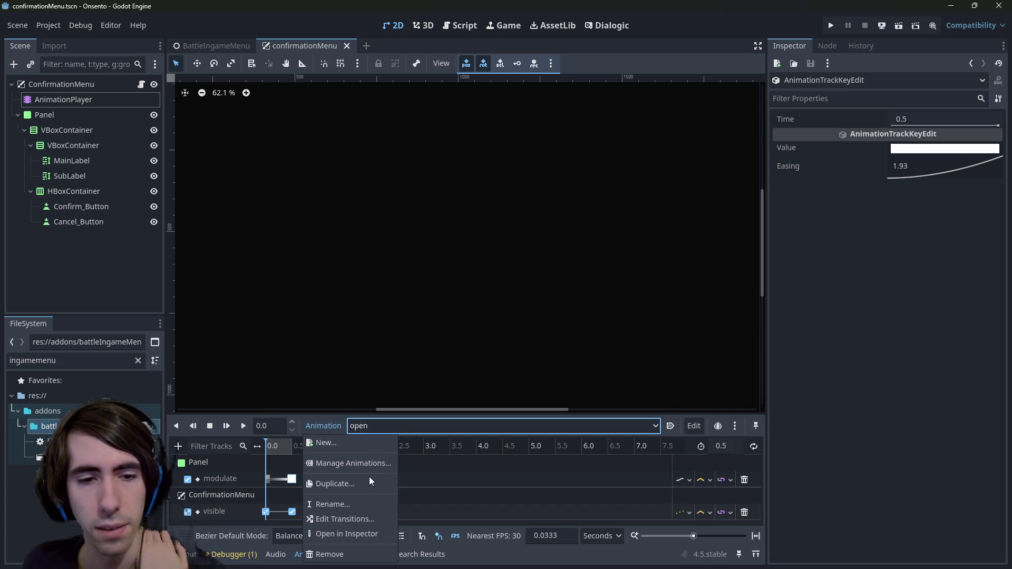
click(368, 481)
text(close)
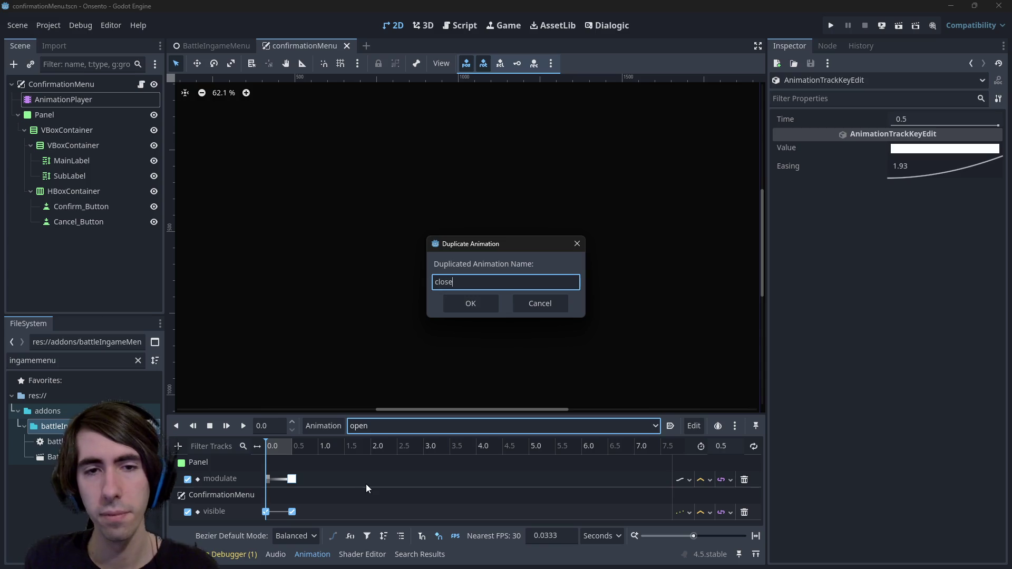
key(Return)
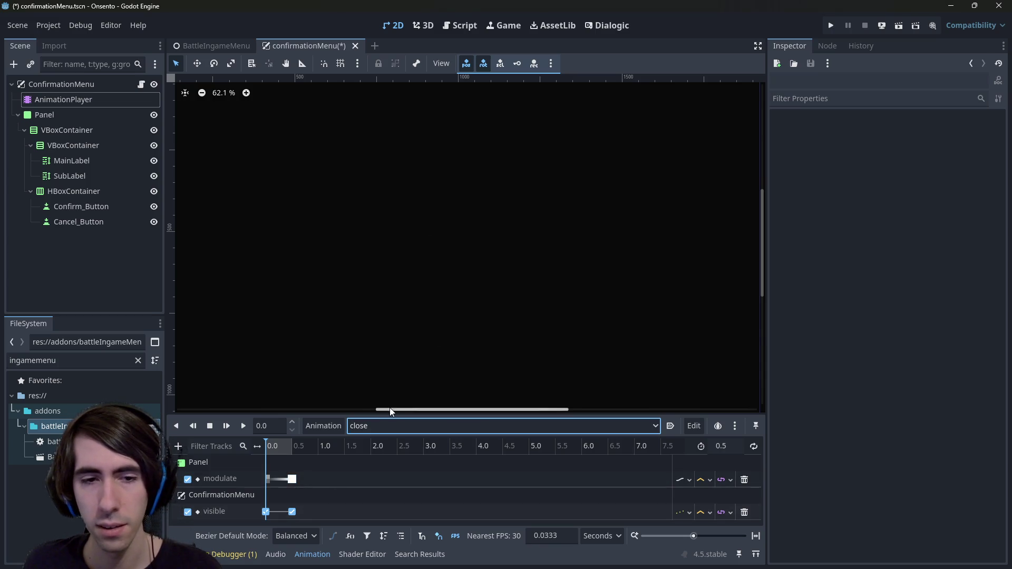
click(292, 512)
click(917, 152)
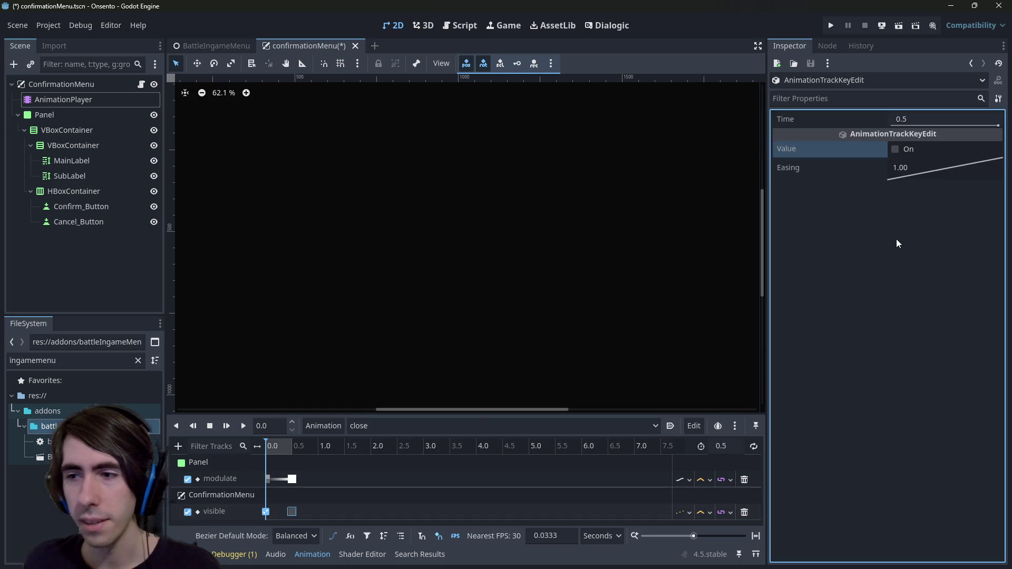
key(ctrl+s)
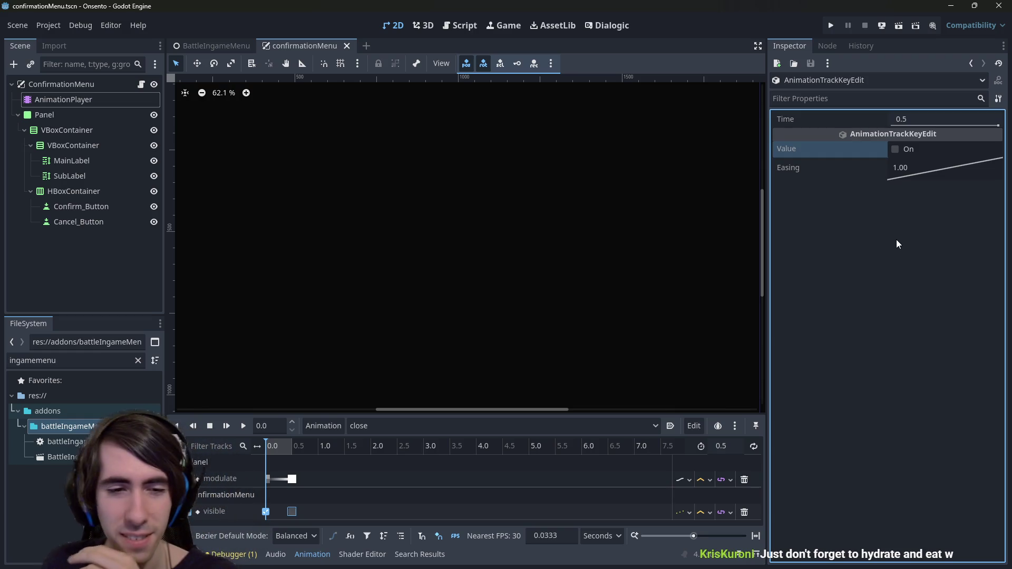
Make the close animation's 0.5 modulate key fully transparent and try colours on the 0.0 key.
click(292, 479)
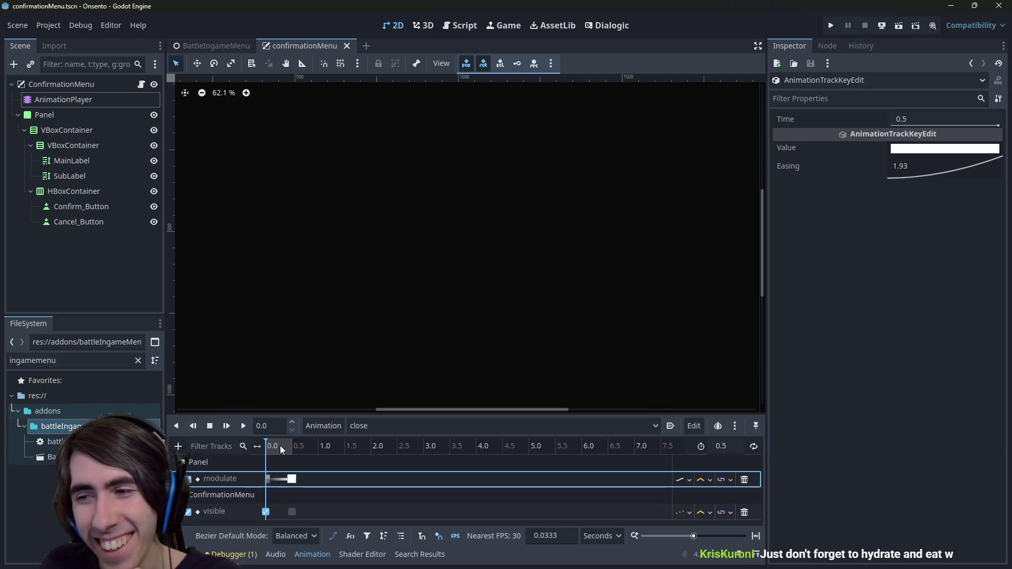
mouse_move(275, 443)
mouse_down()
mouse_move(293, 450)
mouse_move(267, 453)
mouse_up()
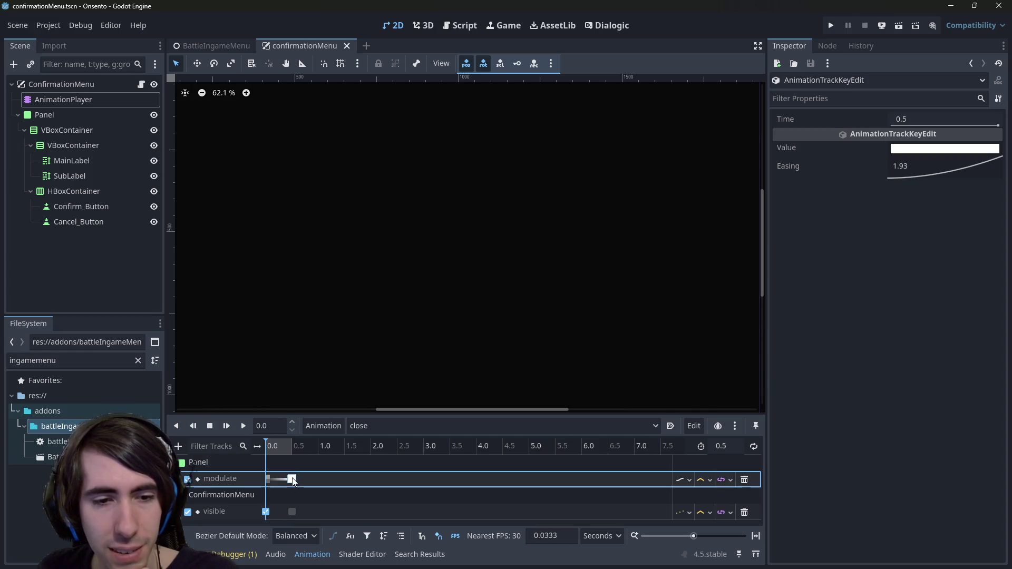
click(927, 150)
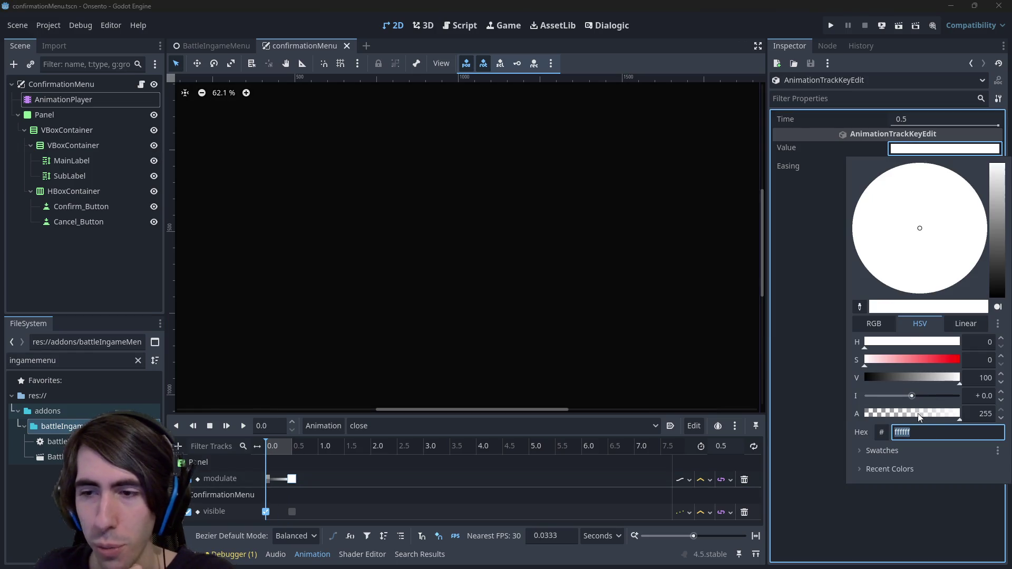
drag(918, 413, 800, 433)
click(280, 487)
click(269, 479)
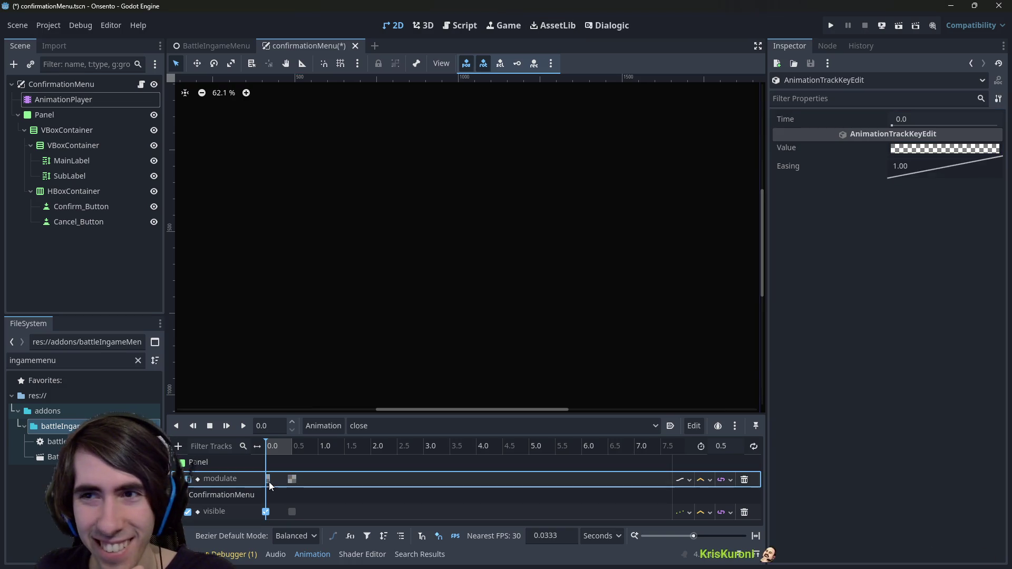
click(931, 148)
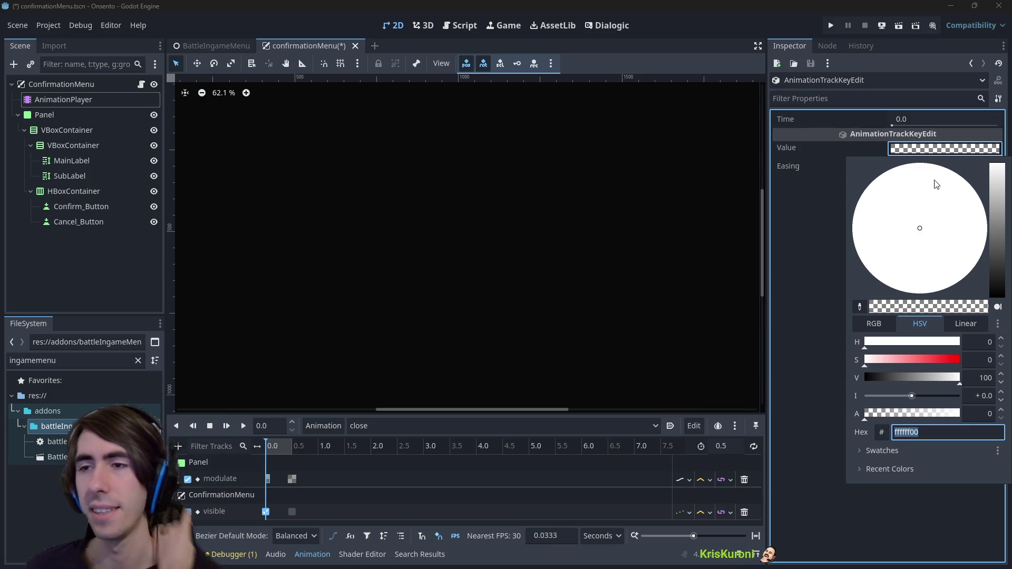
drag(995, 272, 1007, 366)
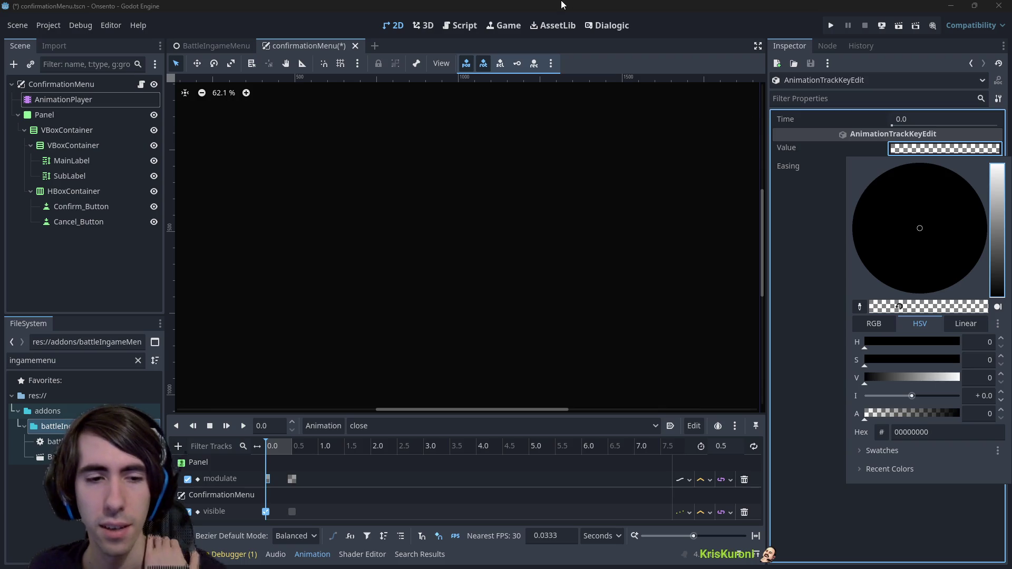
drag(996, 237, 996, 170)
click(924, 150)
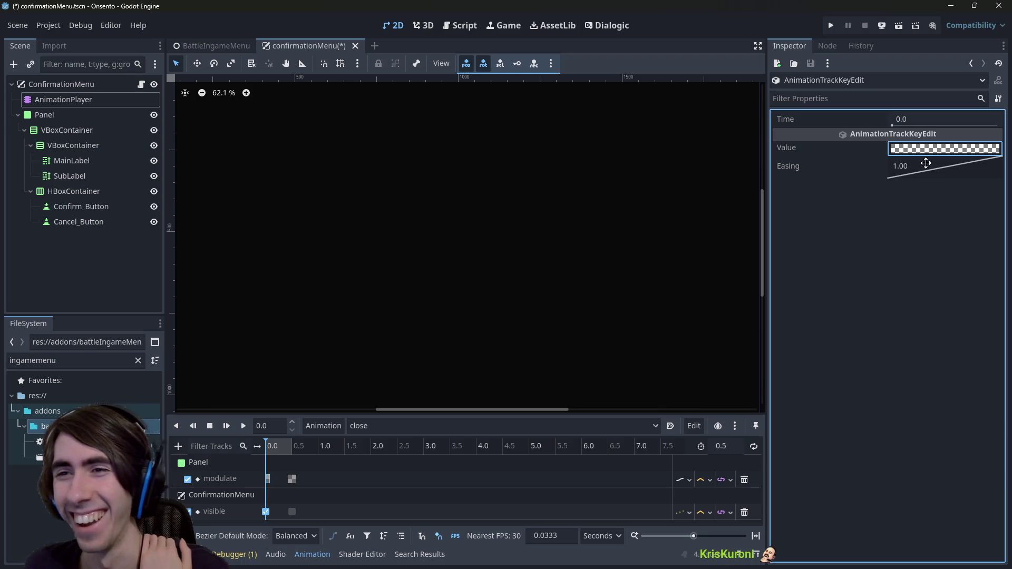
Set the 0.0 modulate key to opaque white with a 0.378 ease-out curve and save the scene.
click(292, 479)
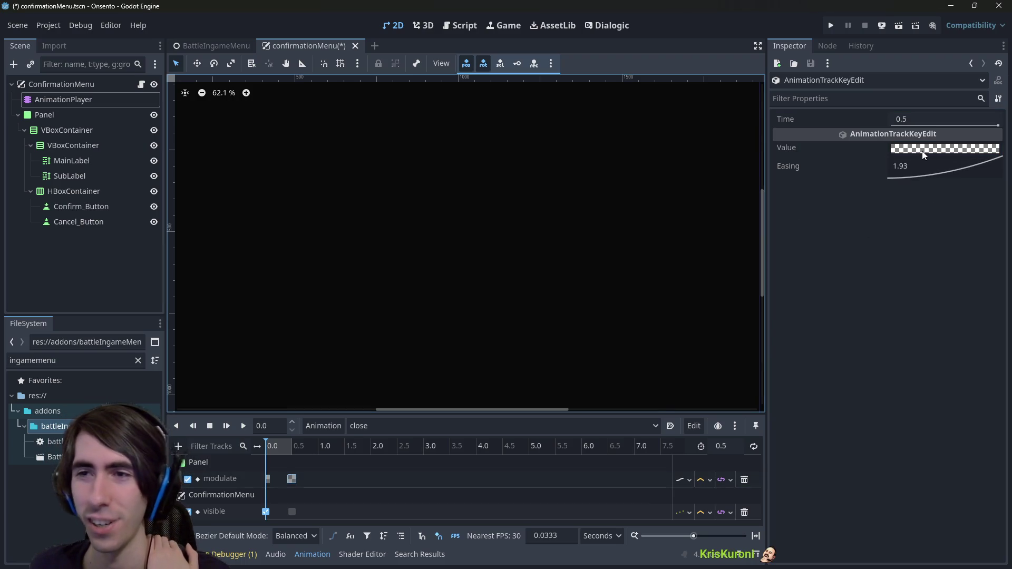
click(922, 151)
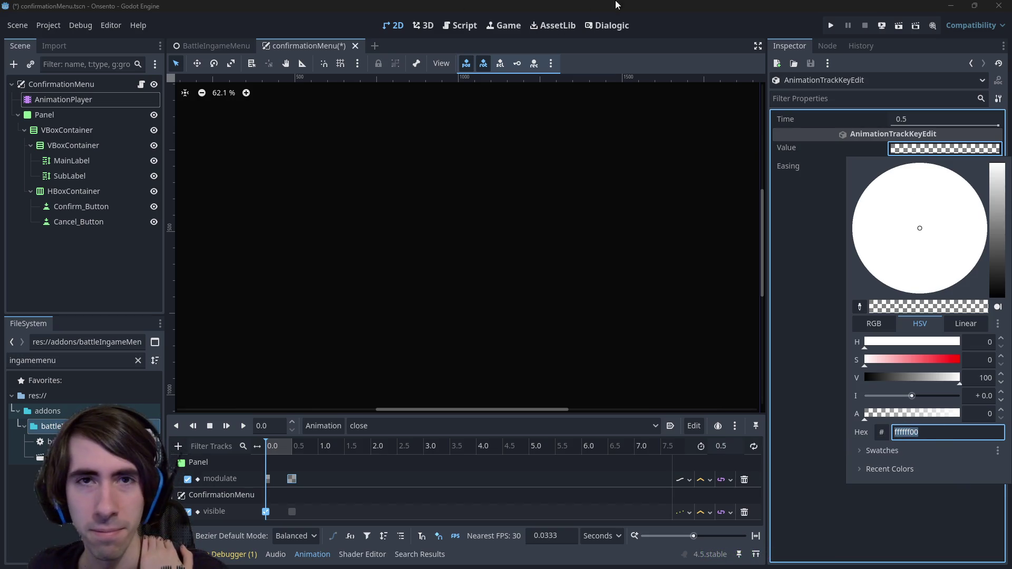
click(267, 479)
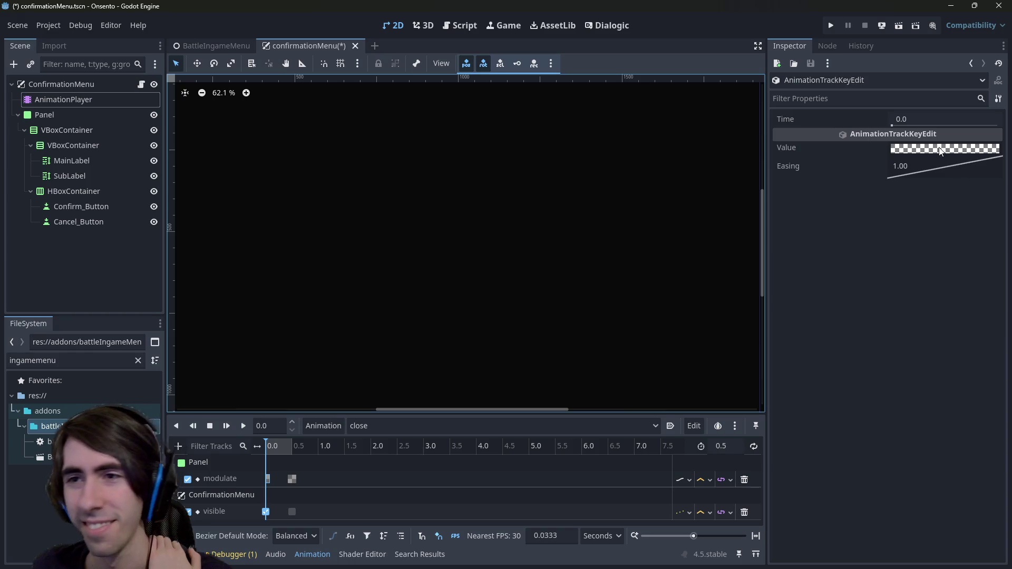
click(940, 151)
drag(935, 386, 980, 387)
click(889, 156)
mouse_move(888, 156)
mouse_down()
mouse_move(911, 169)
mouse_move(933, 210)
mouse_up()
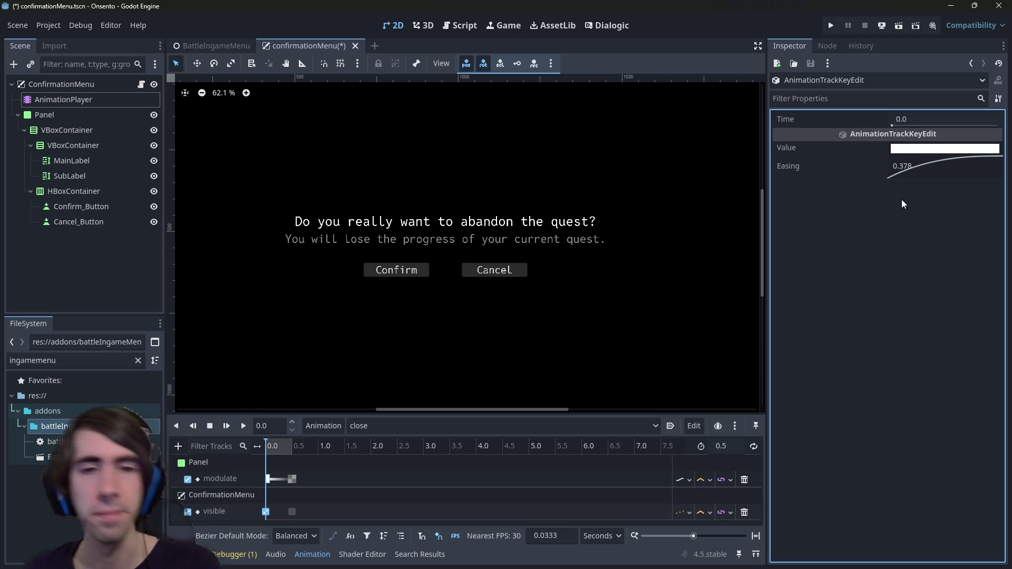
key(ctrl+s)
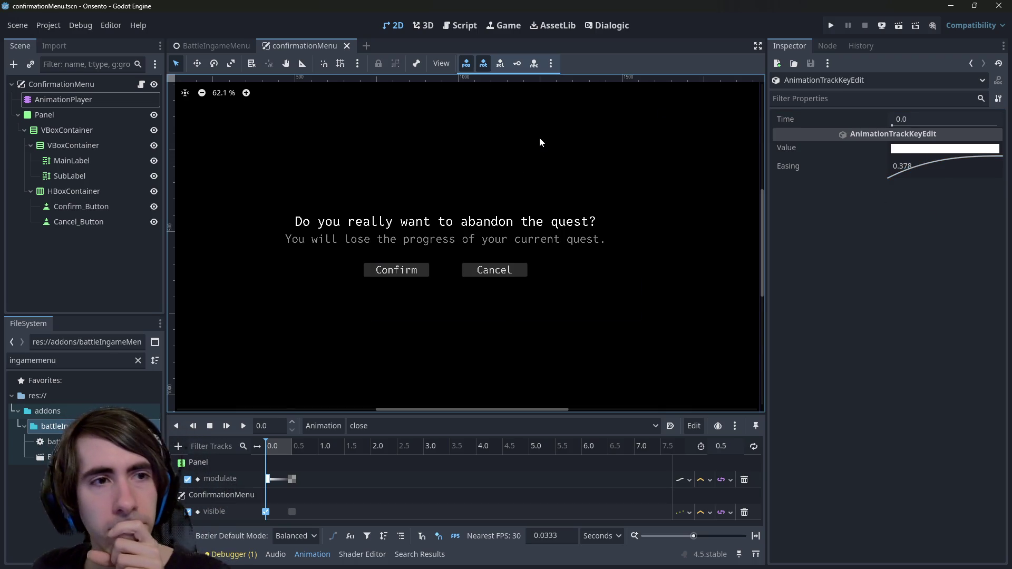
click(76, 85)
Write an open() function calling animationPlayer.play("open") in confirmationMenu.gd and start a second func line.
click(140, 86)
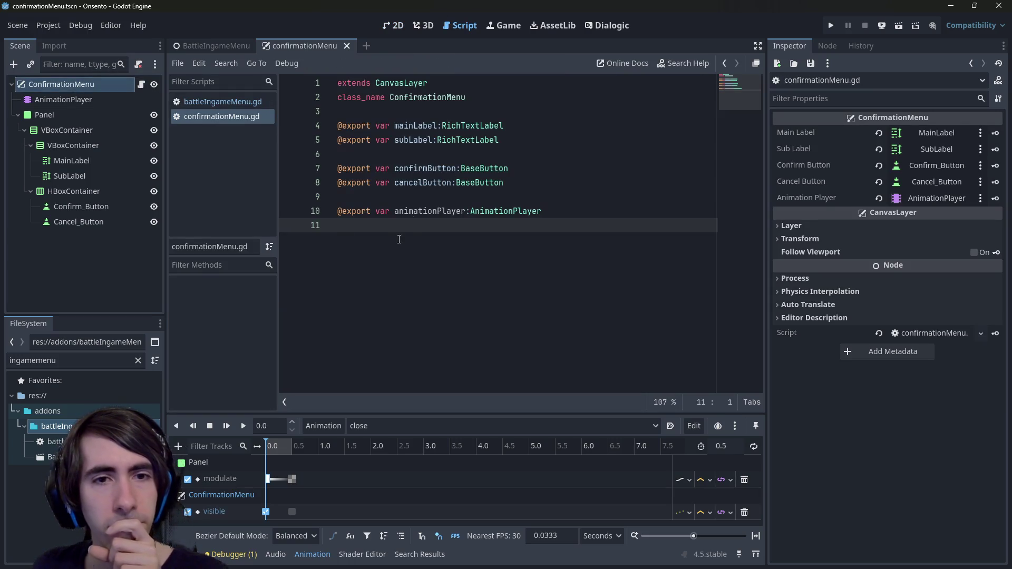
key(Return)
text(c open())
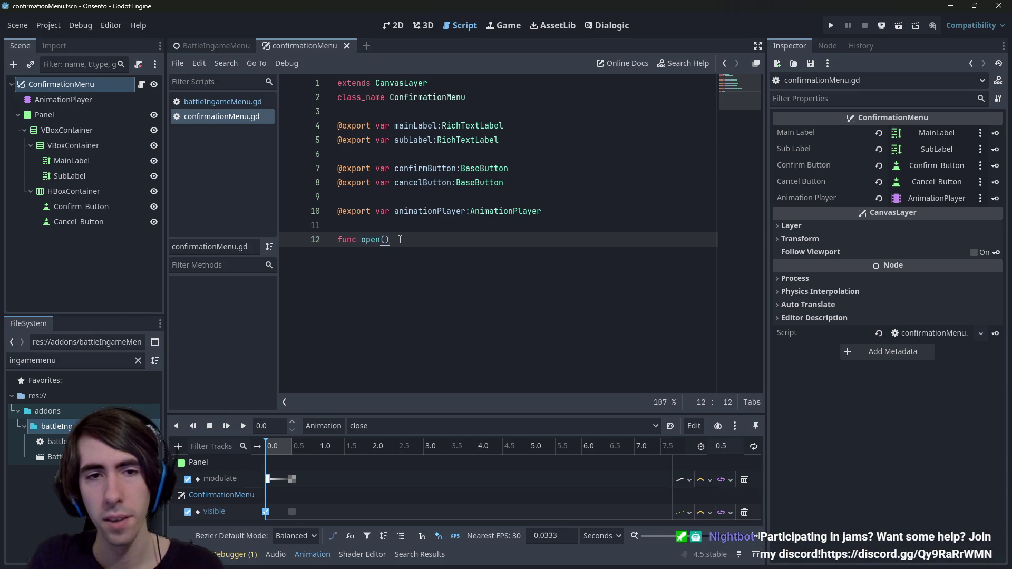
key(Return)
double_click(431, 211)
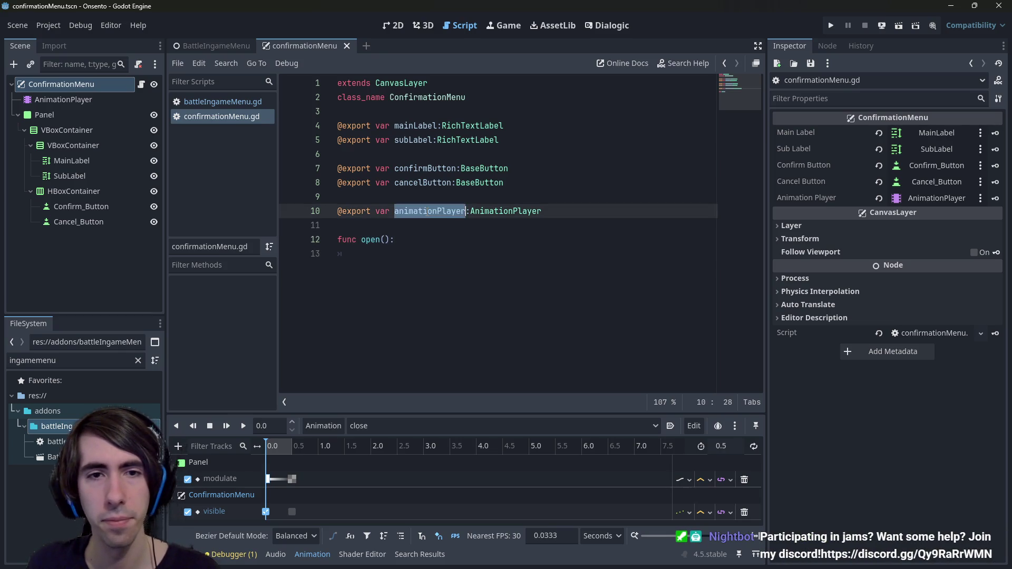
key(ctrl+c)
click(413, 253)
key(ctrl+v)
text(.play)
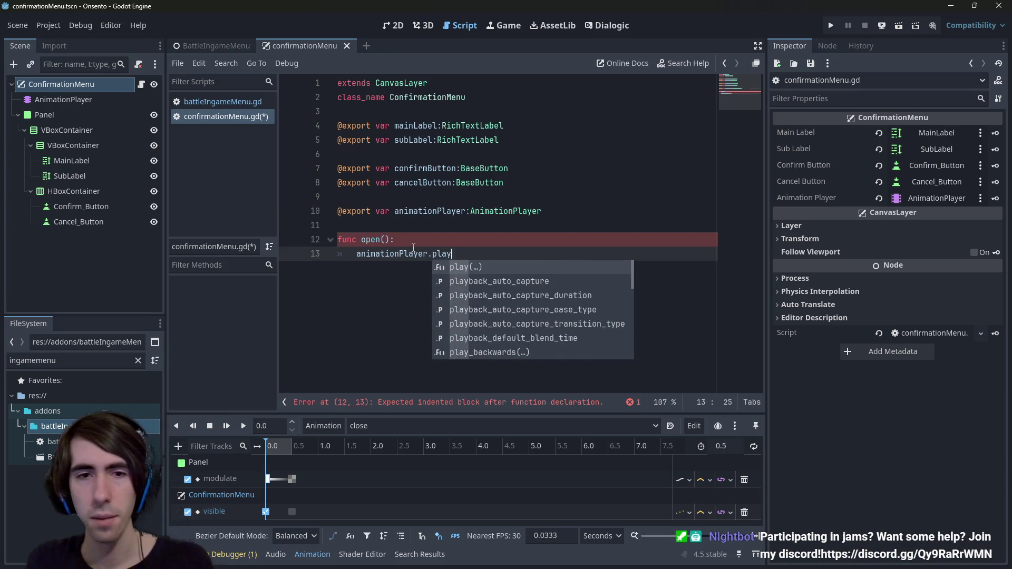
text(("open")
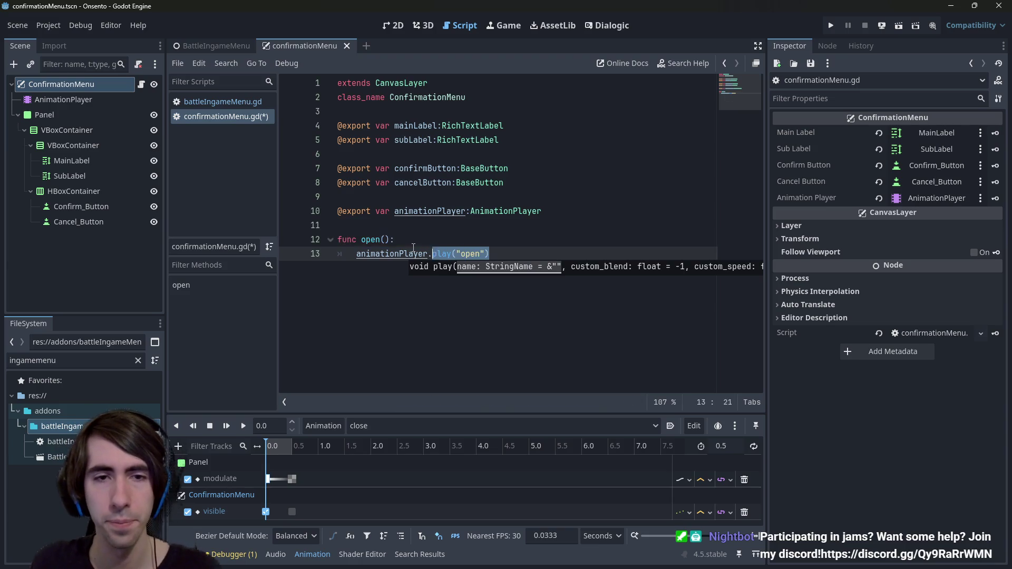
text())
key(Return)
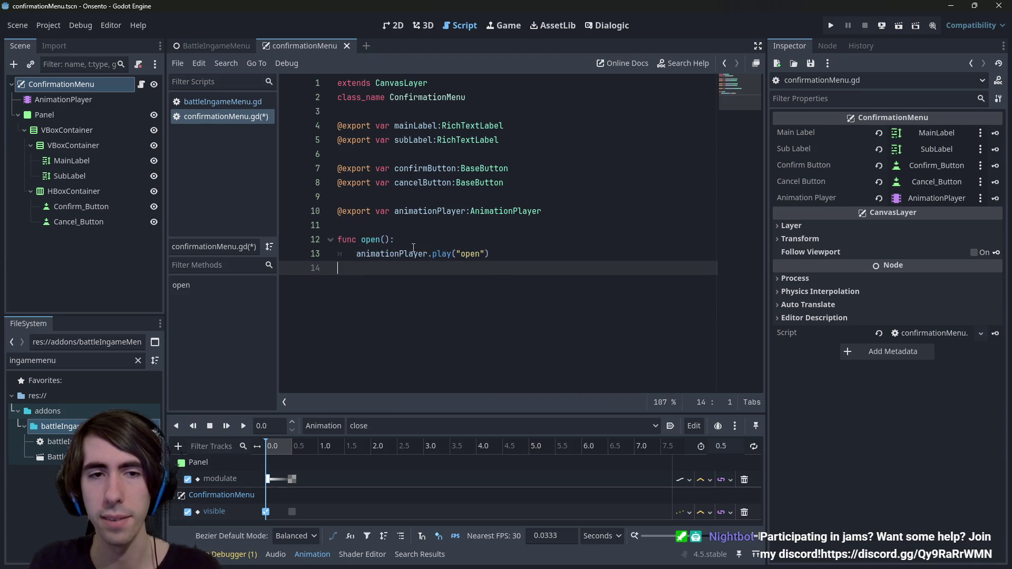
key(Return)
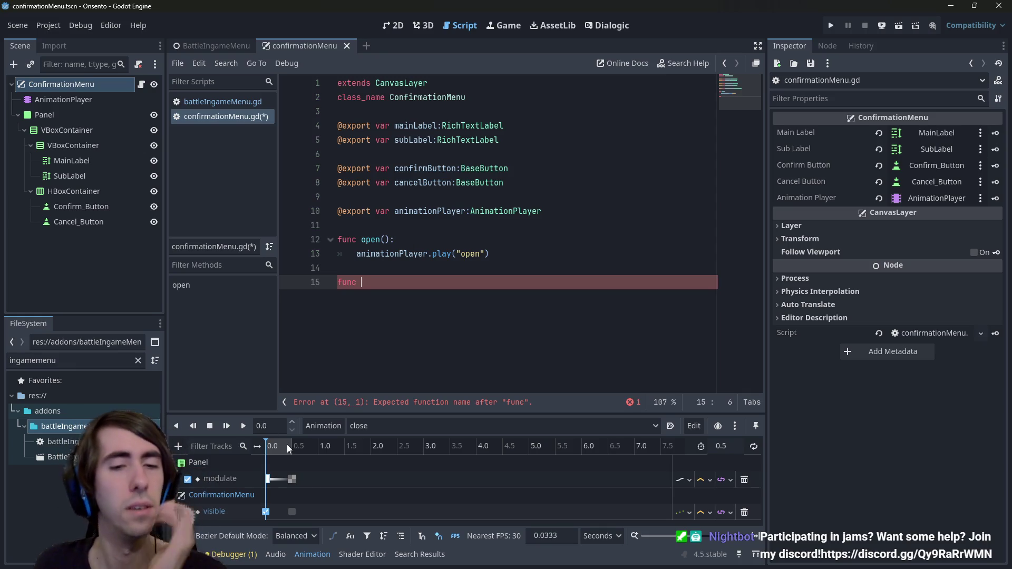
Switch the AnimationPlayer to the 'open' animation and select its modulate keyframe at 0.0.
click(353, 425)
click(382, 456)
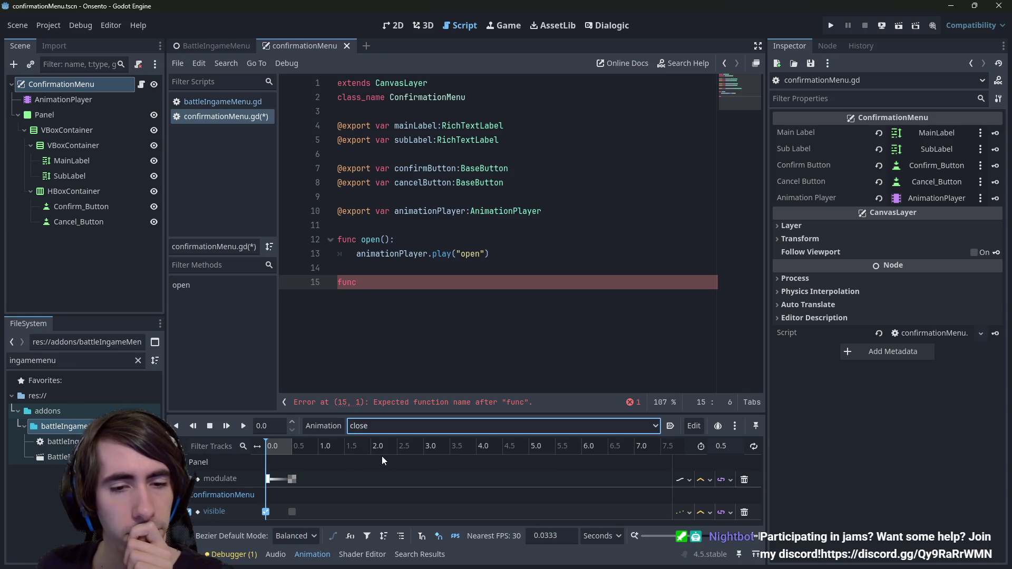
click(389, 427)
click(394, 477)
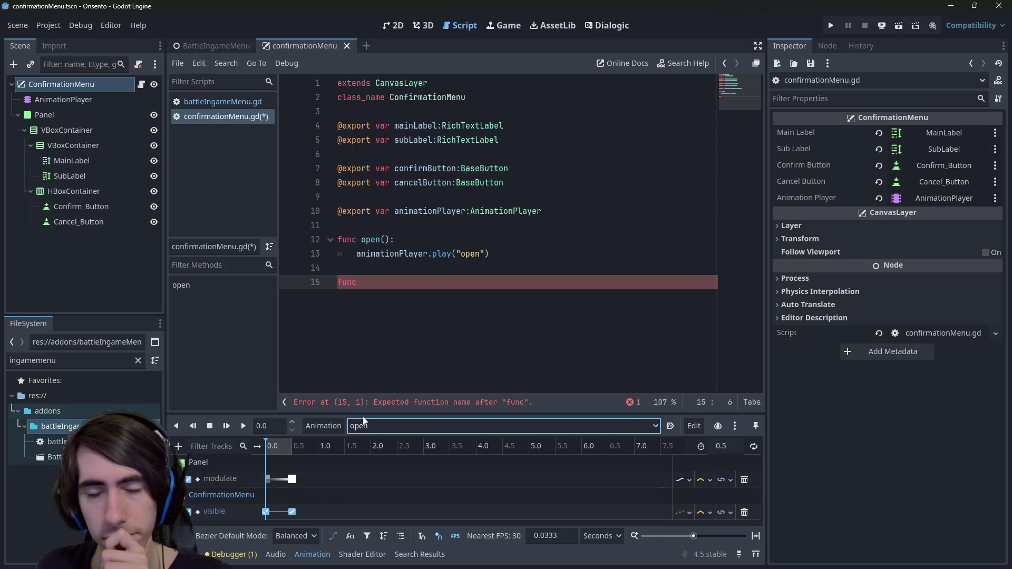
click(268, 479)
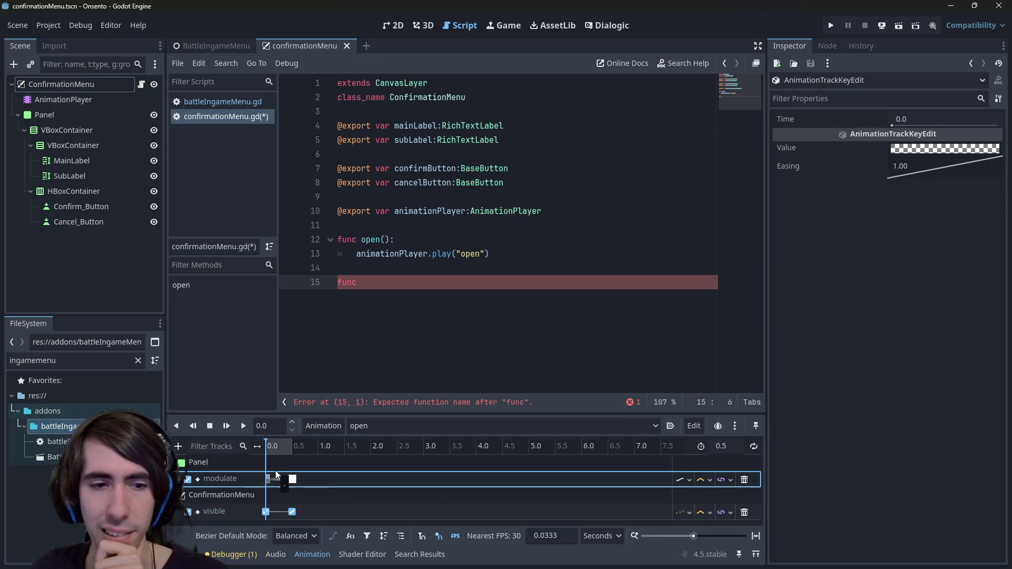
Delete the 0.0 modulate keyframe from the 'open' animation, then from the 'close' animation.
key(Delete)
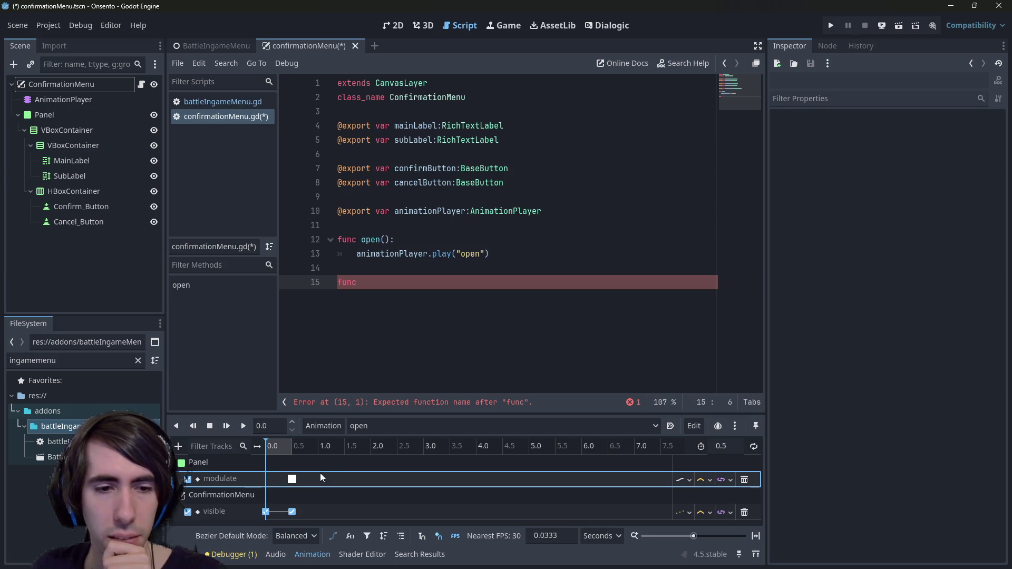
click(355, 425)
click(379, 462)
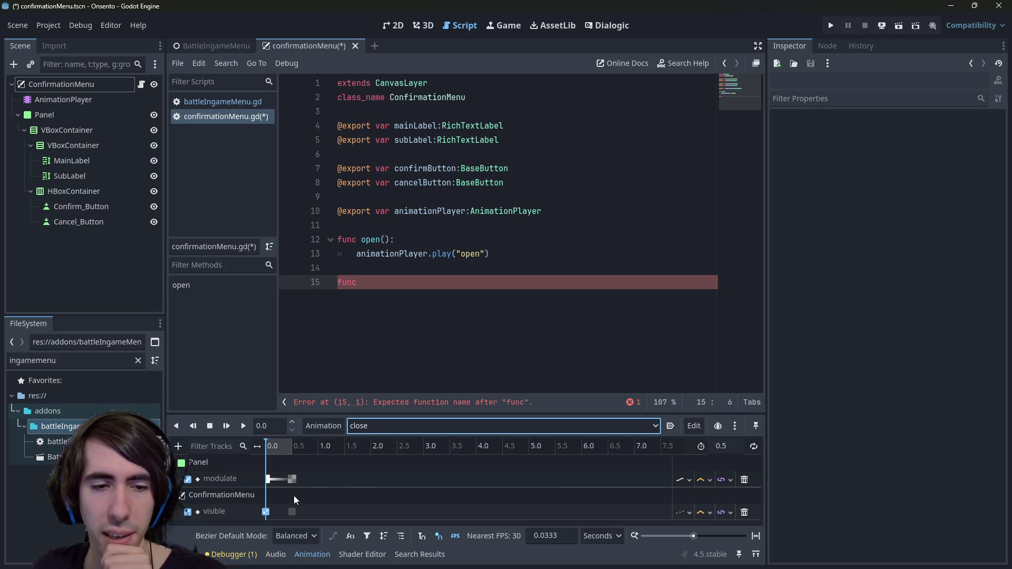
click(268, 479)
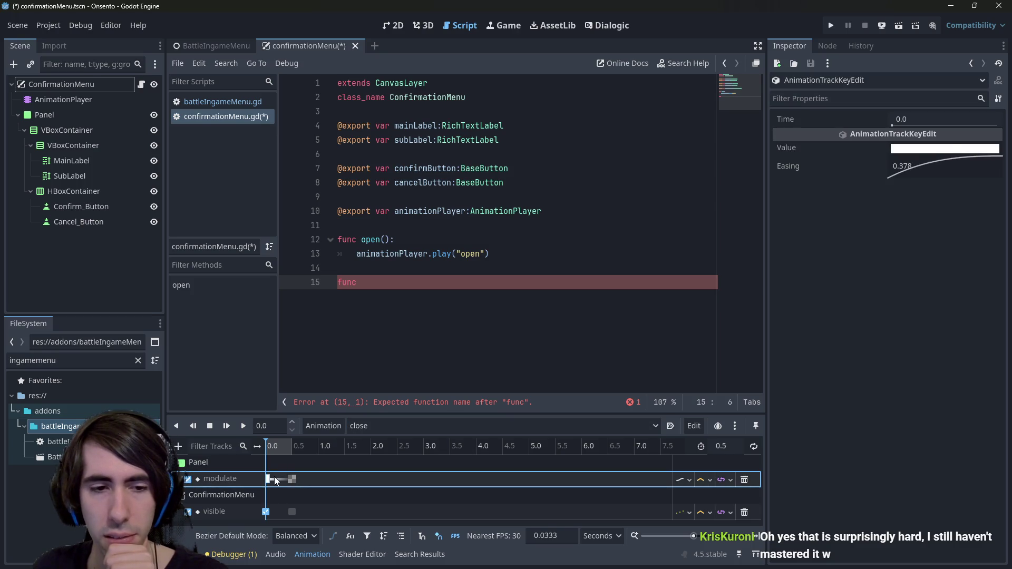
key(Delete)
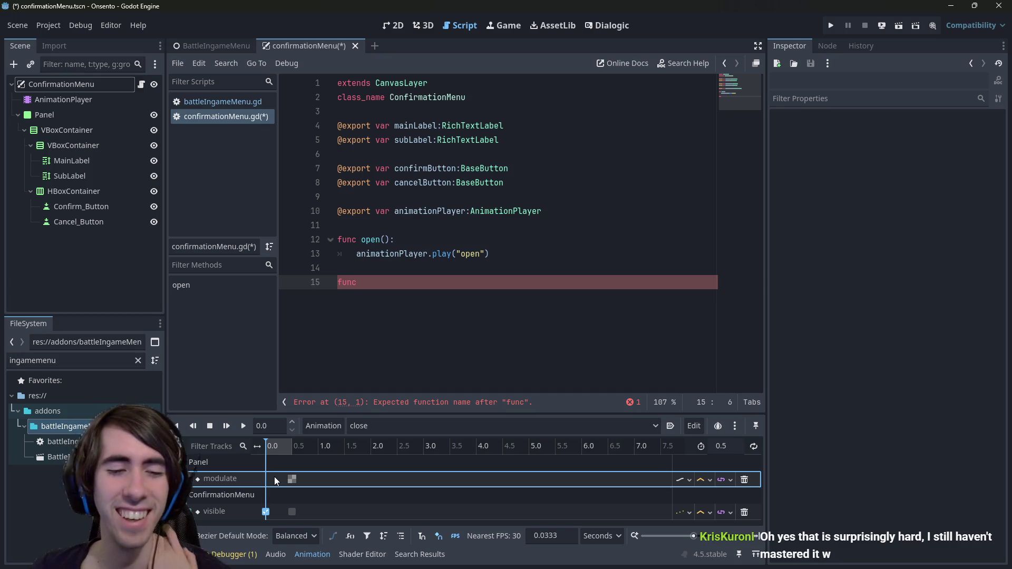
Save the scene and script, then switch over to the browser's sitting image results.
key(ctrl+s)
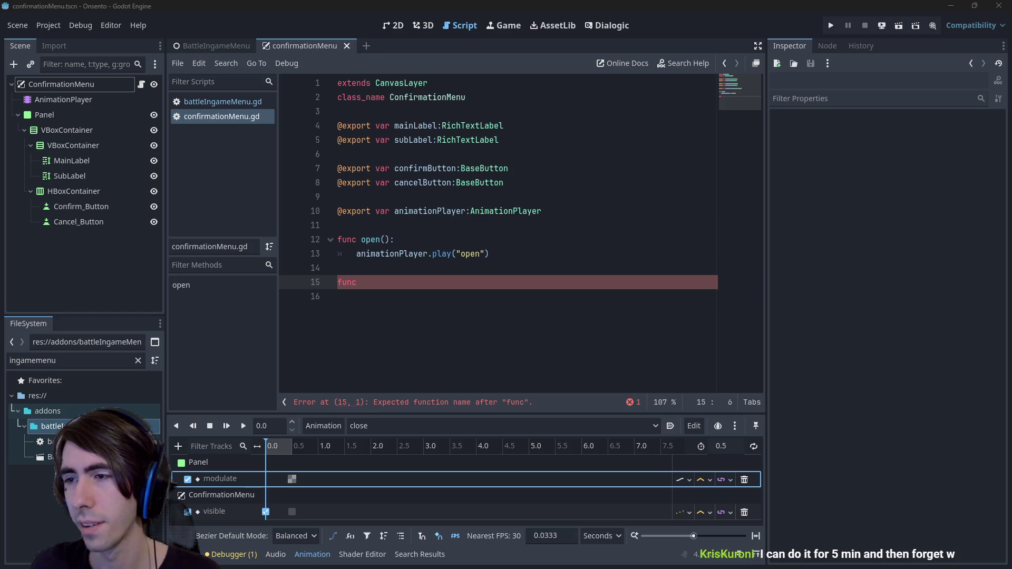
key(alt+Tab)
scroll(699, 222, down, 2)
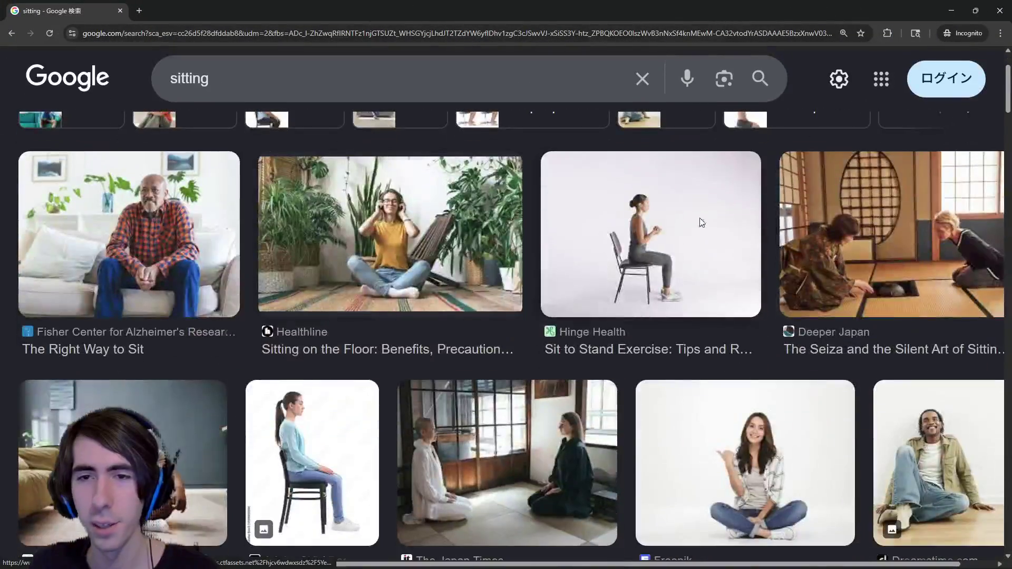
Preview the Sit to Stand, IPA Physio and Japan Guide images, then pull the 'death note l sitting' tab into this window.
click(699, 222)
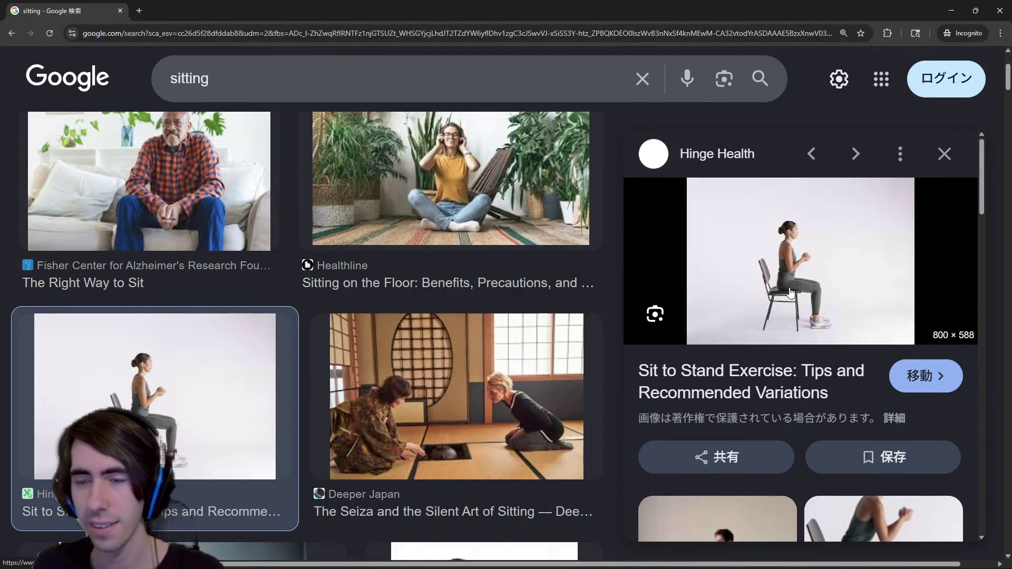
scroll(792, 301, down, 2)
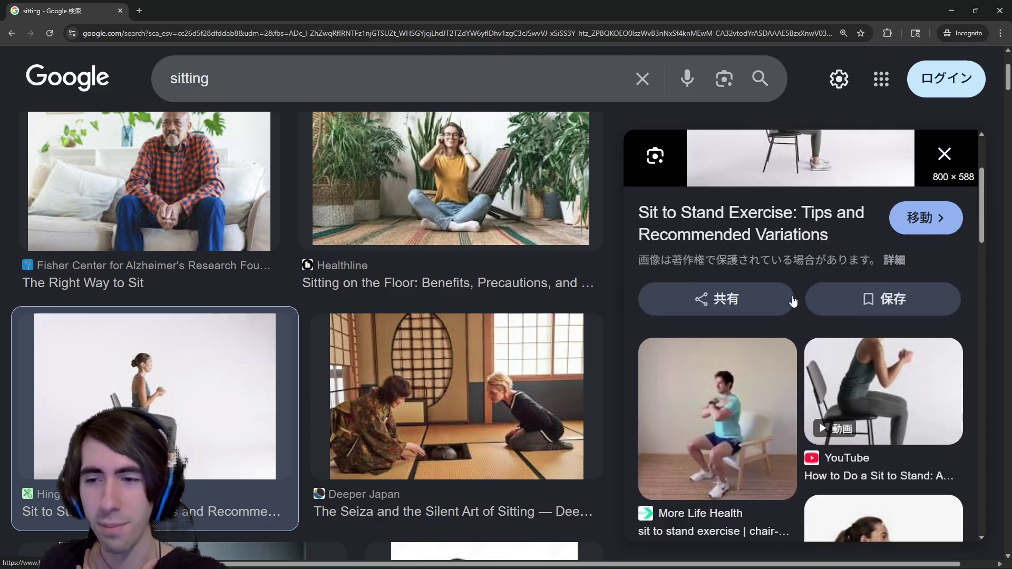
scroll(792, 301, down, 1)
scroll(790, 316, down, 2)
scroll(712, 332, down, 3)
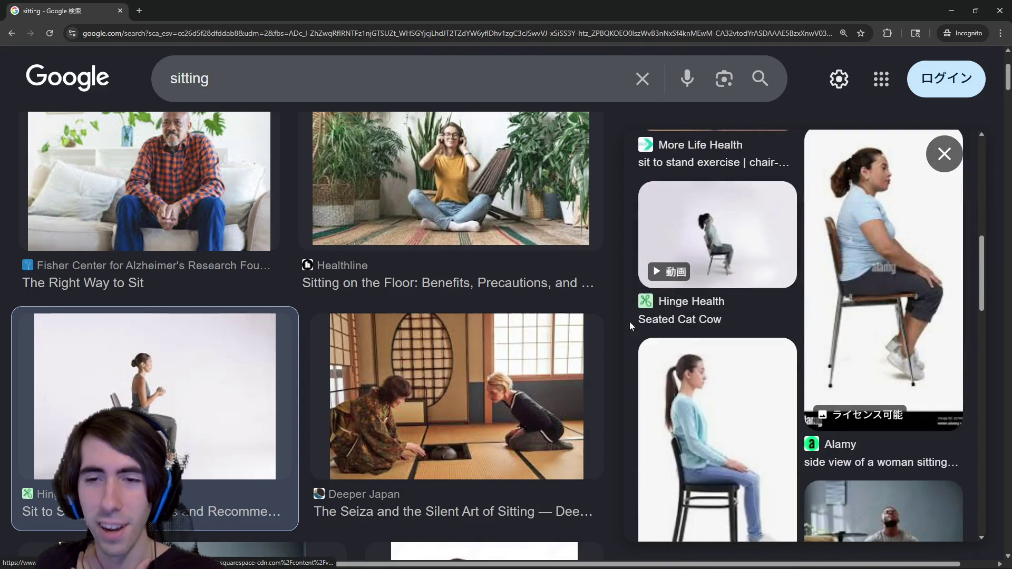
scroll(637, 328, up, 3)
scroll(751, 273, up, 2)
scroll(752, 272, up, 1)
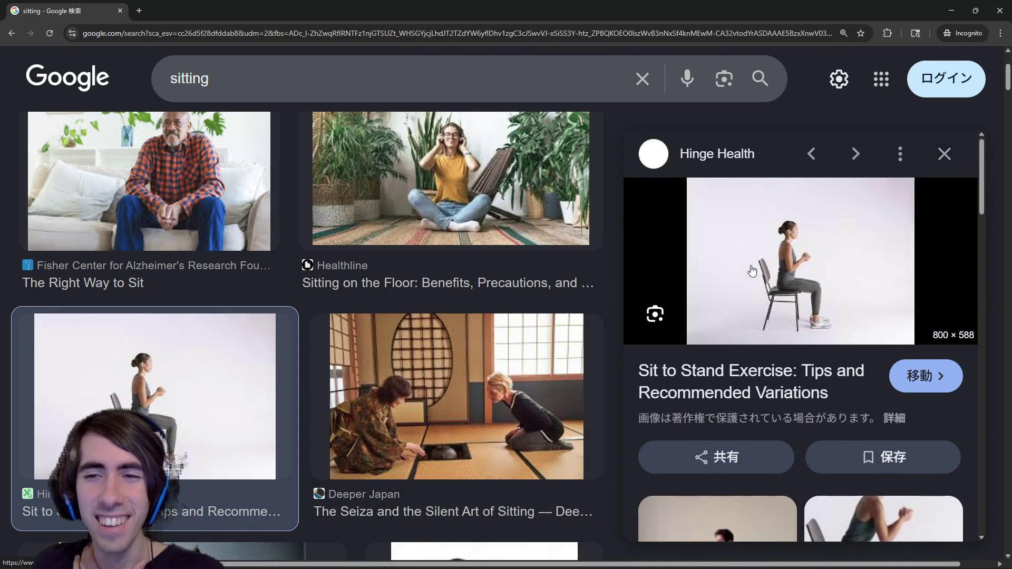
scroll(309, 384, down, 3)
scroll(309, 385, down, 2)
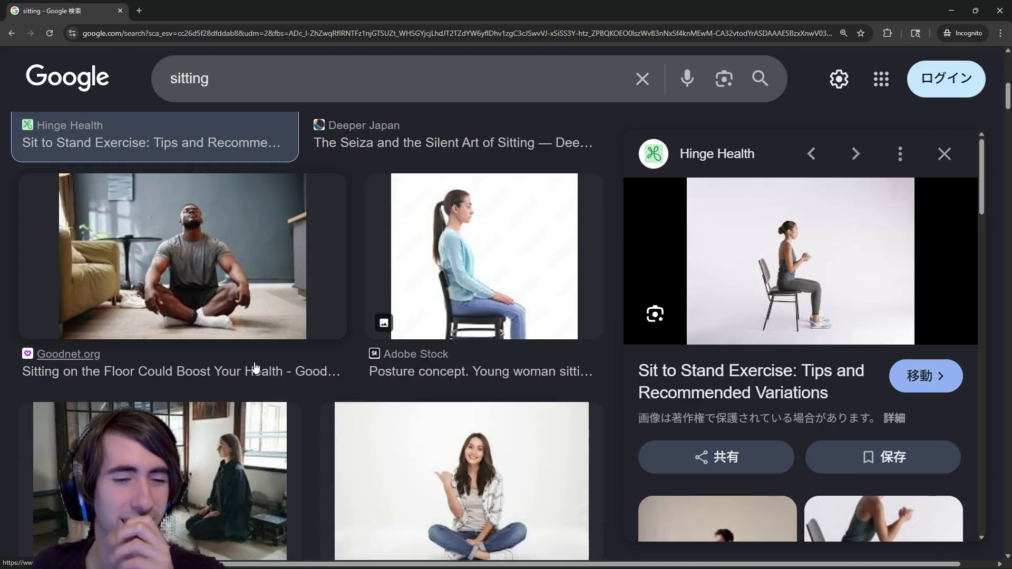
scroll(253, 352, down, 3)
scroll(254, 353, down, 3)
scroll(254, 350, down, 2)
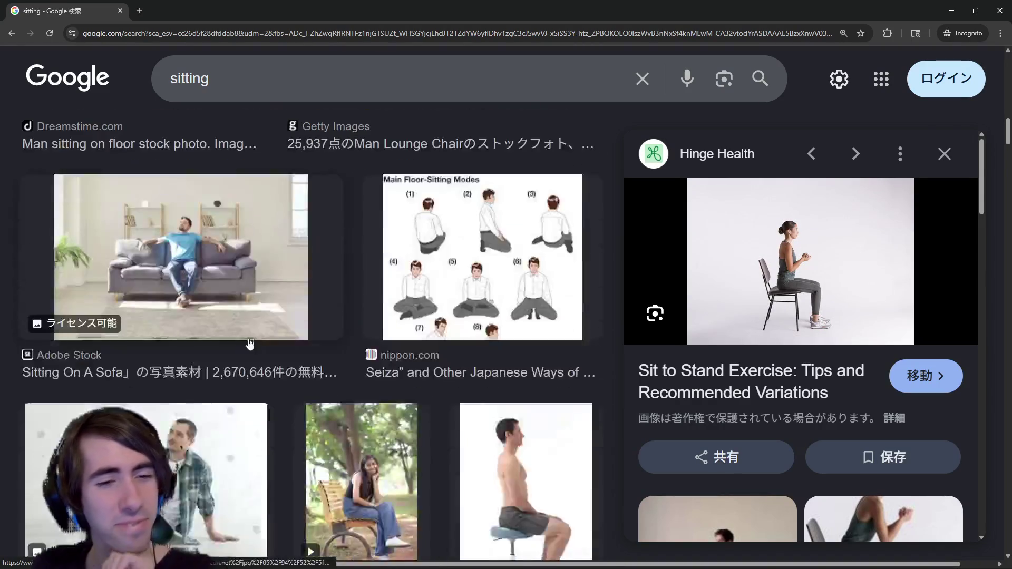
scroll(253, 351, down, 3)
scroll(251, 344, down, 1)
scroll(247, 326, up, 1)
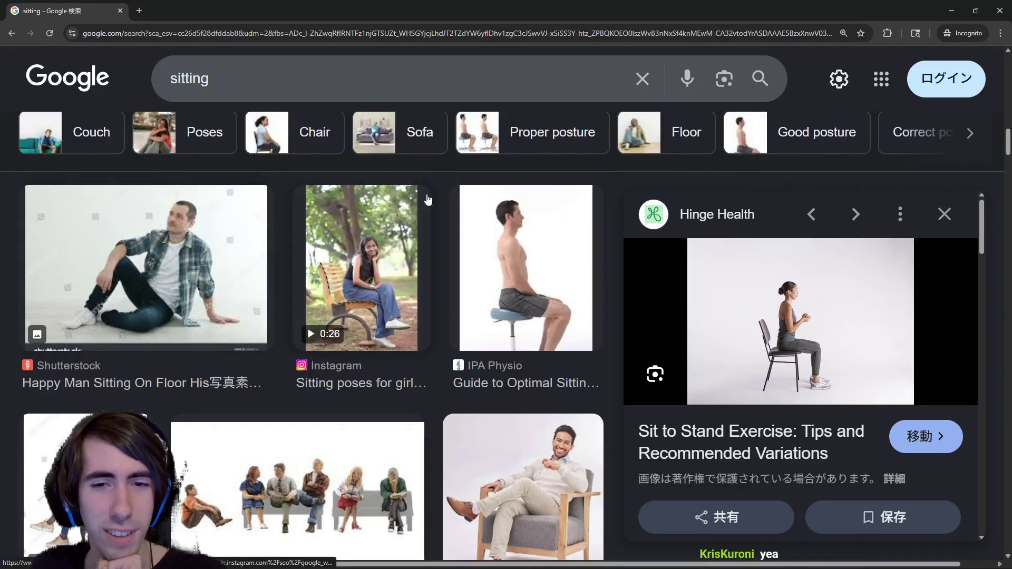
scroll(422, 332, down, 2)
scroll(560, 201, up, 1)
click(560, 201)
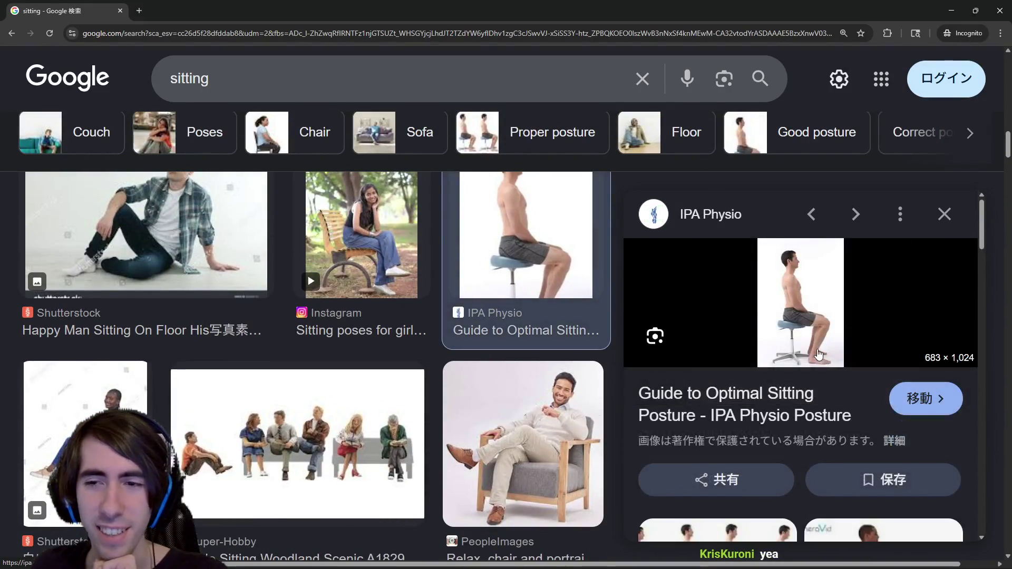
scroll(817, 356, down, 1)
scroll(818, 356, down, 3)
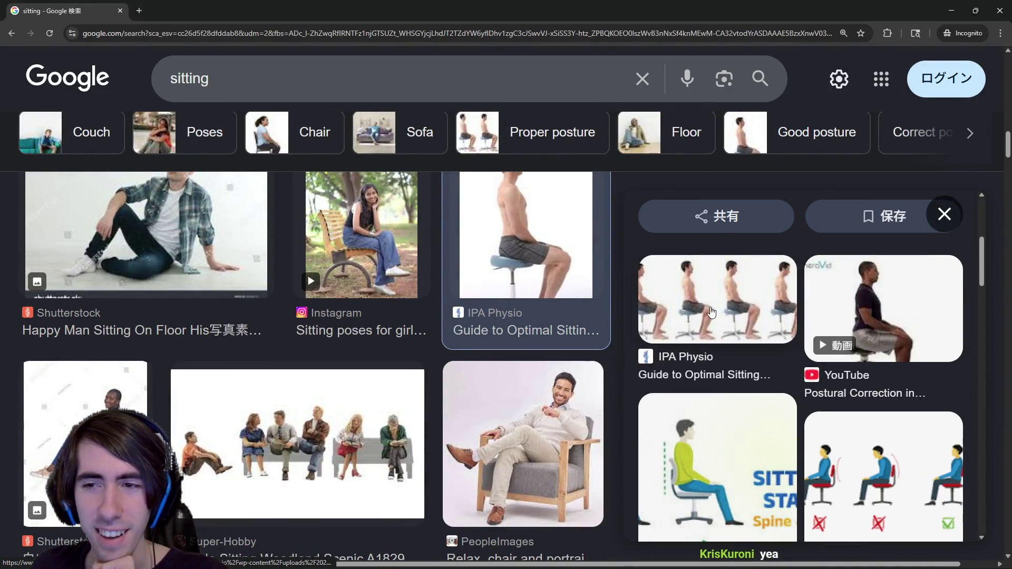
scroll(817, 356, down, 2)
scroll(236, 345, down, 3)
scroll(237, 339, down, 2)
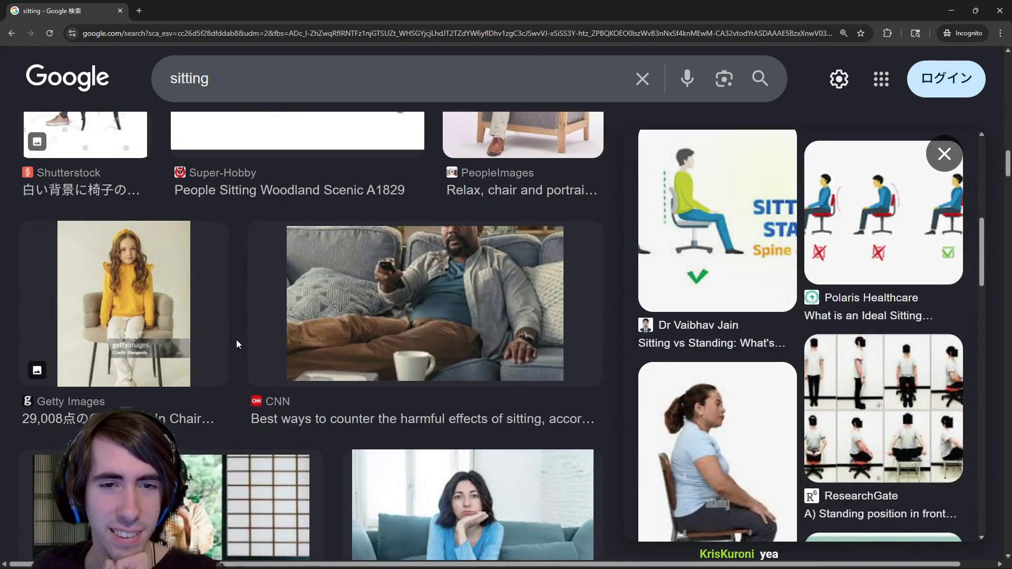
scroll(237, 340, down, 3)
scroll(228, 325, down, 2)
scroll(245, 332, down, 2)
scroll(261, 340, down, 2)
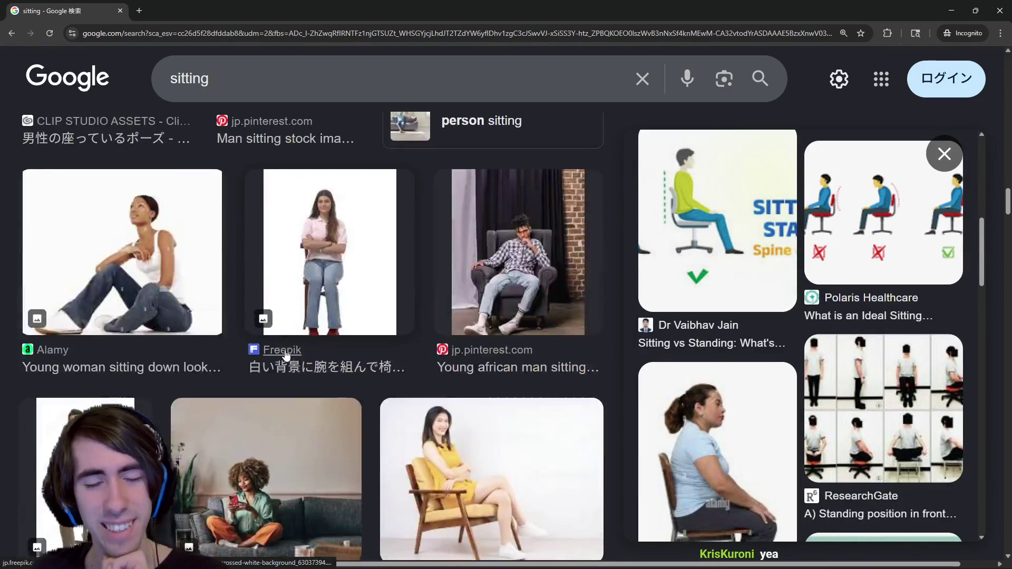
scroll(285, 354, down, 2)
scroll(285, 354, down, 3)
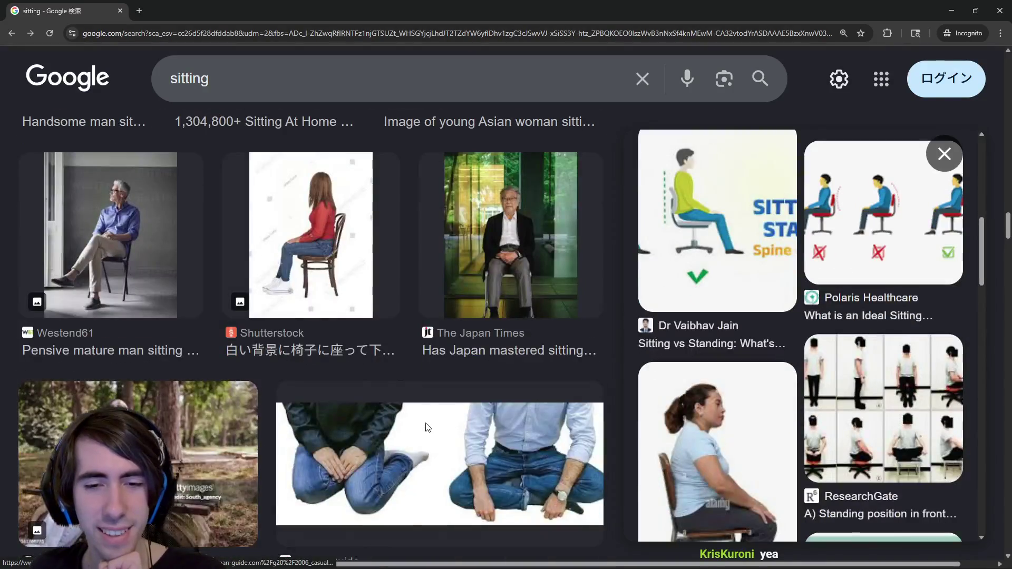
click(418, 408)
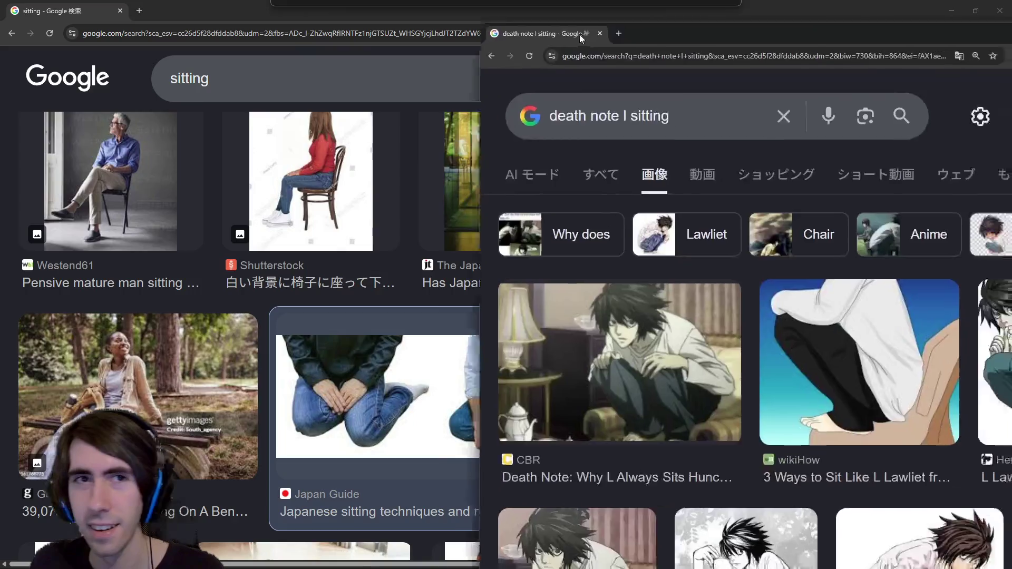
drag(579, 34, 198, 12)
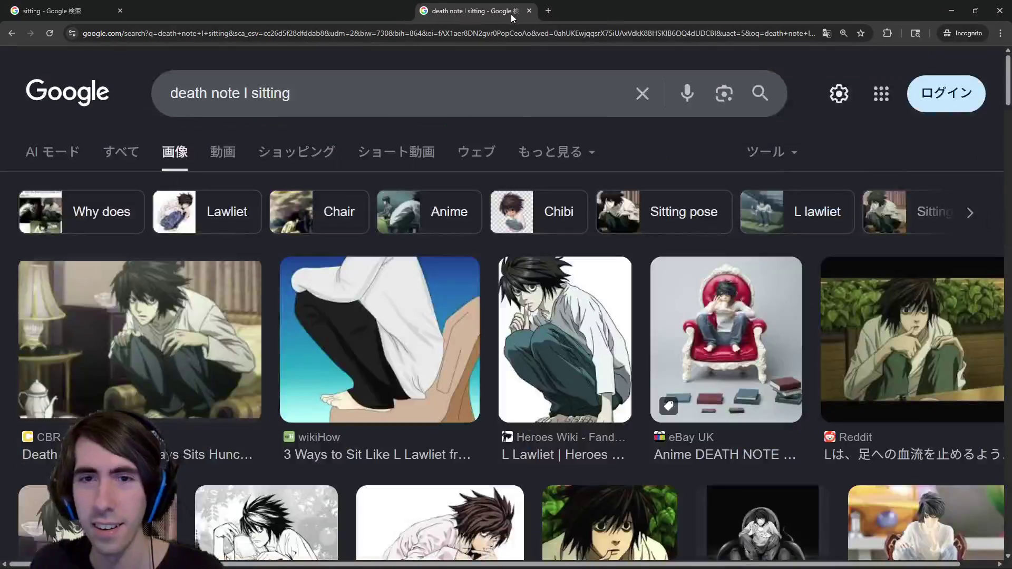
scroll(301, 235, down, 2)
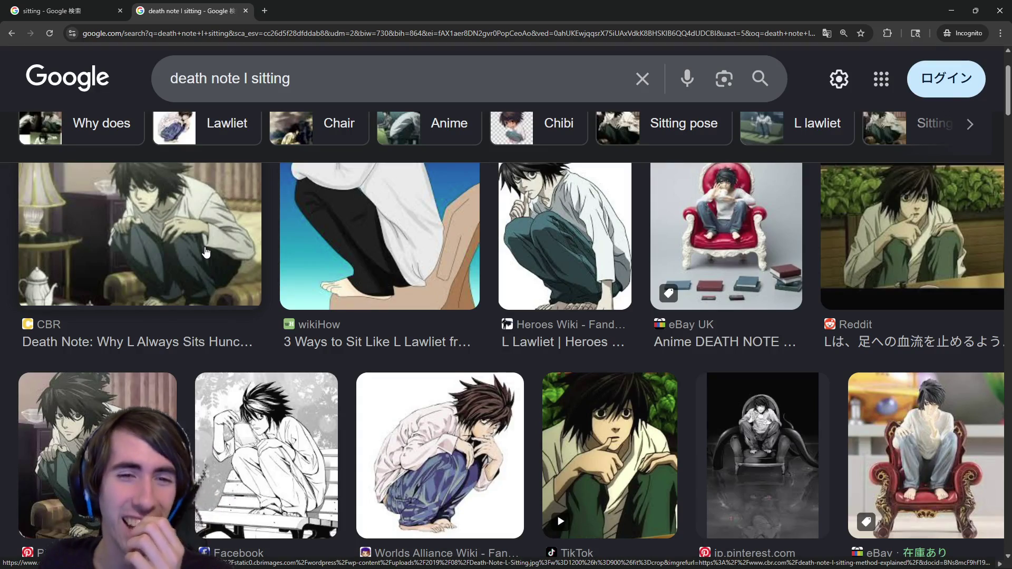
click(97, 7)
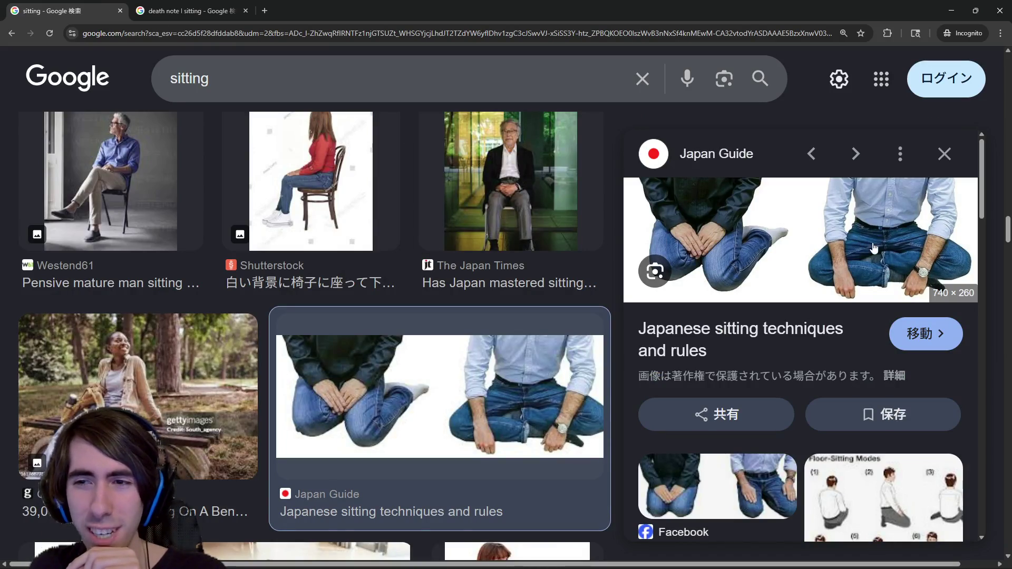
click(191, 11)
scroll(155, 204, up, 1)
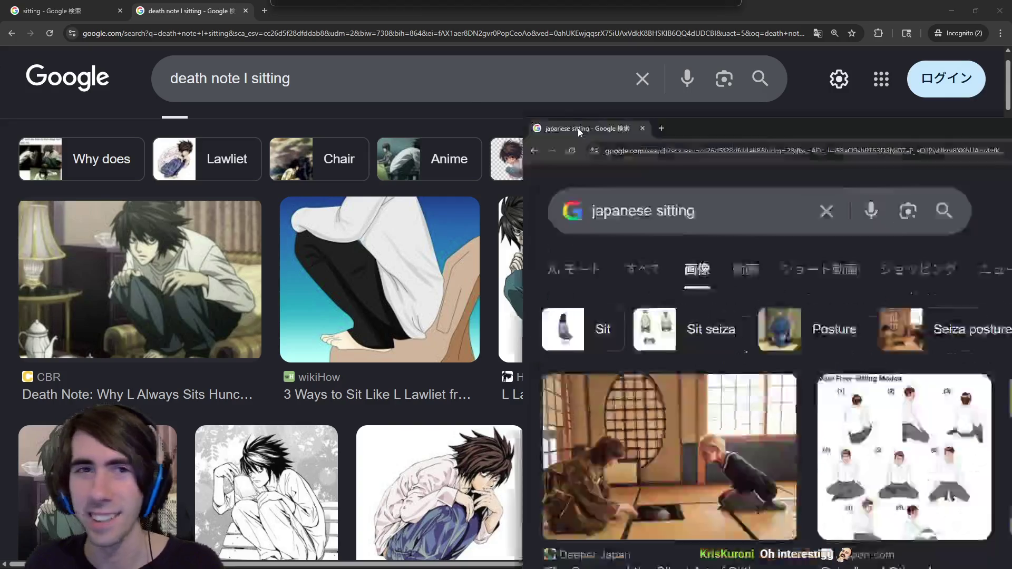
drag(578, 128, 444, 12)
scroll(585, 269, down, 3)
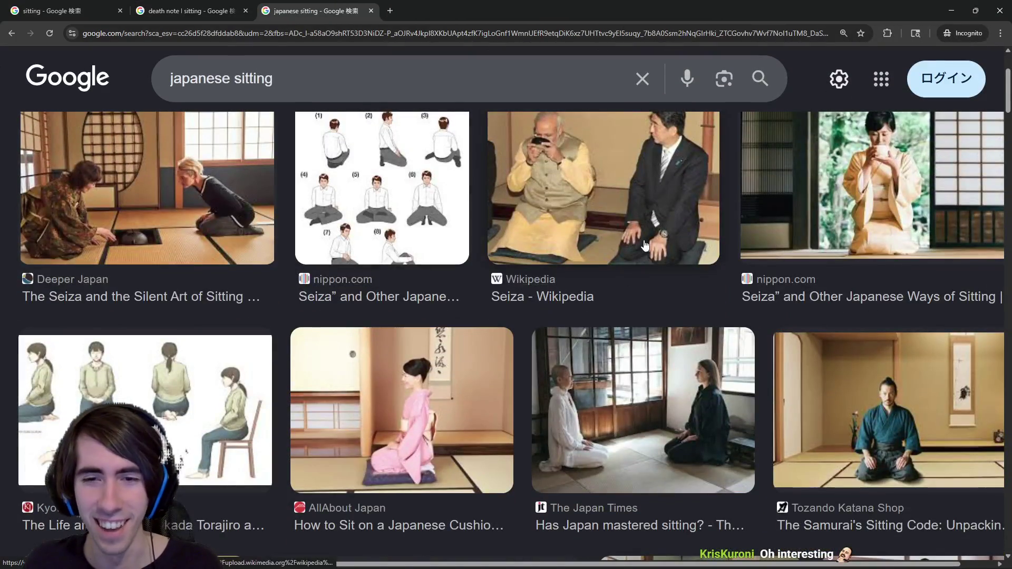
Preview the Seiza Wikipedia and Epic Japan seiza images in the japanese sitting results.
click(656, 227)
scroll(819, 286, down, 1)
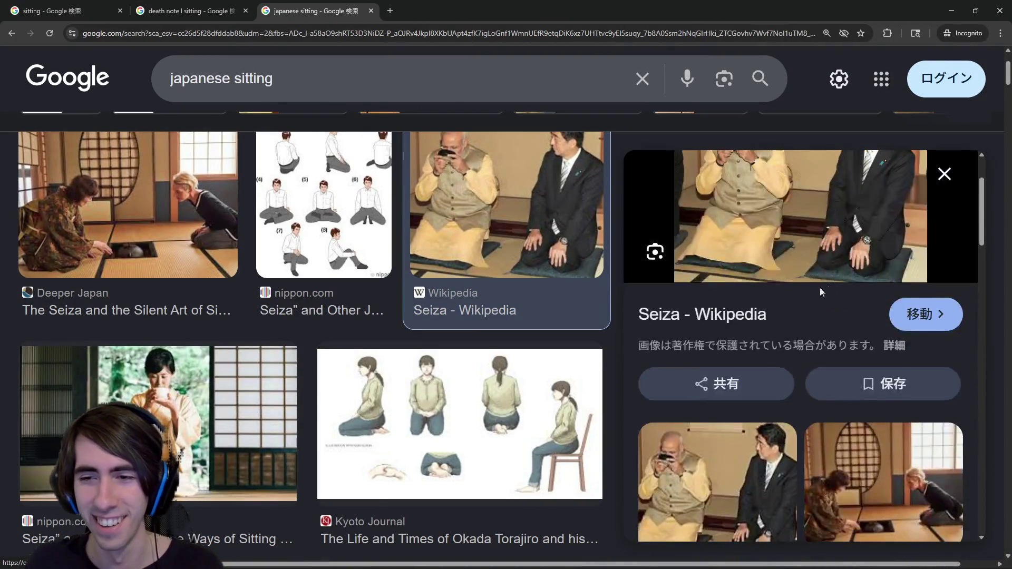
scroll(819, 287, down, 3)
scroll(355, 313, down, 3)
scroll(355, 313, down, 1)
scroll(355, 313, down, 3)
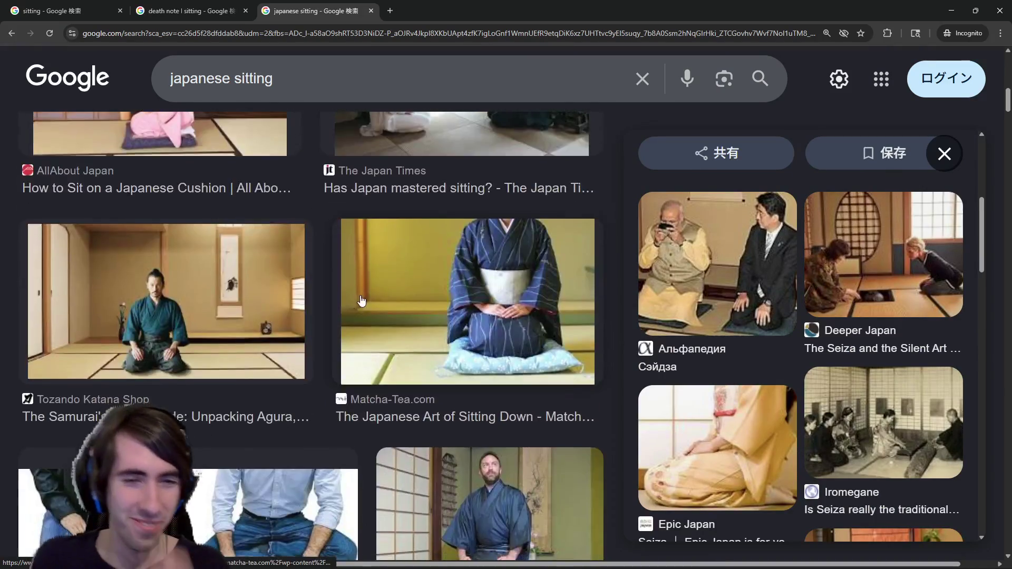
scroll(355, 301, down, 2)
scroll(353, 222, down, 1)
scroll(354, 222, down, 1)
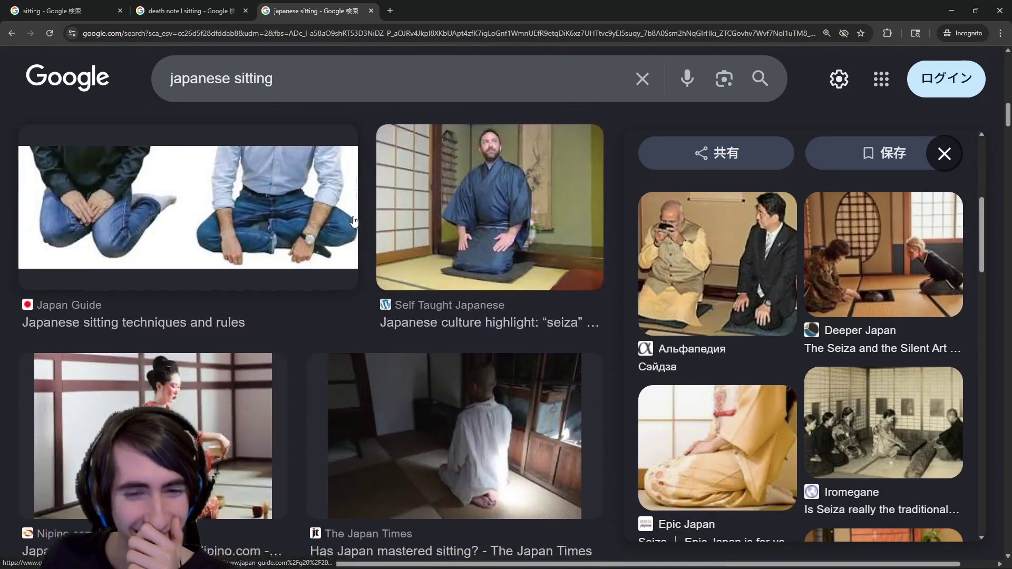
scroll(353, 221, down, 1)
scroll(353, 222, down, 2)
scroll(354, 222, down, 2)
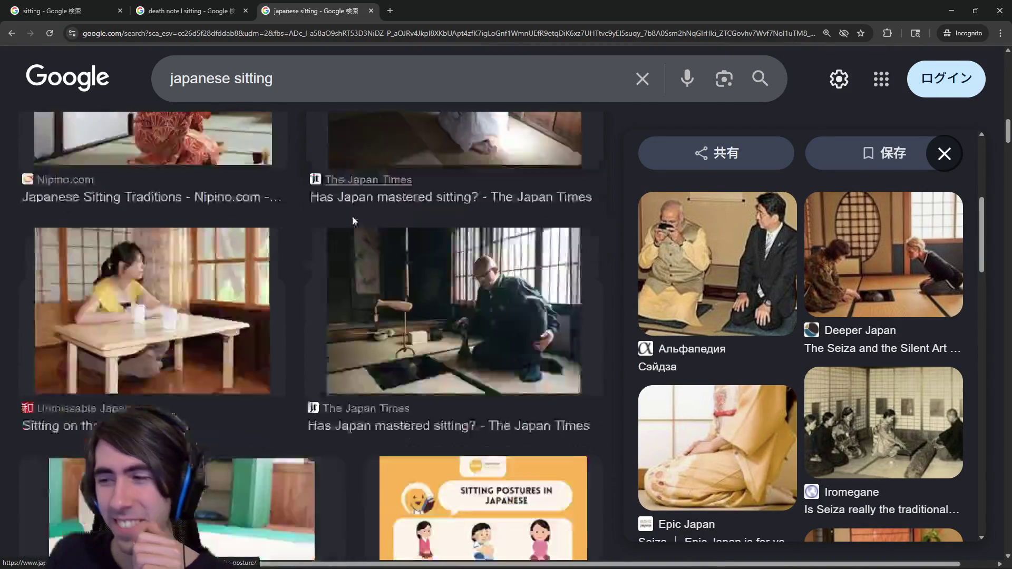
scroll(353, 222, down, 1)
scroll(354, 223, down, 1)
scroll(353, 222, up, 1)
scroll(353, 222, up, 1)
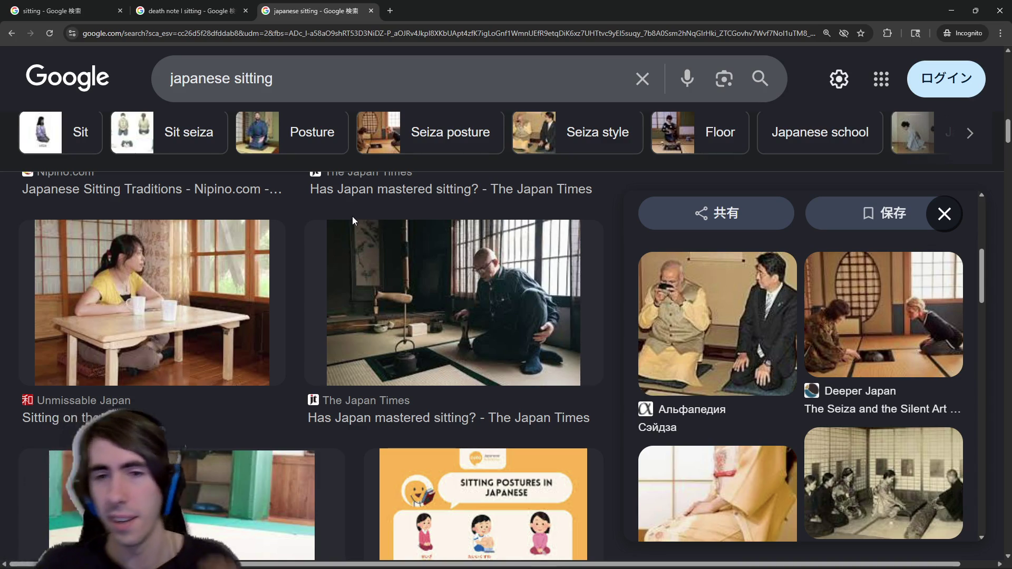
scroll(352, 216, up, 1)
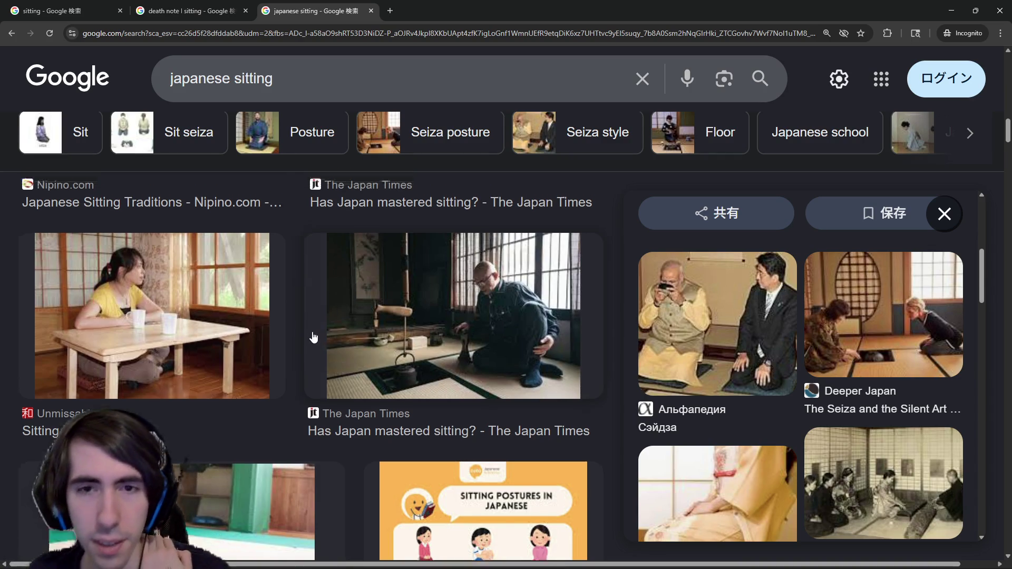
scroll(304, 327, up, 3)
scroll(459, 277, up, 2)
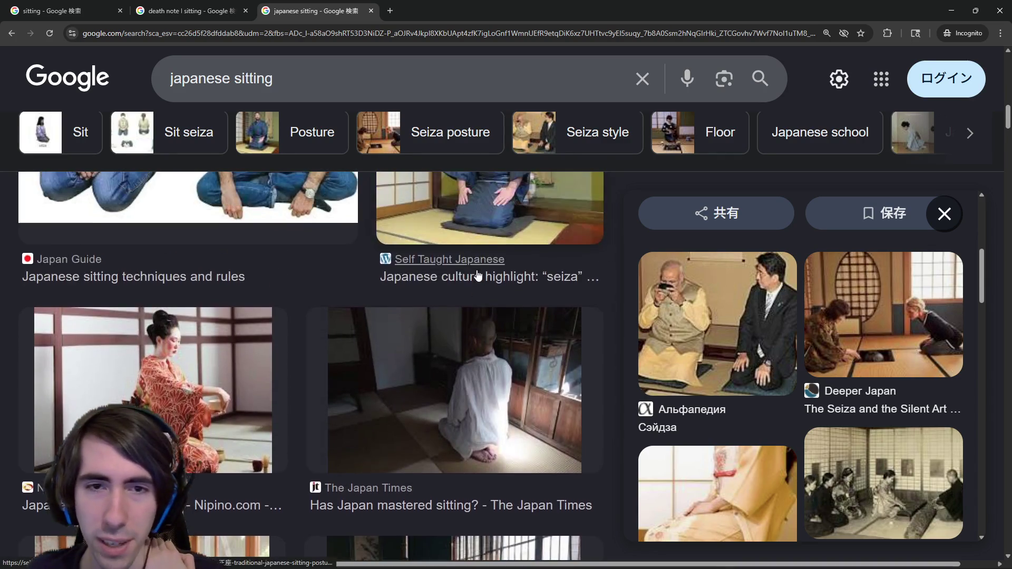
scroll(236, 265, up, 1)
scroll(236, 265, down, 2)
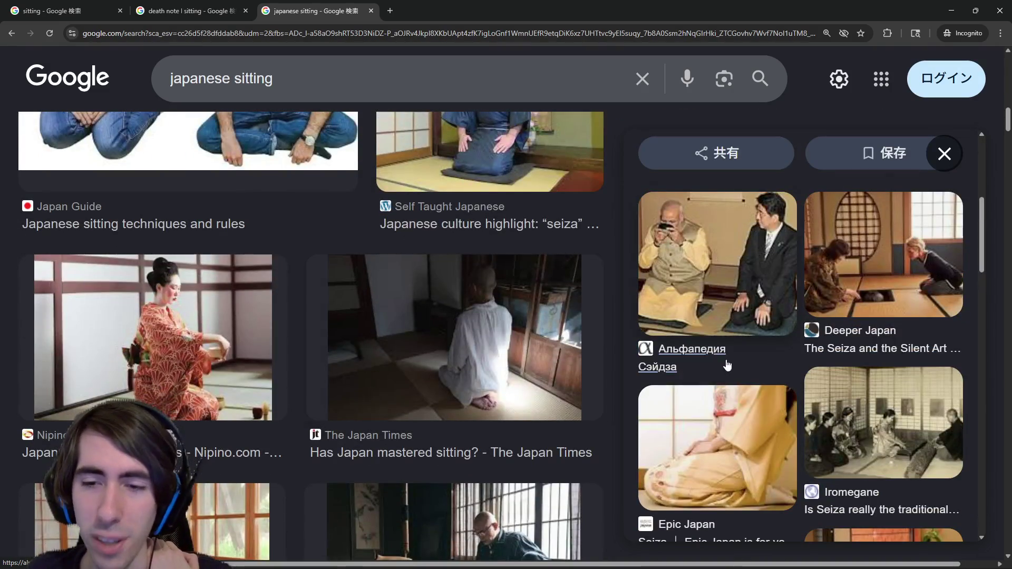
scroll(715, 442, down, 1)
click(744, 395)
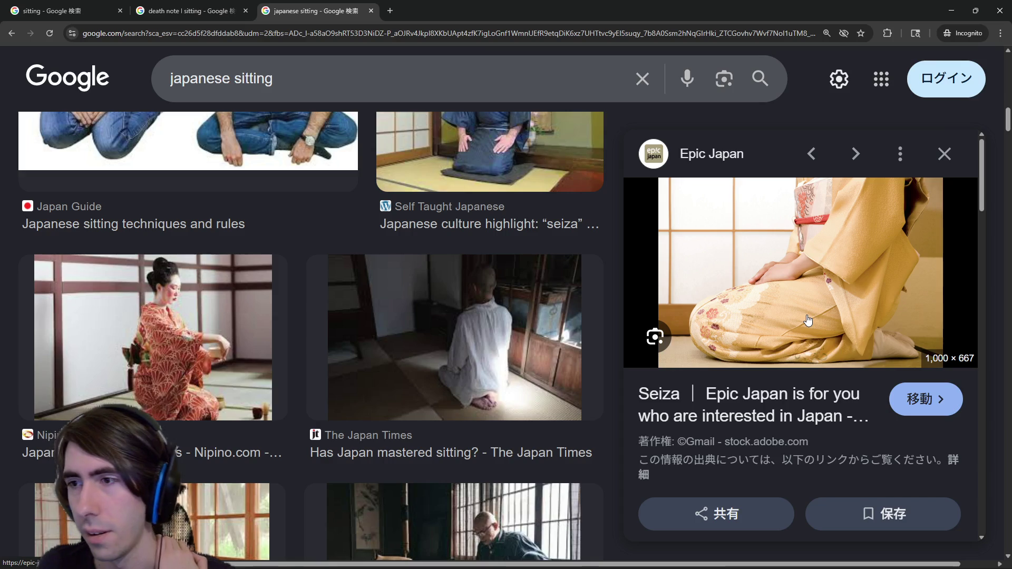
scroll(701, 340, down, 2)
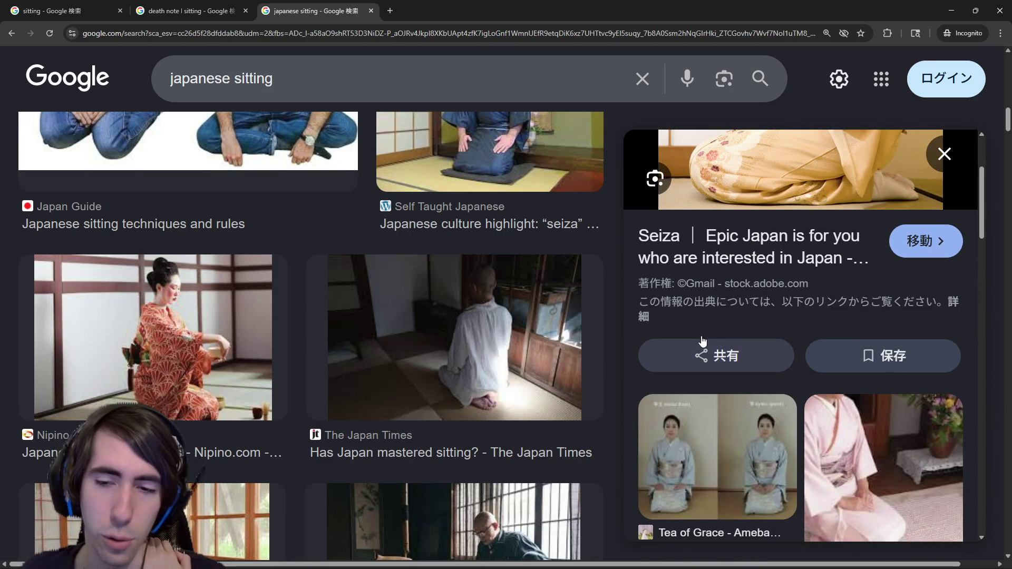
scroll(786, 329, down, 1)
scroll(782, 332, down, 2)
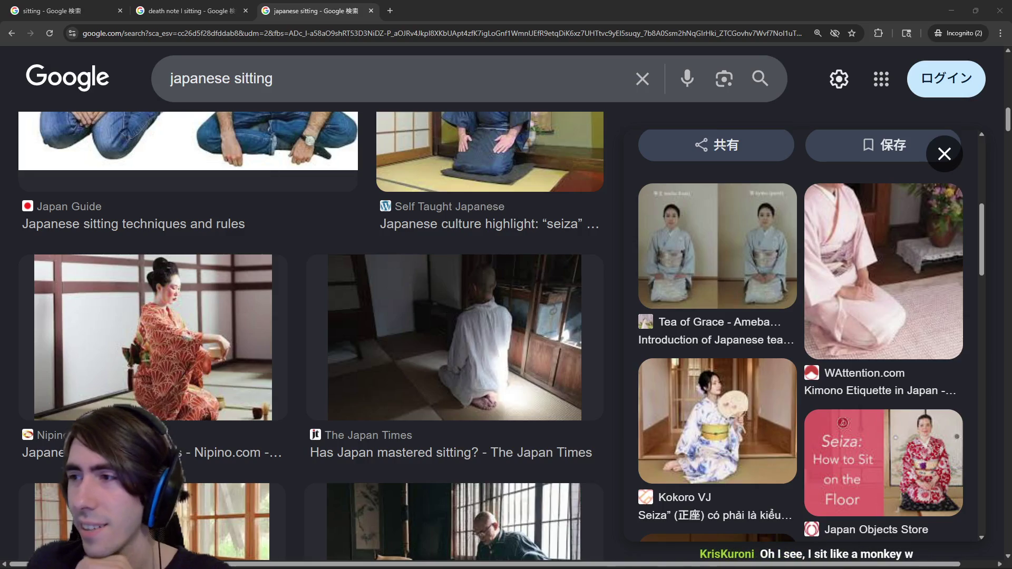
scroll(338, 126, down, 2)
scroll(228, 202, up, 2)
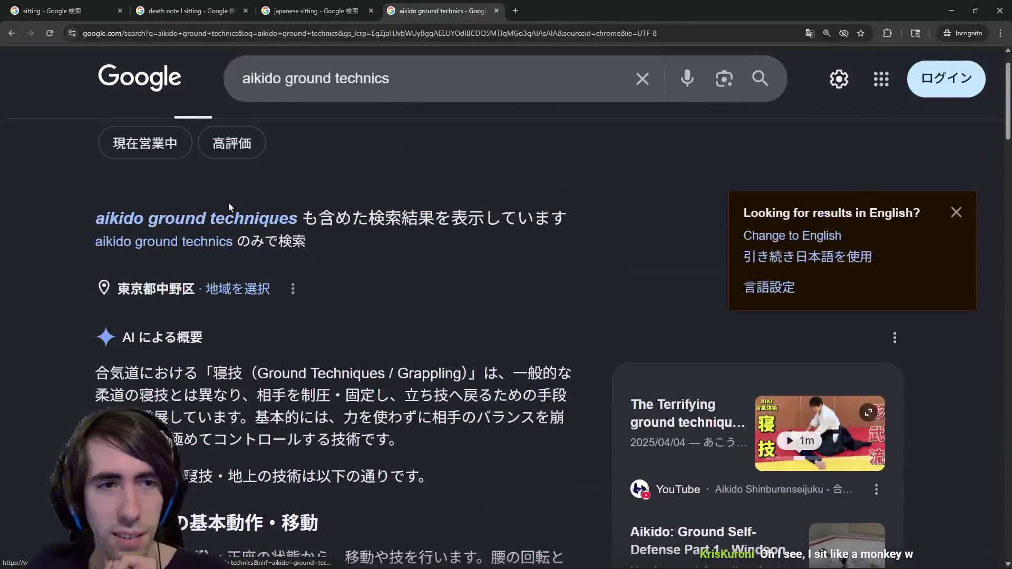
Search the corrected 'aikido ground techniques' spelling and open the Keiburyu-Aiki-Taijutsu ground techniques video.
click(245, 220)
scroll(265, 242, down, 3)
scroll(265, 243, up, 2)
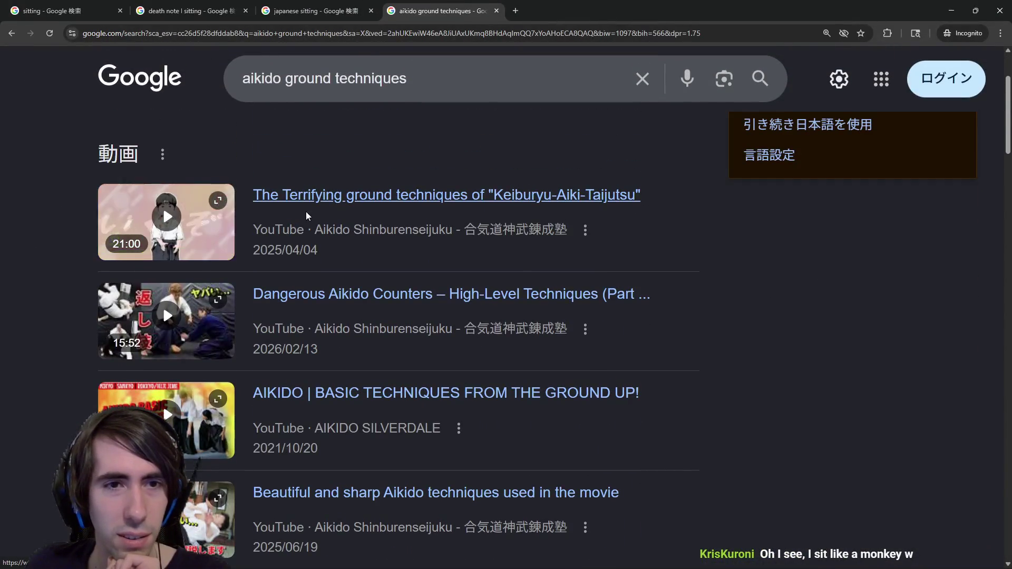
click(579, 10)
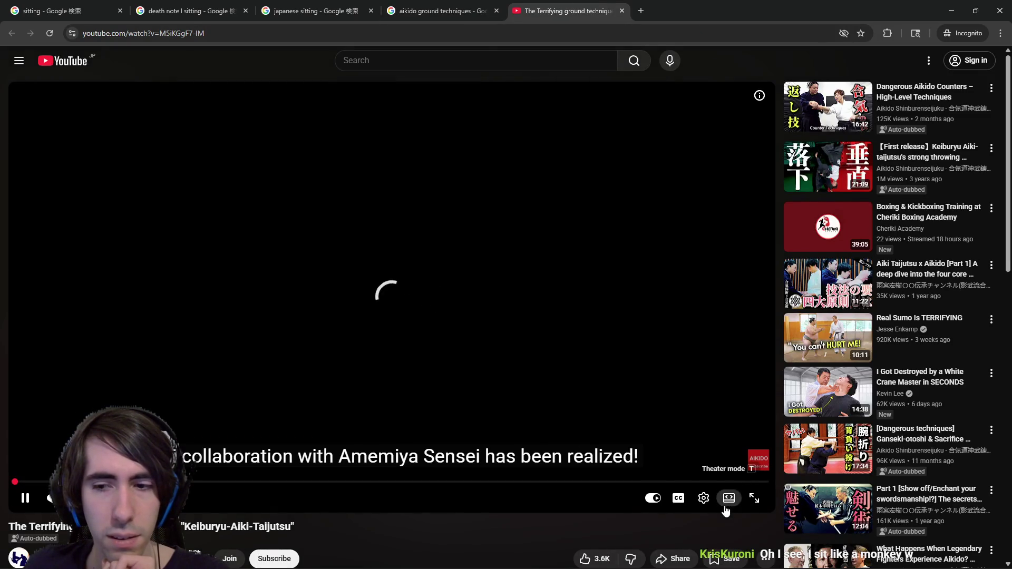
Watch the aikido video in theater mode, seeking ahead twice, then switch back to the Godot script editor.
click(726, 505)
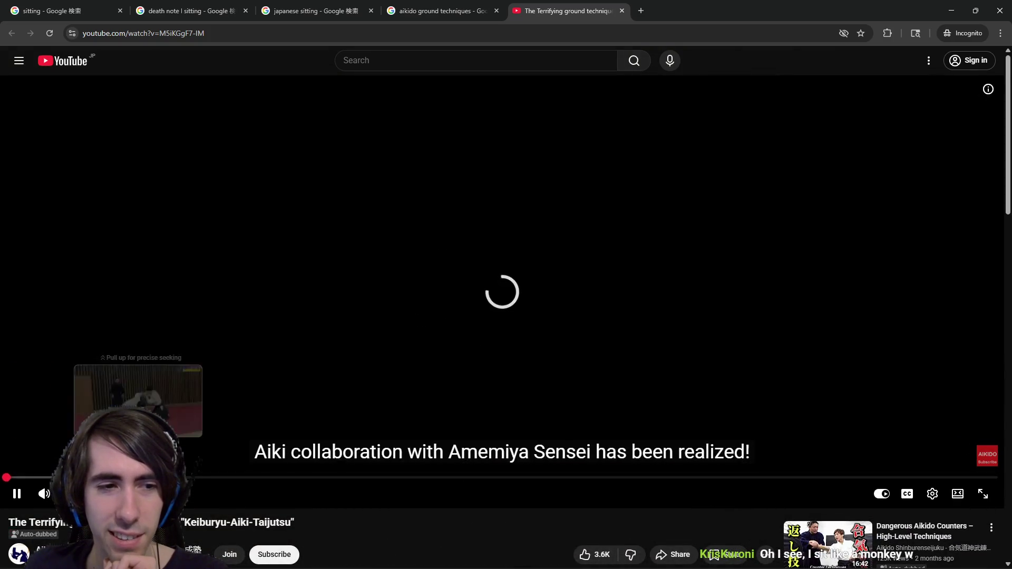
drag(137, 477, 309, 479)
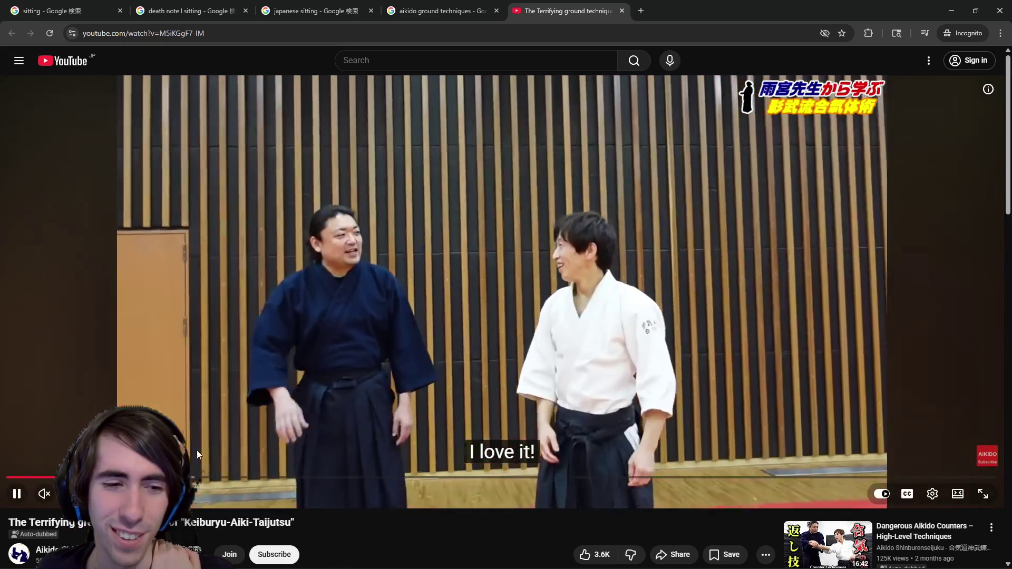
drag(182, 475, 152, 475)
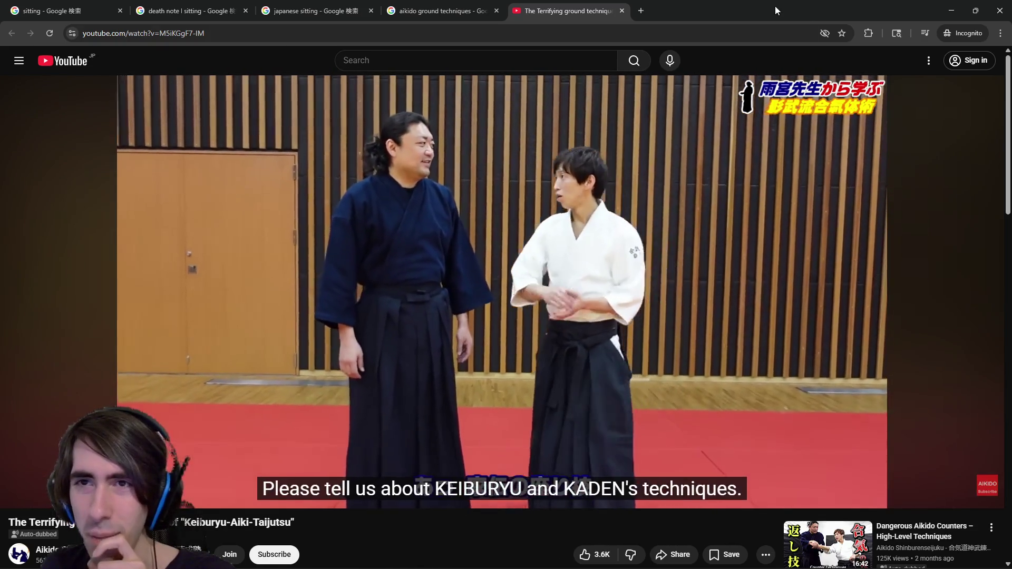
key(alt+Tab)
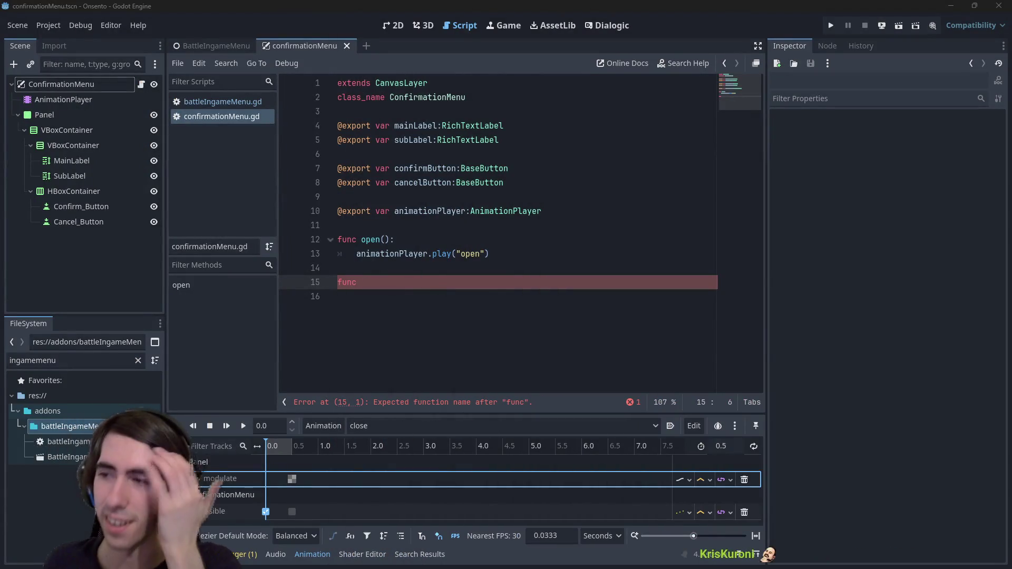
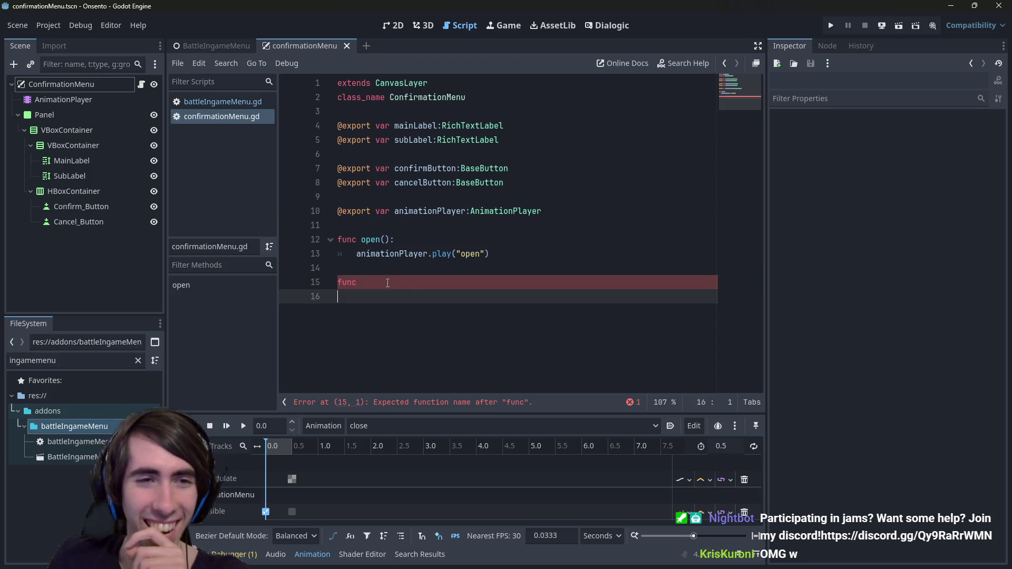
Write a close() function in confirmationMenu.gd and paste the animationPlayer.play line into it.
click(202, 120)
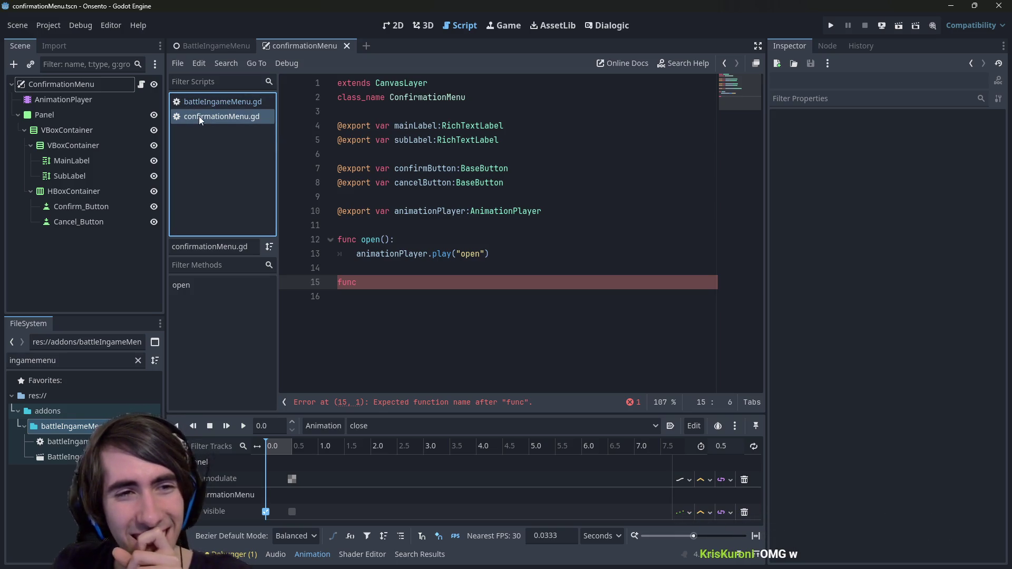
click(395, 276)
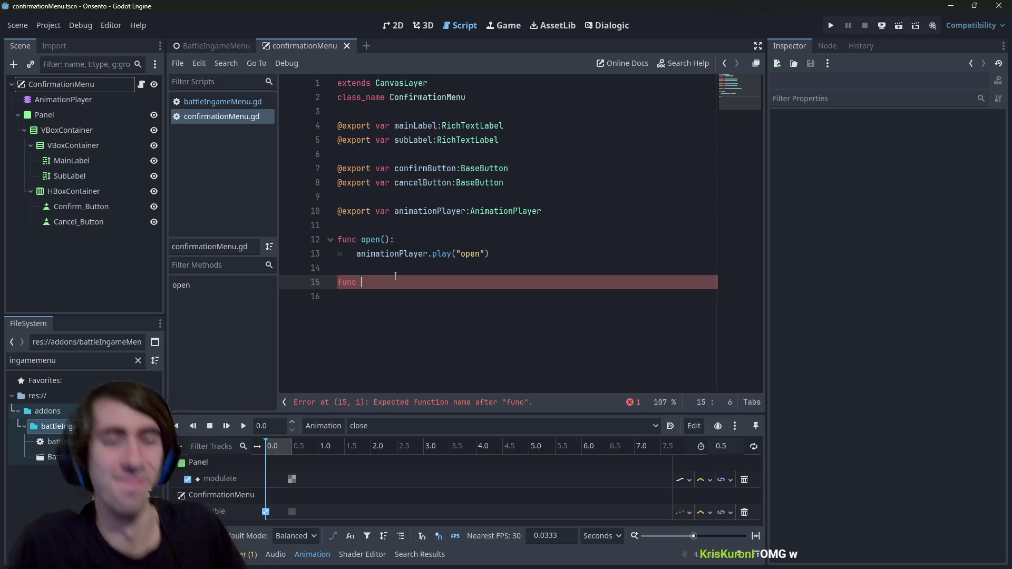
text(clo)
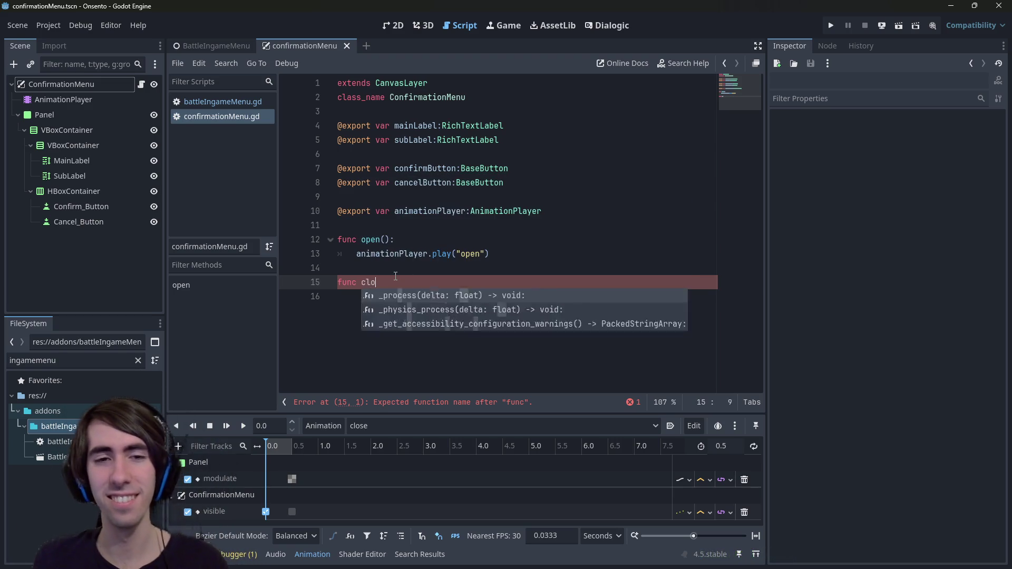
text(se:)
key(Up)
key(Up)
key(End)
key(shift+Home)
key(shift+Home)
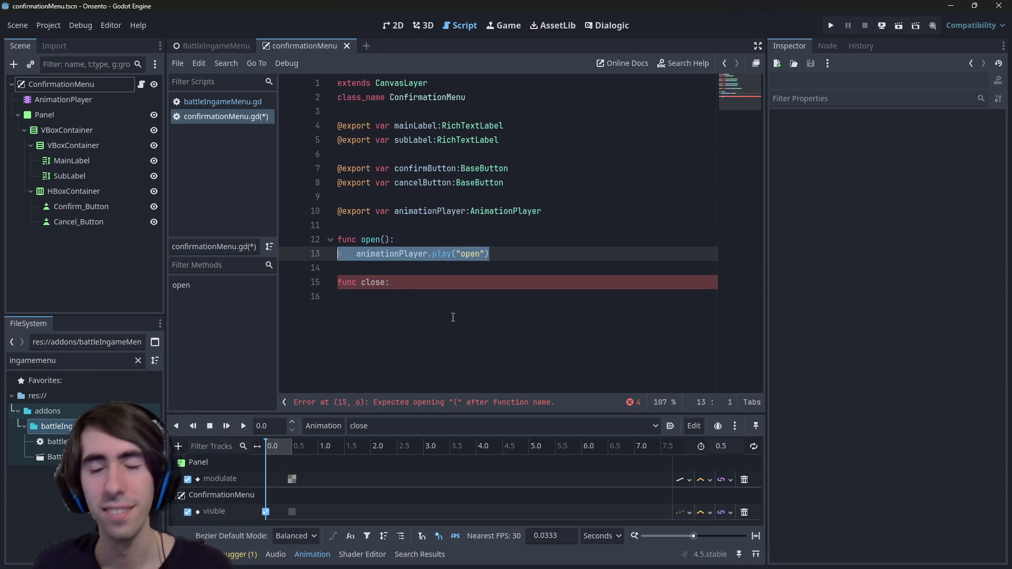
key(ctrl+c)
key(Down)
key(Down)
key(Down)
key(ctrl+v)
key(Up)
key(End)
key(Left)
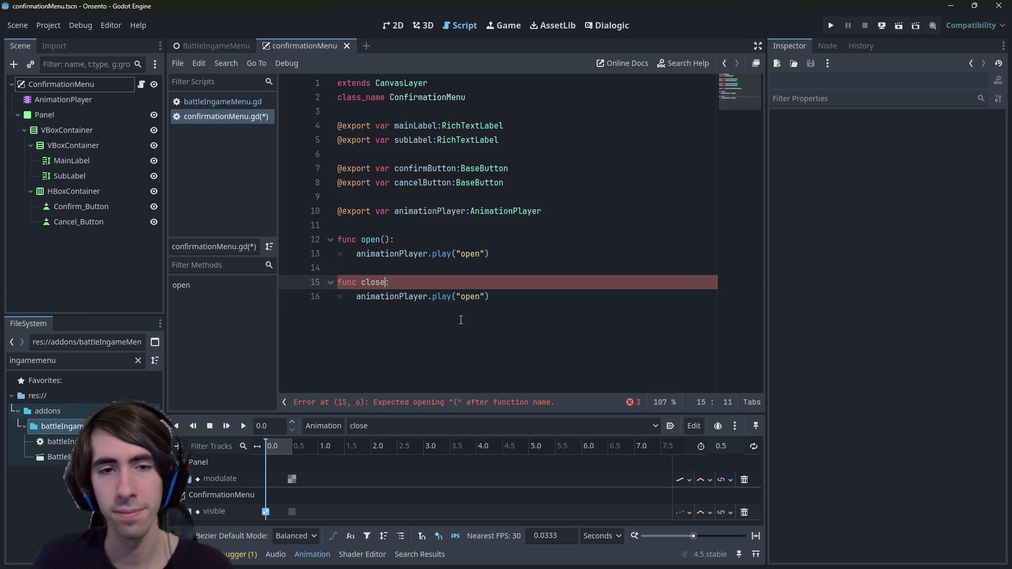
text(())
Change the pasted play call's animation name from "open" to "close" and save the script.
key(ctrl+s)
click(446, 298)
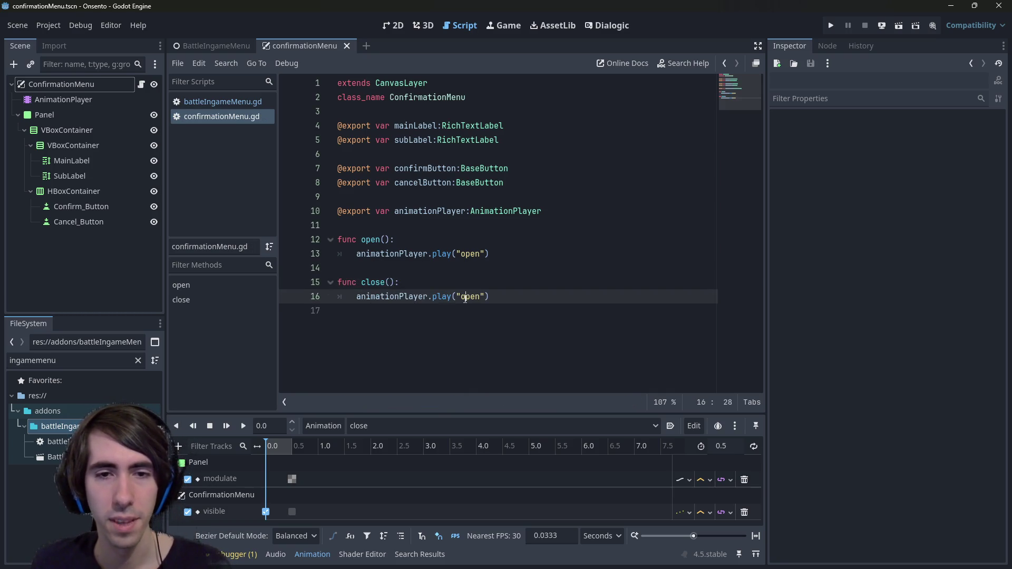
double_click(466, 296)
key(BackSpace)
text(close)
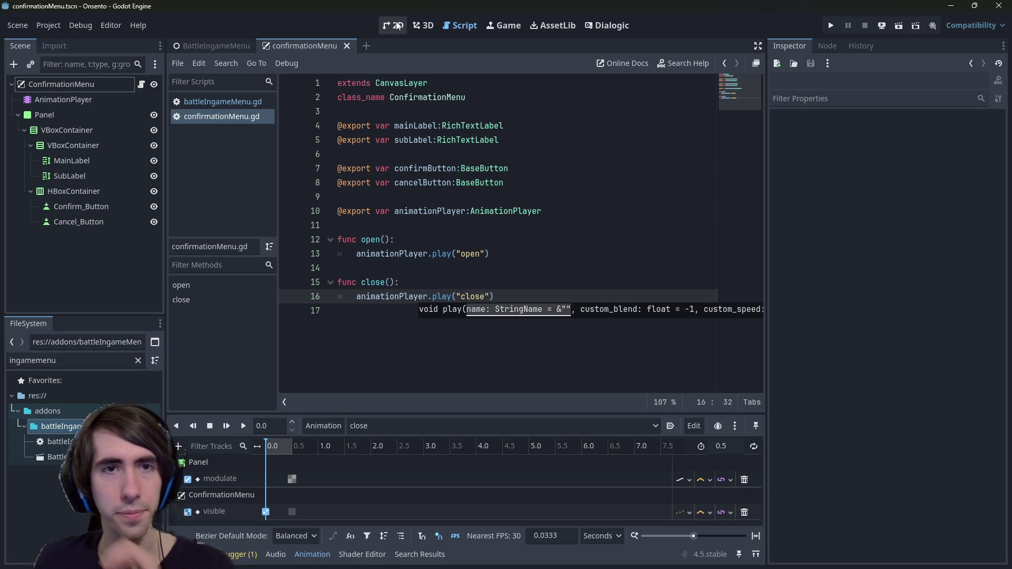
click(395, 26)
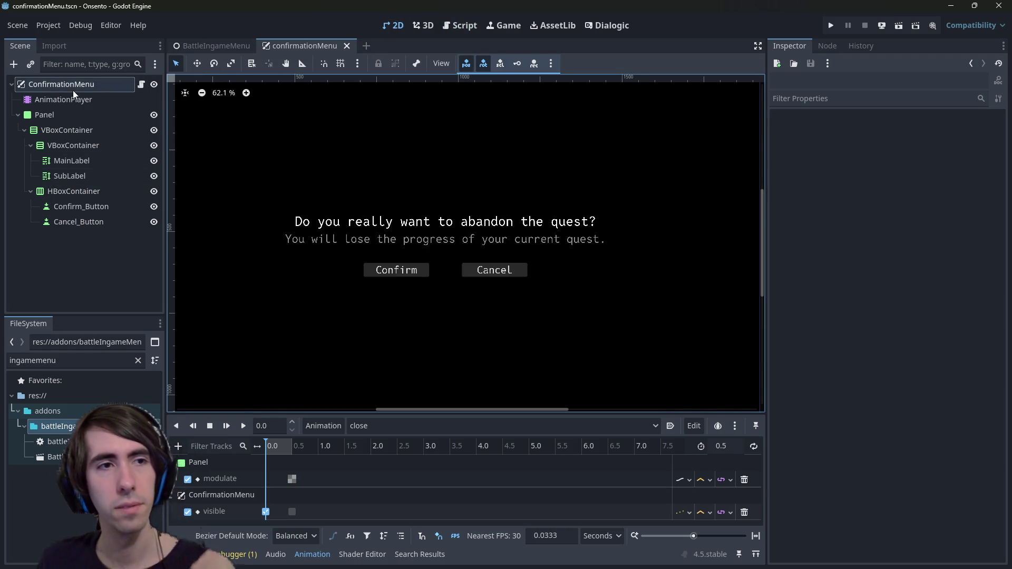
Compare the close and open animations' visibility tracks in the Animation panel.
click(73, 94)
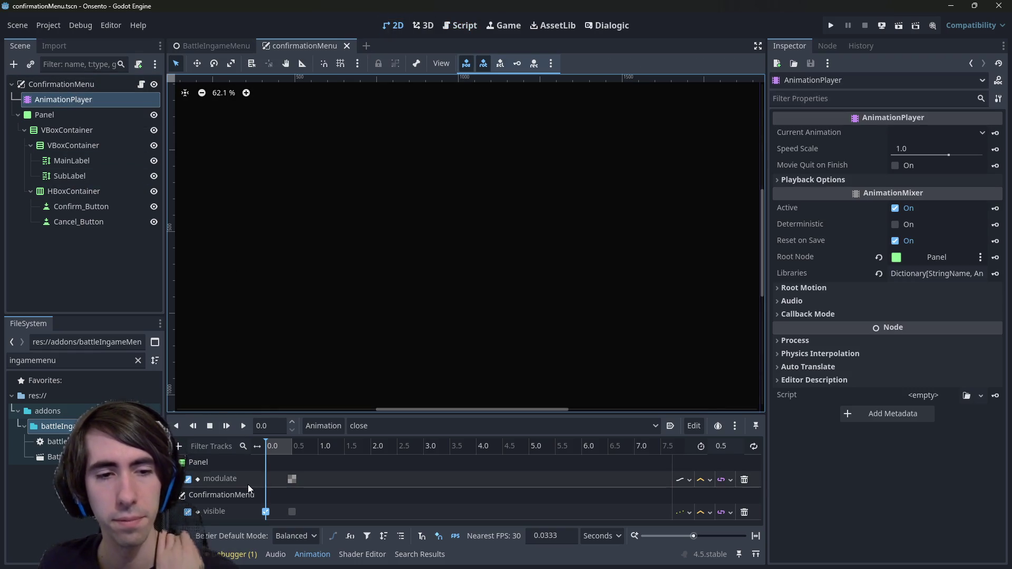
click(214, 45)
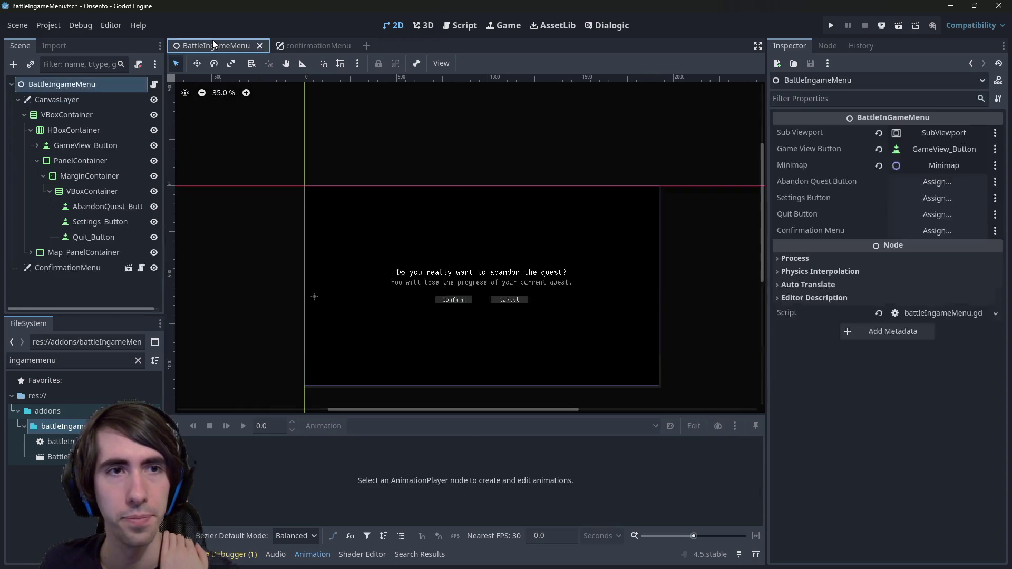
mouse_move(312, 45)
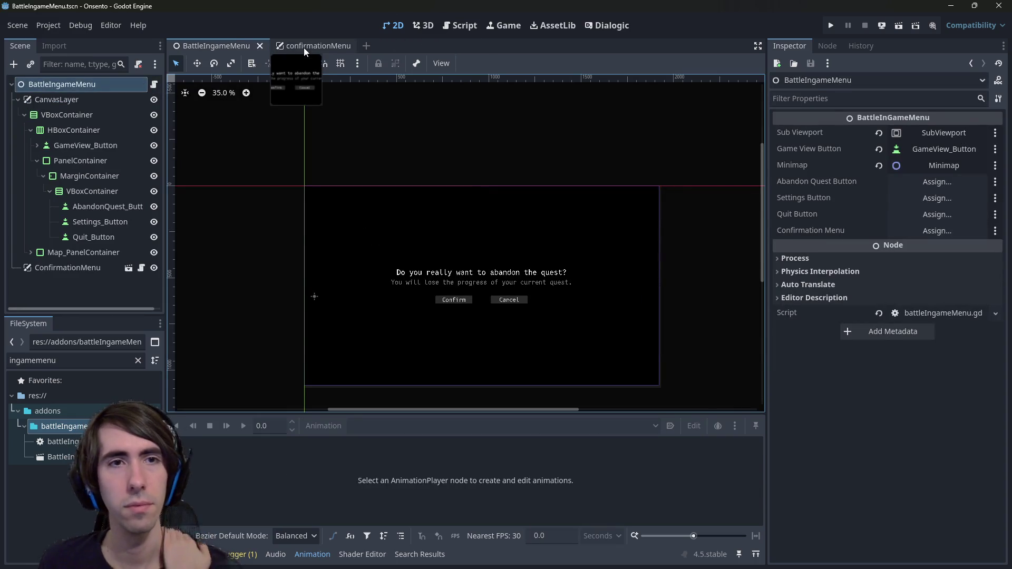
click(304, 48)
click(441, 28)
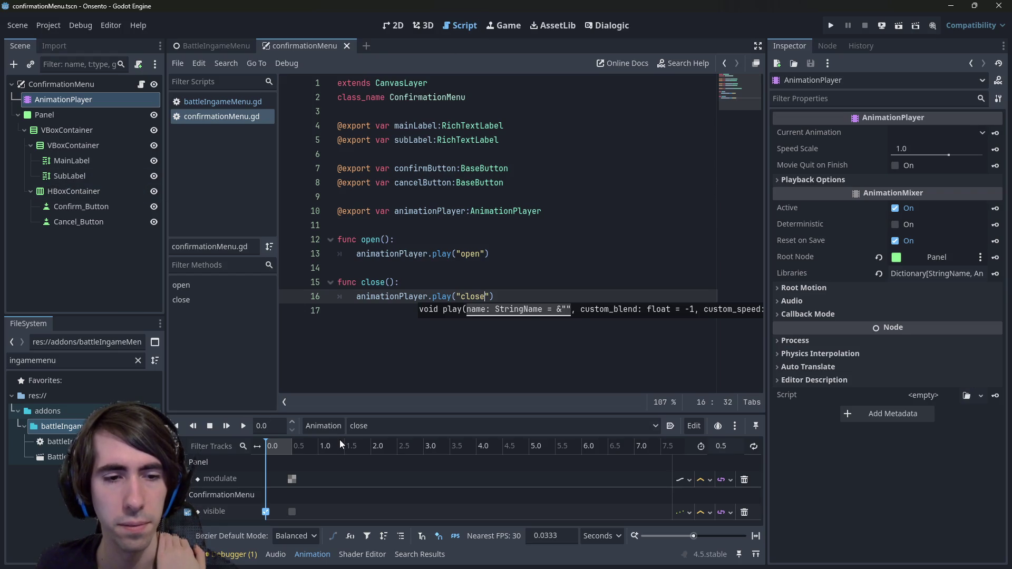
click(266, 511)
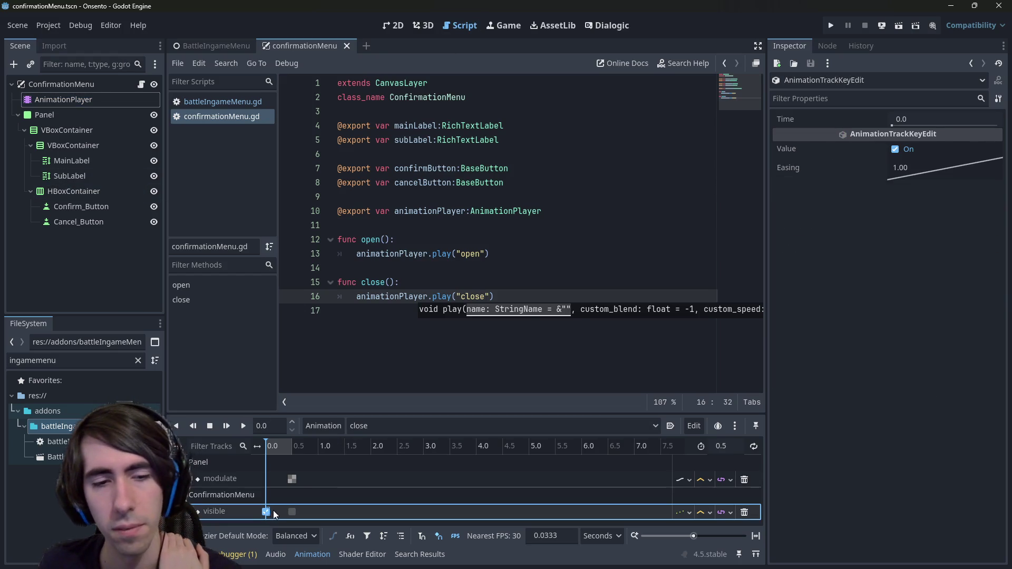
click(373, 424)
click(389, 471)
click(394, 432)
click(379, 456)
Delete the visible key at time 0.0 from the close animation, save the scene, and switch to battleIngameMenu.gd.
click(265, 512)
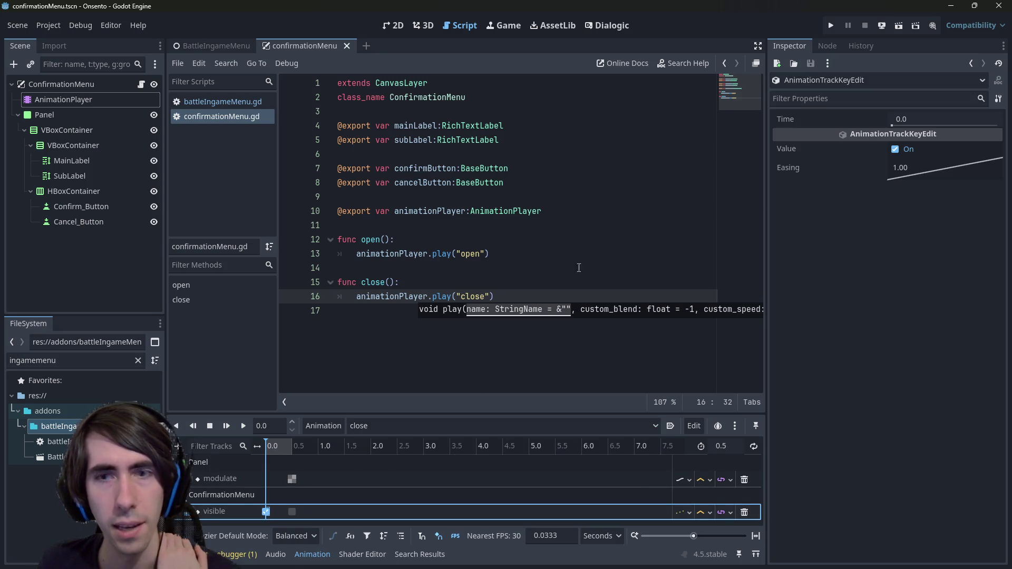
key(Delete)
key(ctrl+s)
click(383, 427)
click(380, 472)
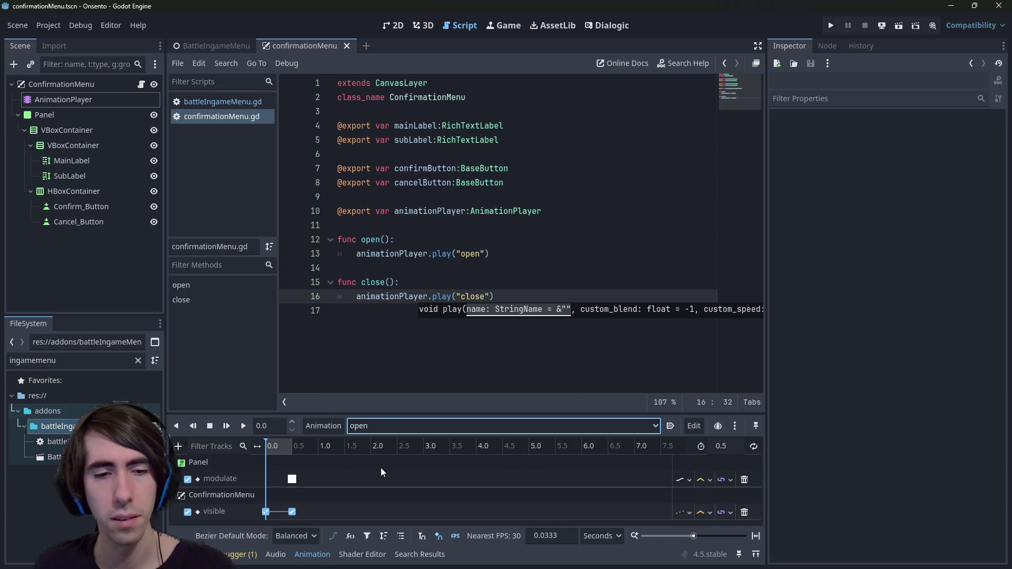
click(385, 428)
click(383, 457)
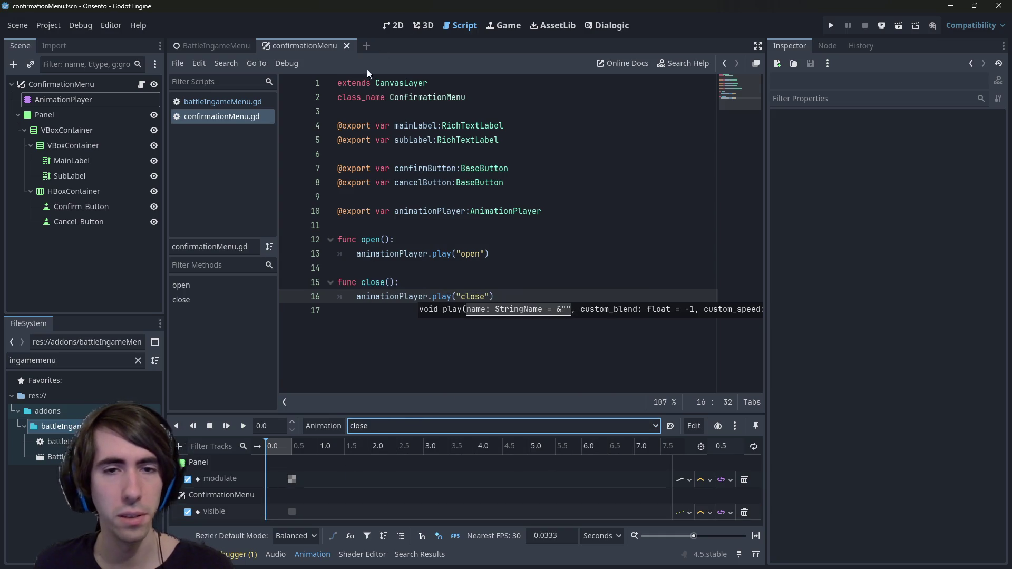
click(192, 104)
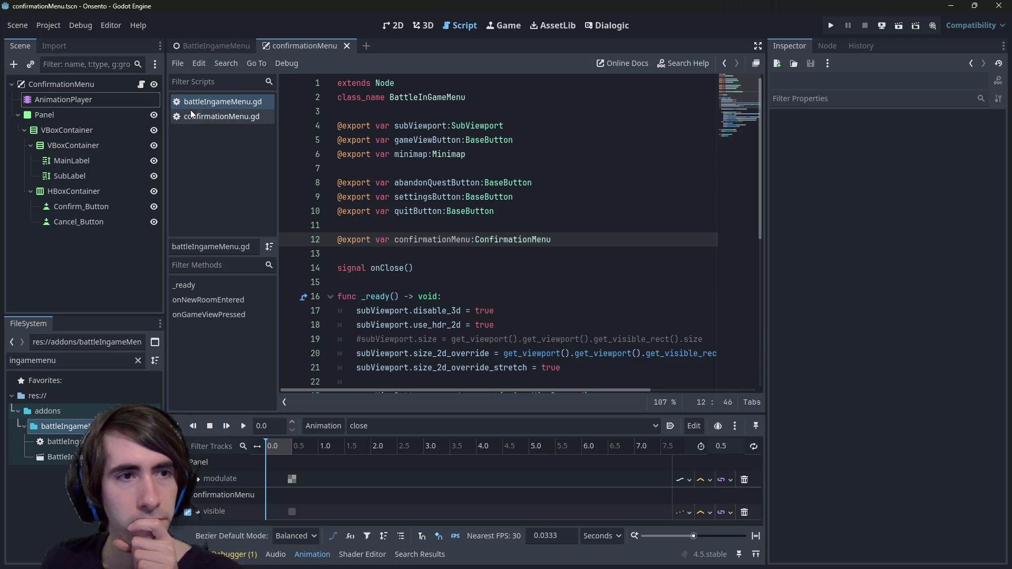
Copy the three button export lines in BattleIngameMenu.gd and tidy the blank lines after the else block.
click(73, 104)
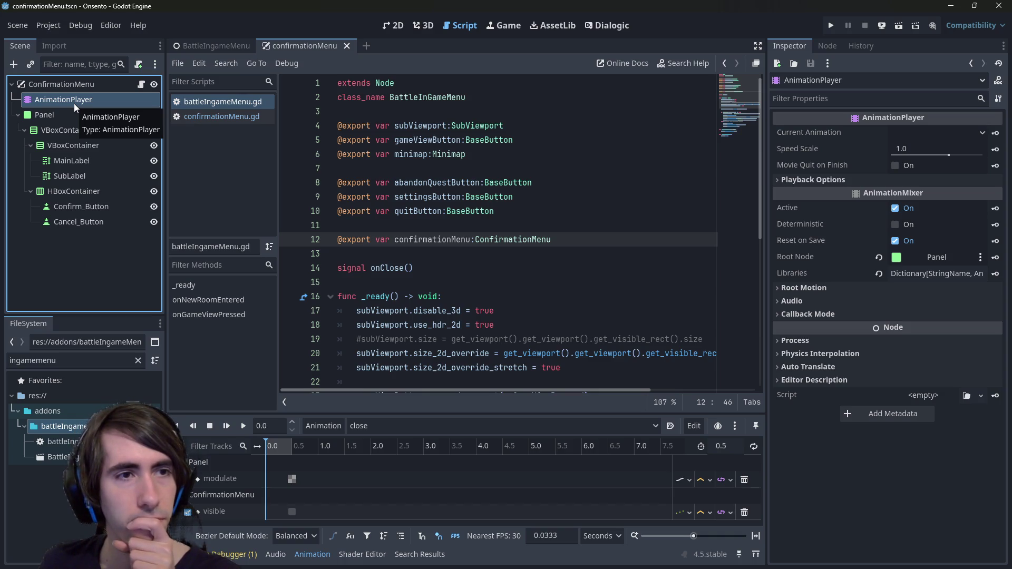
click(72, 83)
click(209, 46)
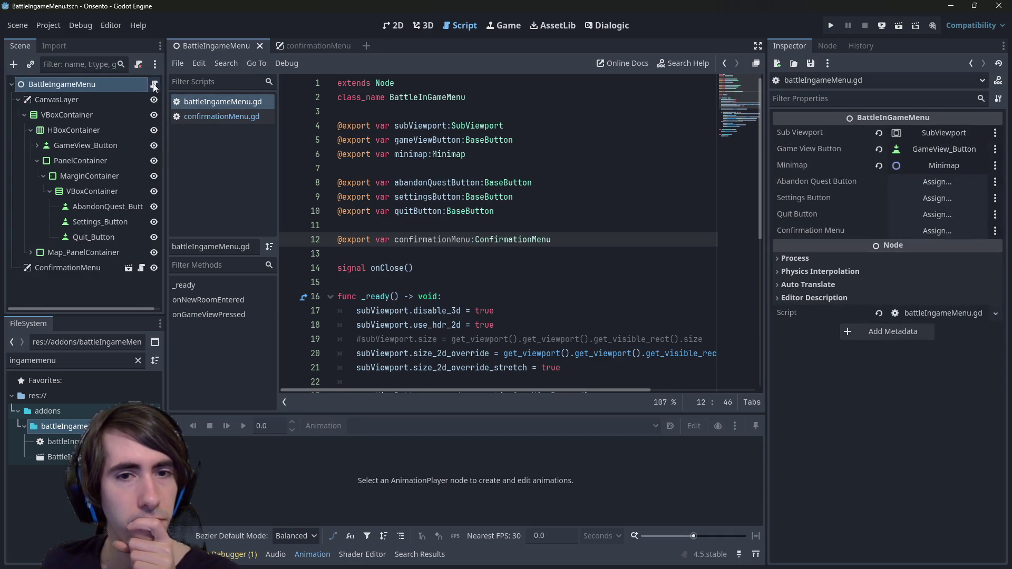
scroll(521, 322, down, 1)
double_click(432, 196)
scroll(470, 261, down, 3)
scroll(469, 260, up, 3)
scroll(470, 260, up, 2)
click(433, 184)
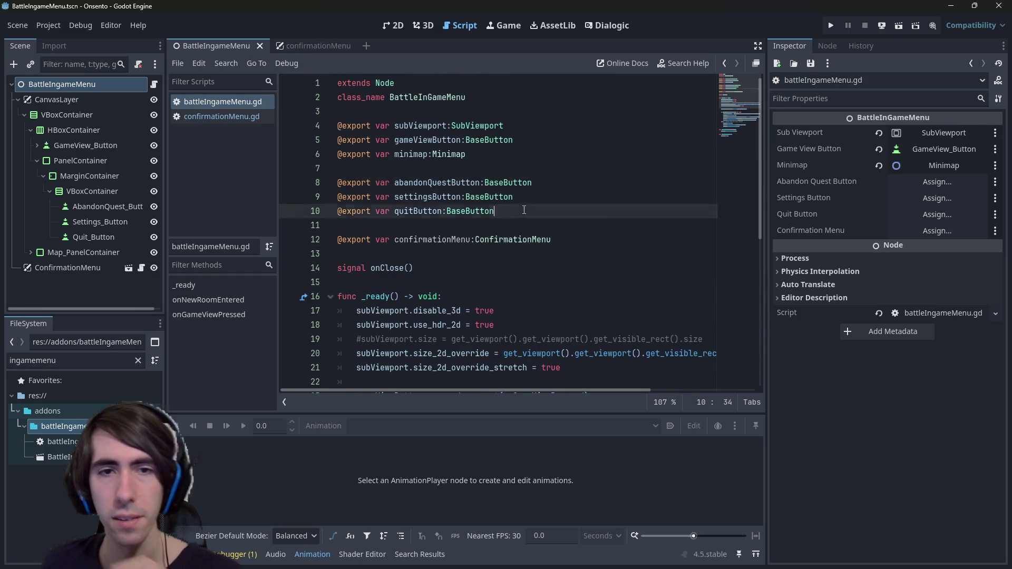
drag(495, 210, 275, 178)
key(ctrl+c)
scroll(475, 237, down, 5)
scroll(514, 246, down, 2)
scroll(553, 261, up, 3)
scroll(569, 264, up, 1)
scroll(567, 265, down, 5)
click(545, 278)
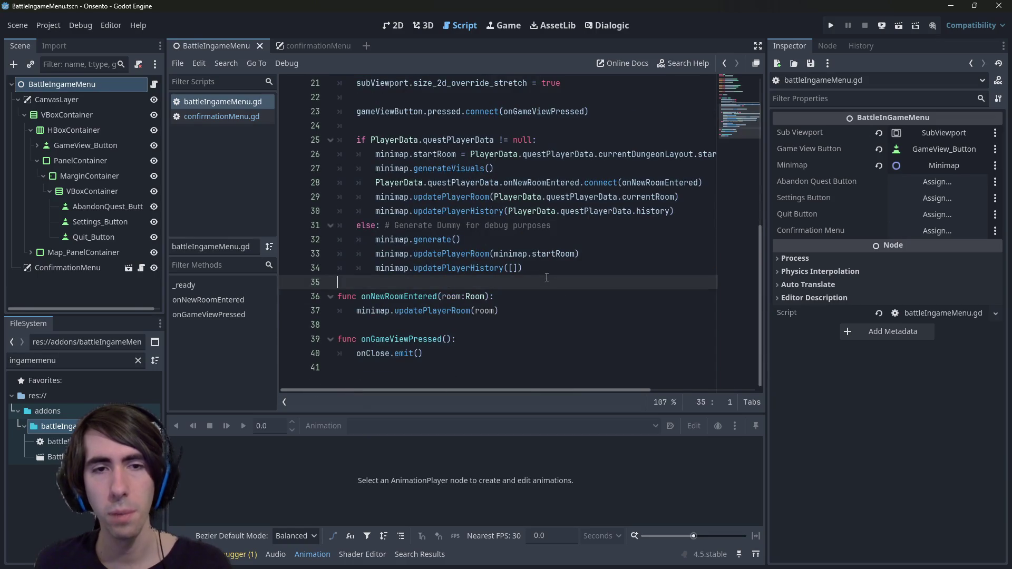
key(Down)
key(BackSpace)
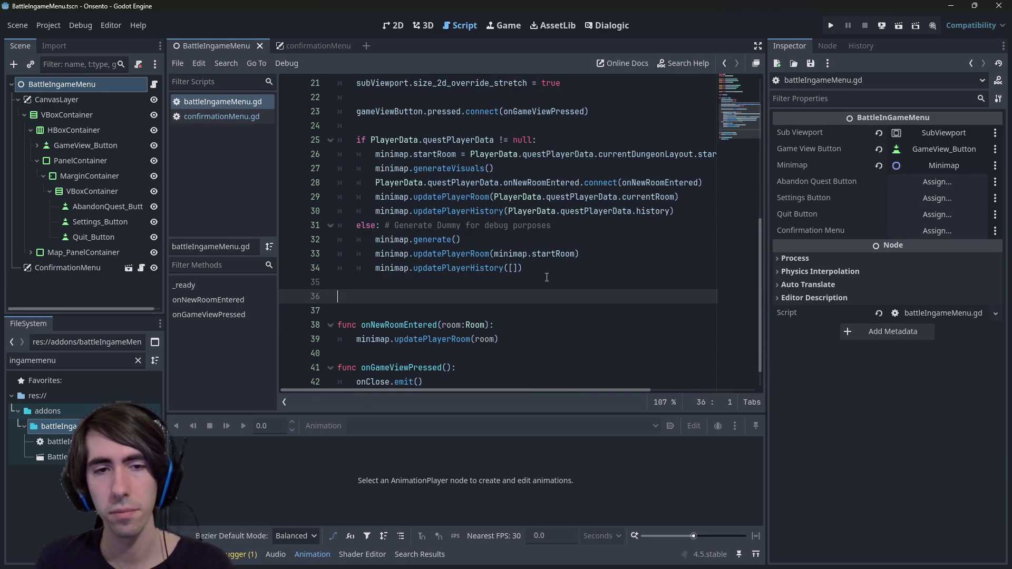
key(BackSpace)
key(BackSpace)
scroll(447, 181, up, 4)
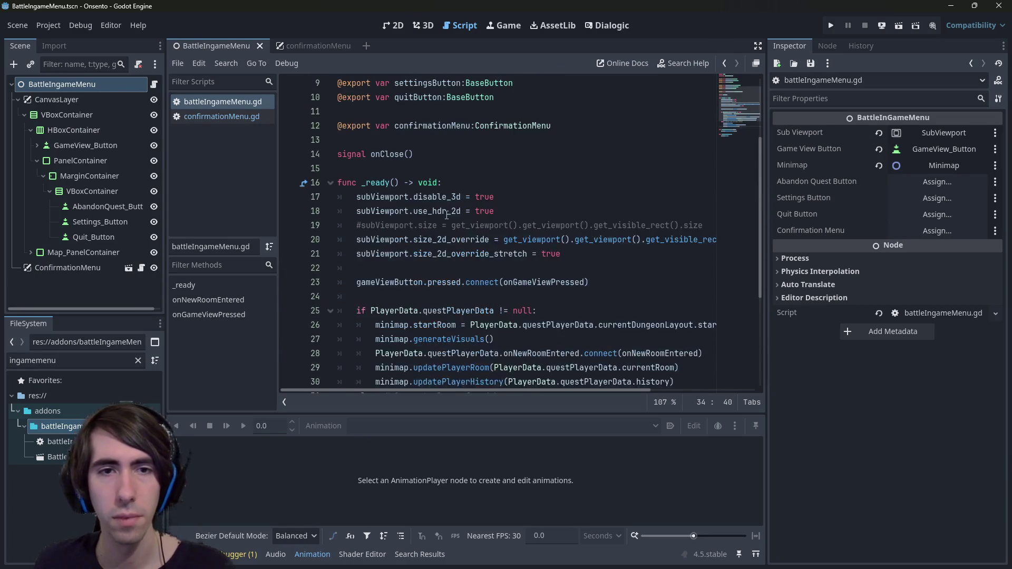
Paste the button lines into _ready and strip them to bare abandonQuestButton, settingsButton and quitButton names.
click(477, 182)
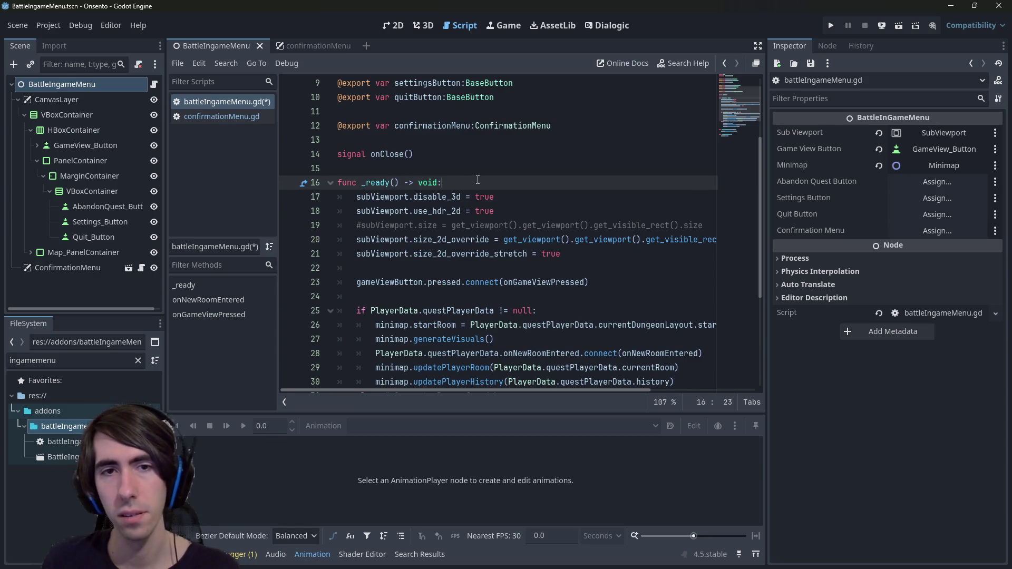
key(Return)
key(Return)
key(Up)
key(ctrl+v)
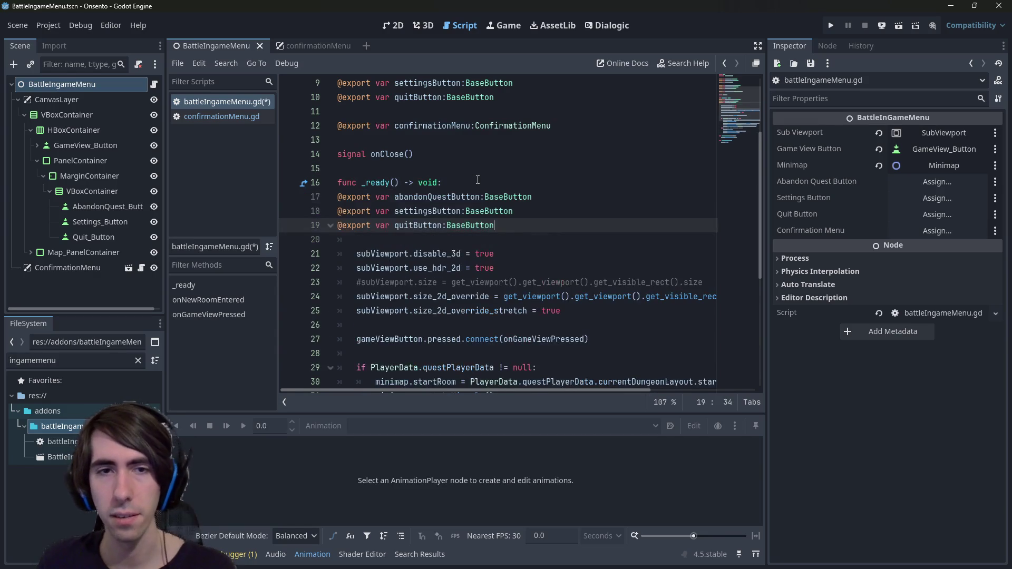
drag(337, 198, 394, 197)
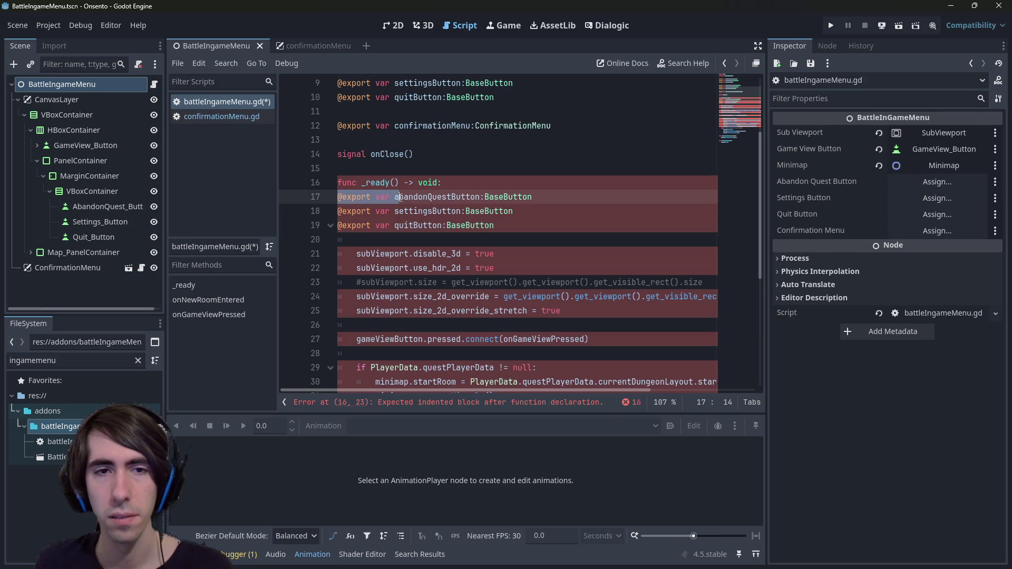
key(ctrl+d)
key(ctrl+d)
key(BackSpace)
key(Tab)
key(ctrl+Right)
key(shift+End)
key(Delete)
scroll(399, 182, up, 3)
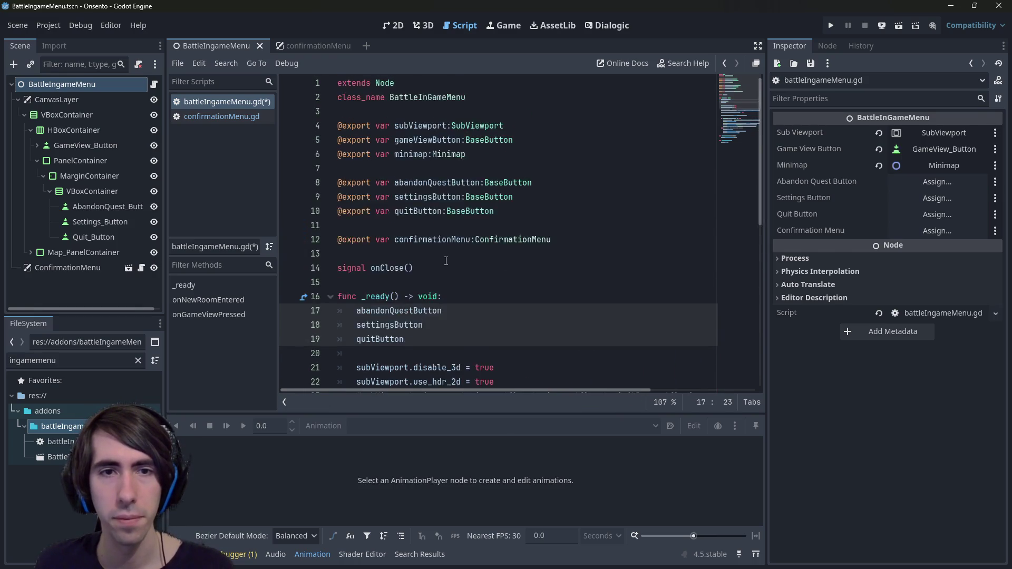
scroll(464, 269, down, 1)
Append .pressed.connect(onAbandonQuest/onSettings/onQuit) to the three button lines and save the script.
click(464, 269)
text(con)
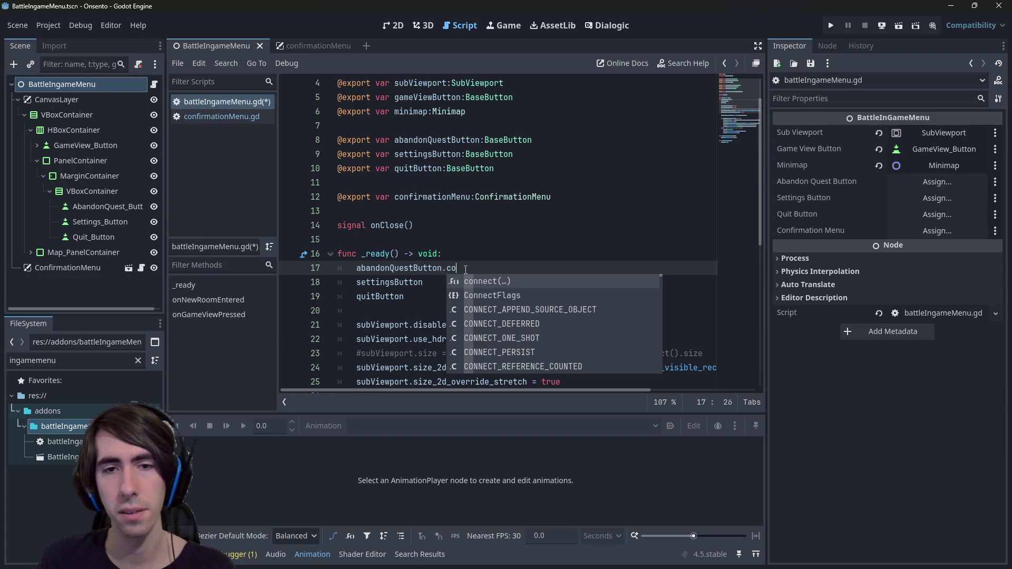
key(Return)
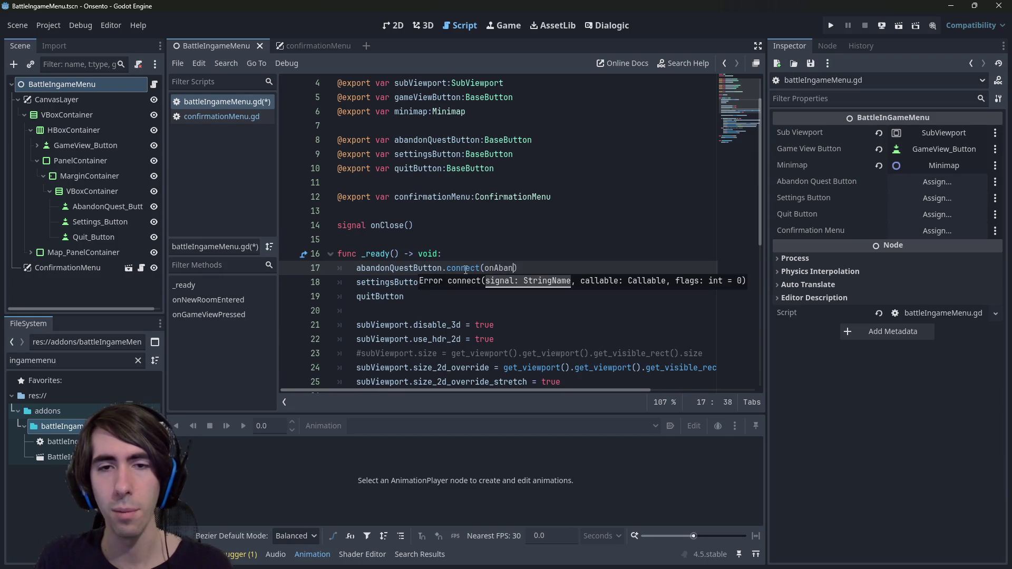
key(Down)
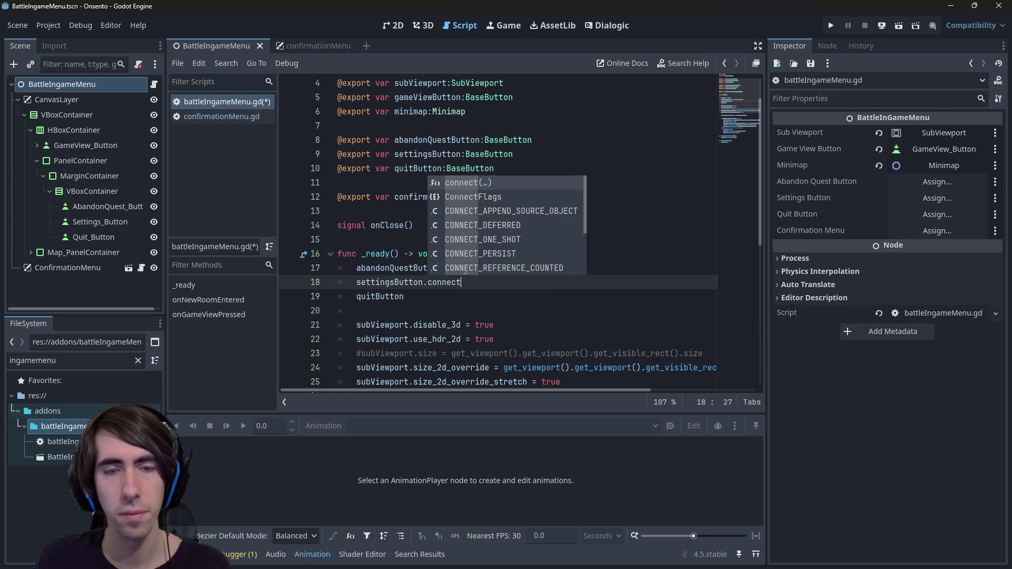
key(Escape)
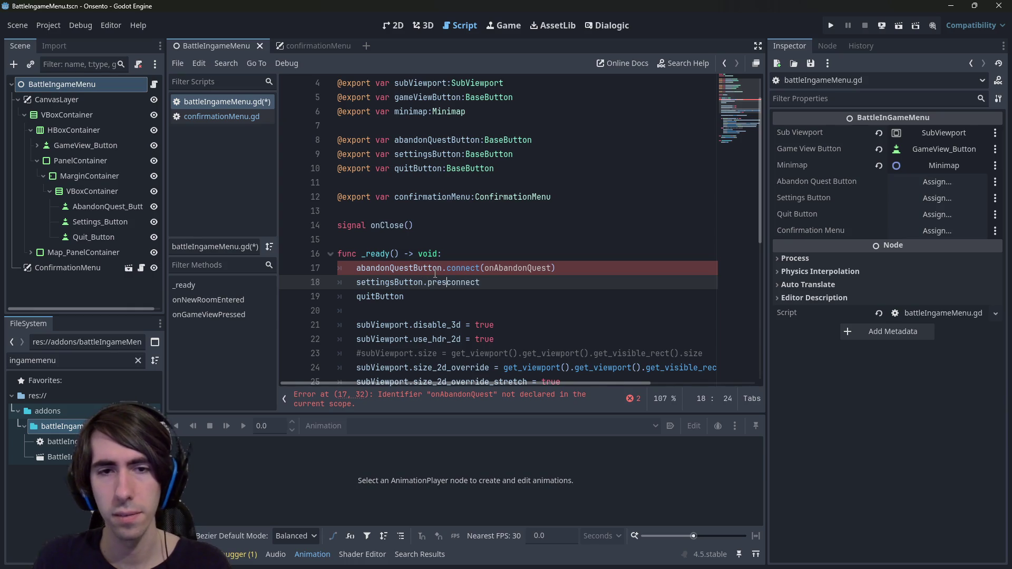
text(.)
click(434, 268)
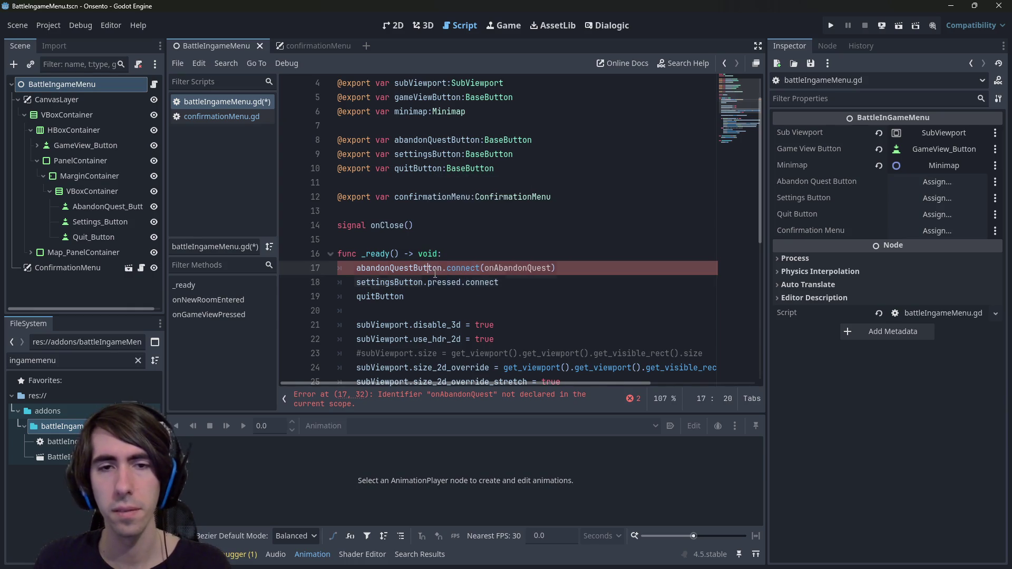
text(.pressed)
key(ctrl+s)
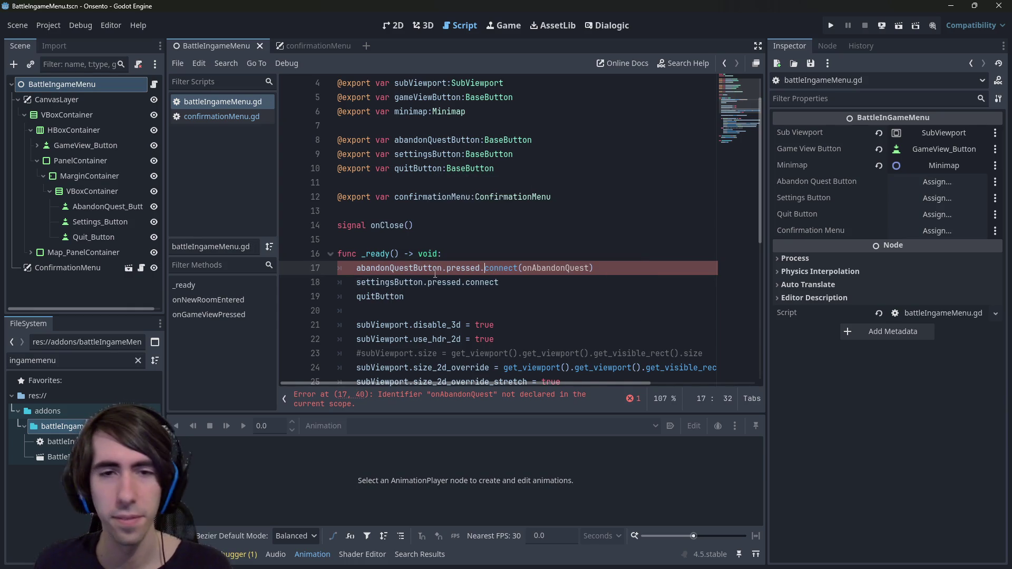
click(436, 296)
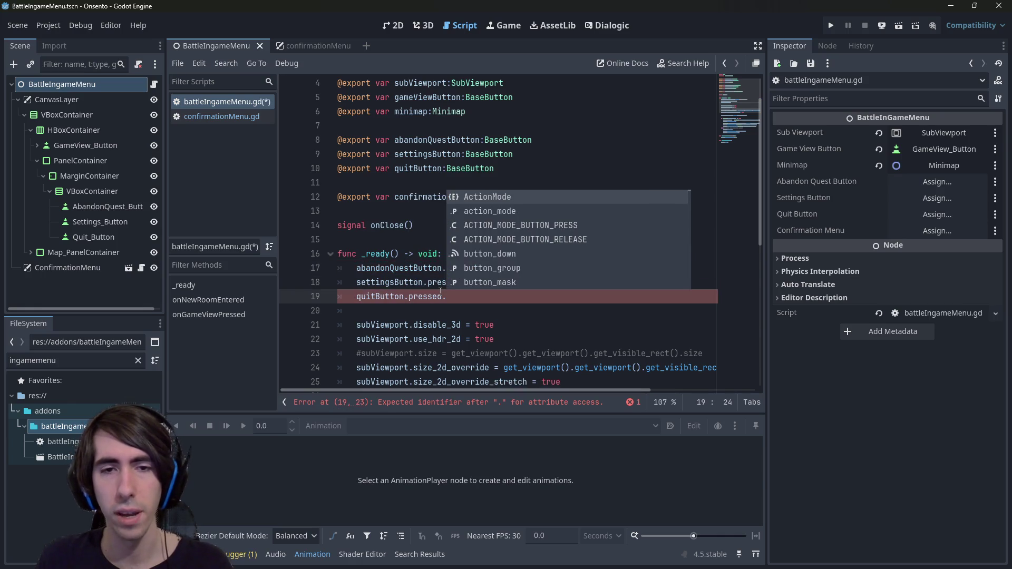
text(pressed.connect()
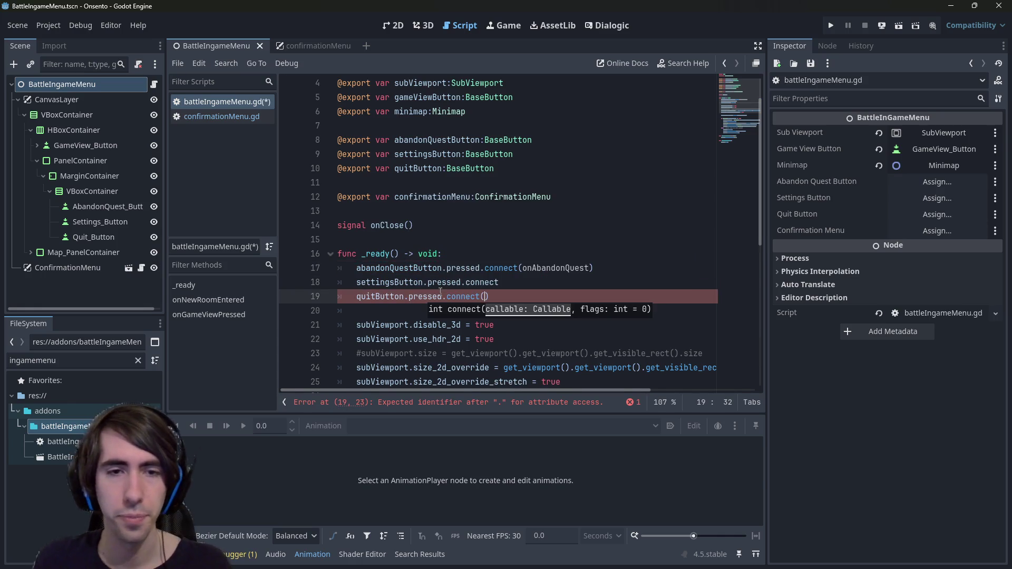
text(onQu)
text(it)
key(Up)
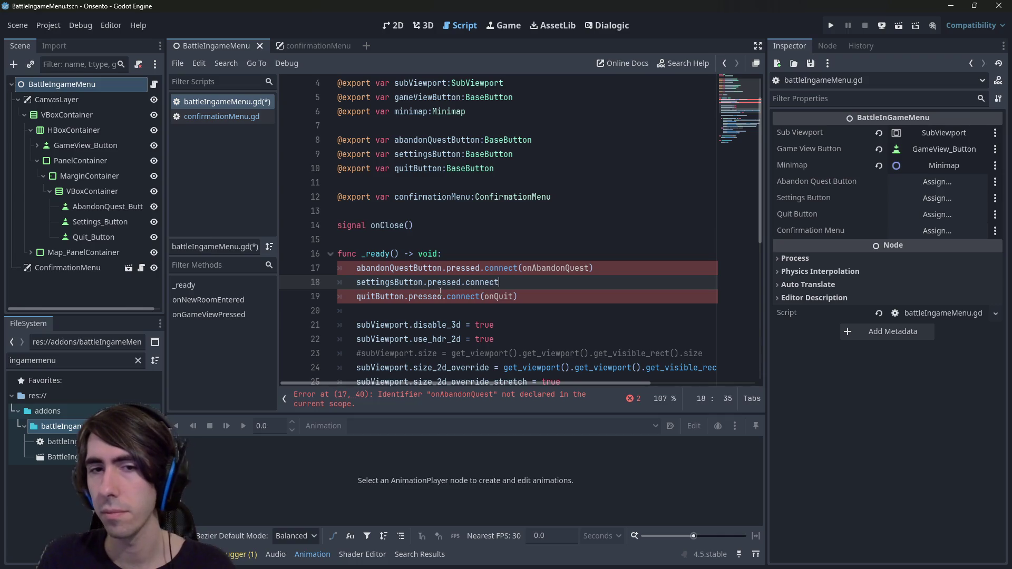
text(()
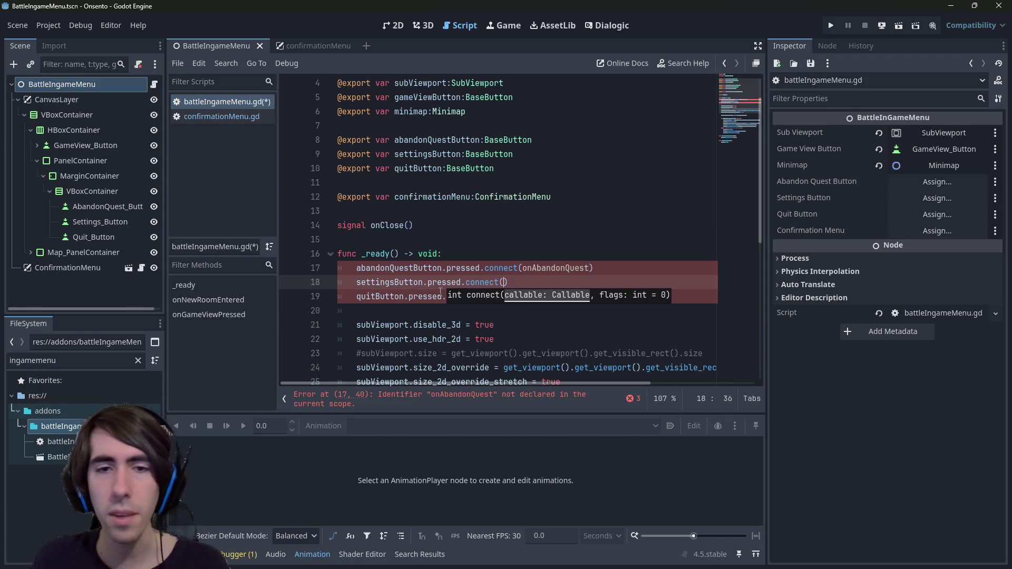
key(Escape)
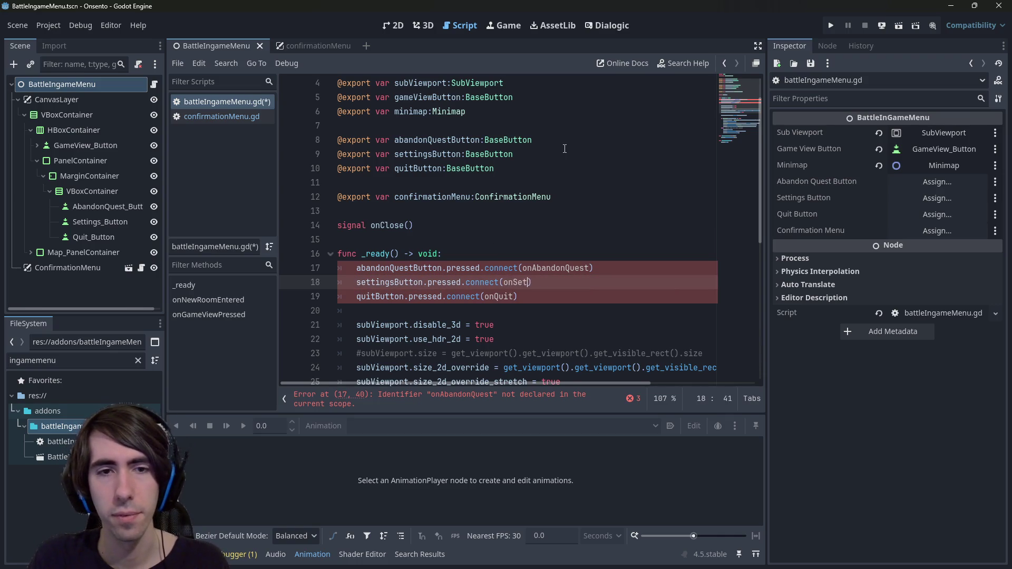
key(ctrl+s)
click(460, 237)
key(Return)
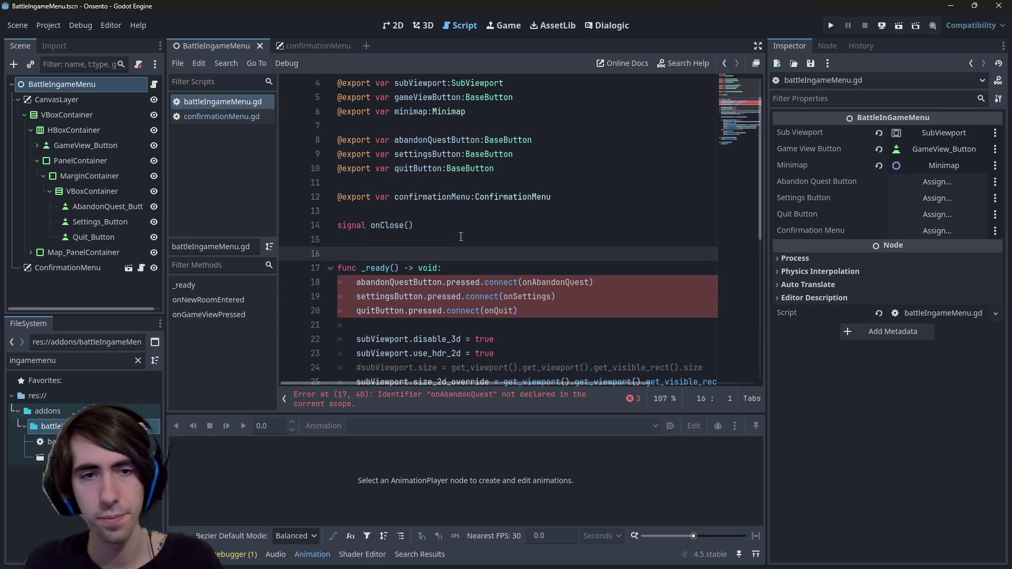
text(func ():)
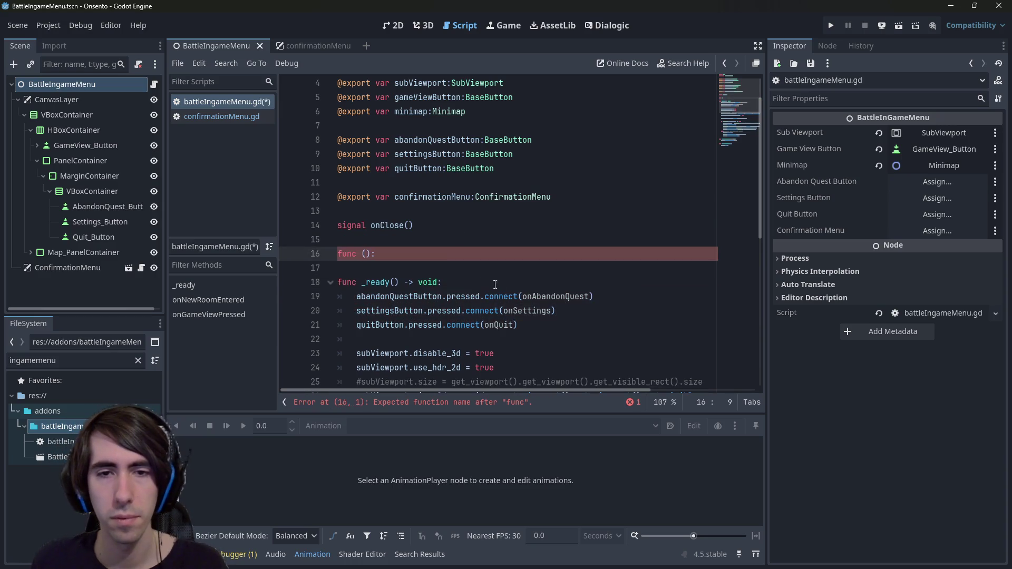
Declare func onAbandonQuest(): with a pass body above _ready and paste two duplicates of it.
double_click(541, 298)
key(ctrl+c)
click(365, 253)
key(ctrl+v)
click(465, 254)
key(Return)
key(ctrl+s)
key(Up)
key(Down)
key(Down)
key(Return)
key(ctrl+v)
key(Return)
key(Return)
key(ctrl+v)
scroll(507, 235, down, 2)
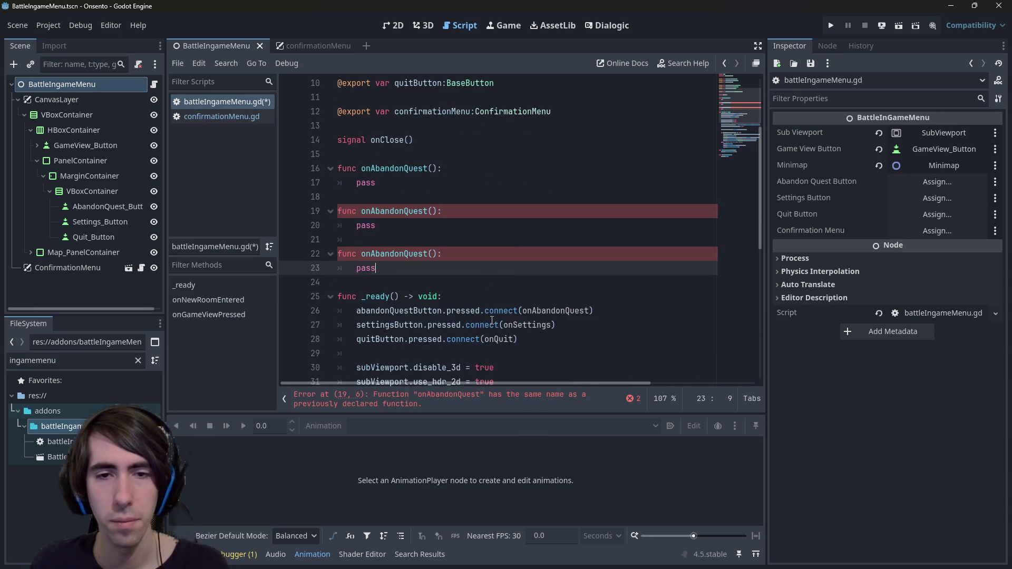
Rename the duplicate handlers to onSettings and onQuit and save the script.
double_click(527, 325)
key(ctrl+c)
double_click(394, 211)
key(ctrl+v)
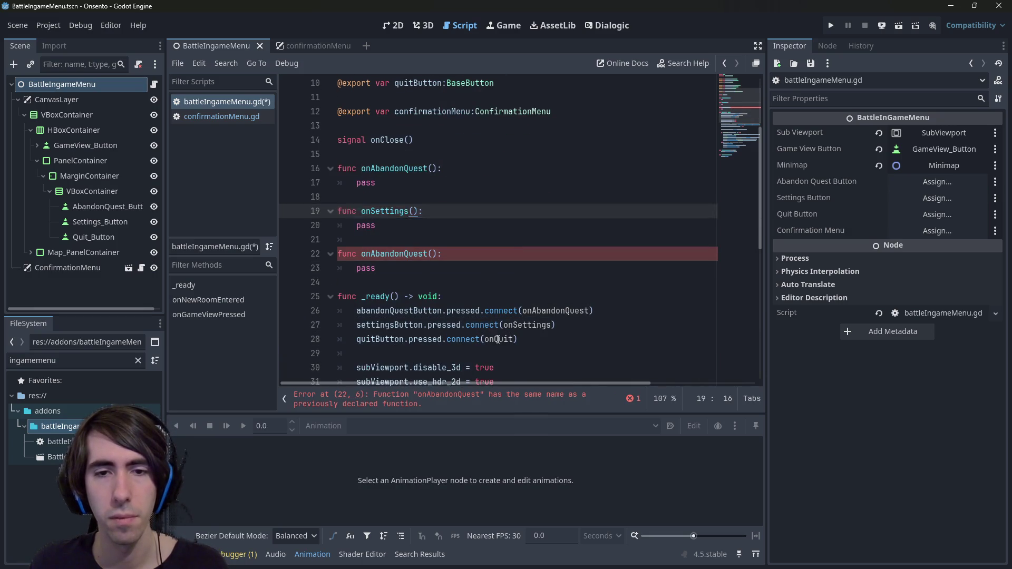
double_click(495, 339)
key(ctrl+c)
double_click(393, 254)
key(ctrl+v)
key(ctrl+s)
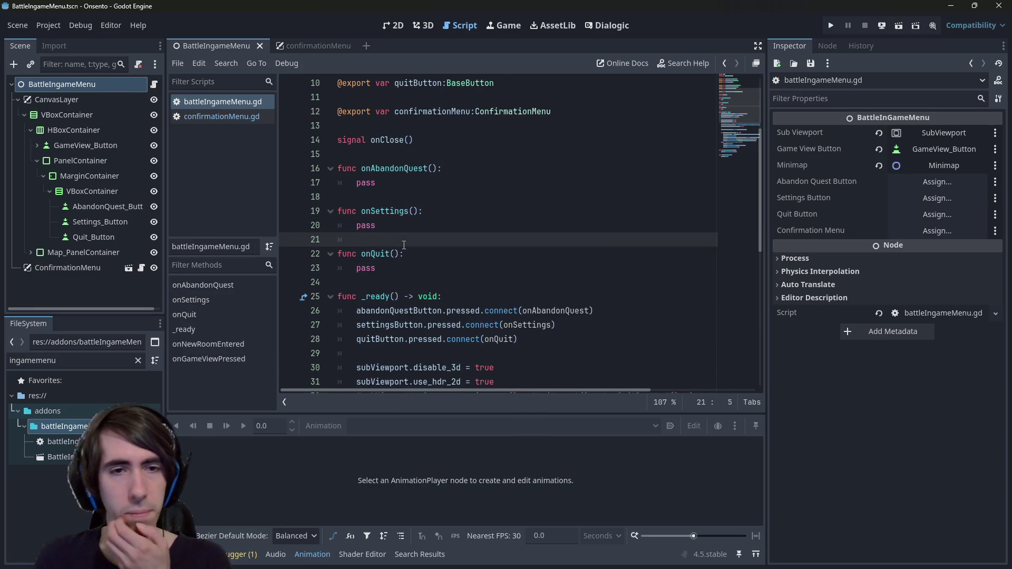
scroll(408, 237, up, 2)
click(418, 197)
double_click(417, 196)
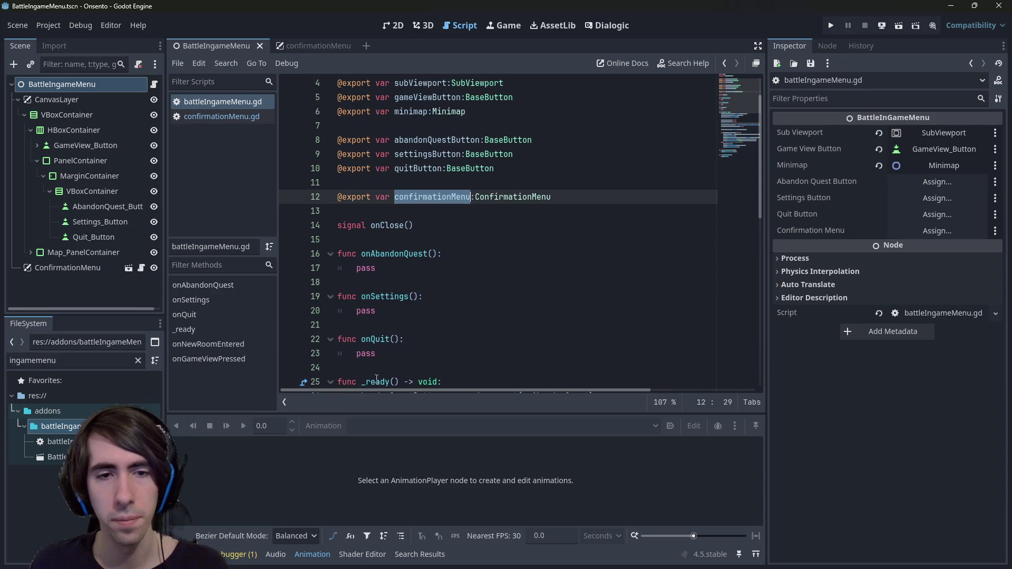
Fill onQuit with confirmationMenu.mainLabel.text = "" and confirmationMenu.open(), save, and show the ConfirmationMenu scene in 2D.
key(ctrl+c)
double_click(366, 353)
key(ctrl+v)
text(.op)
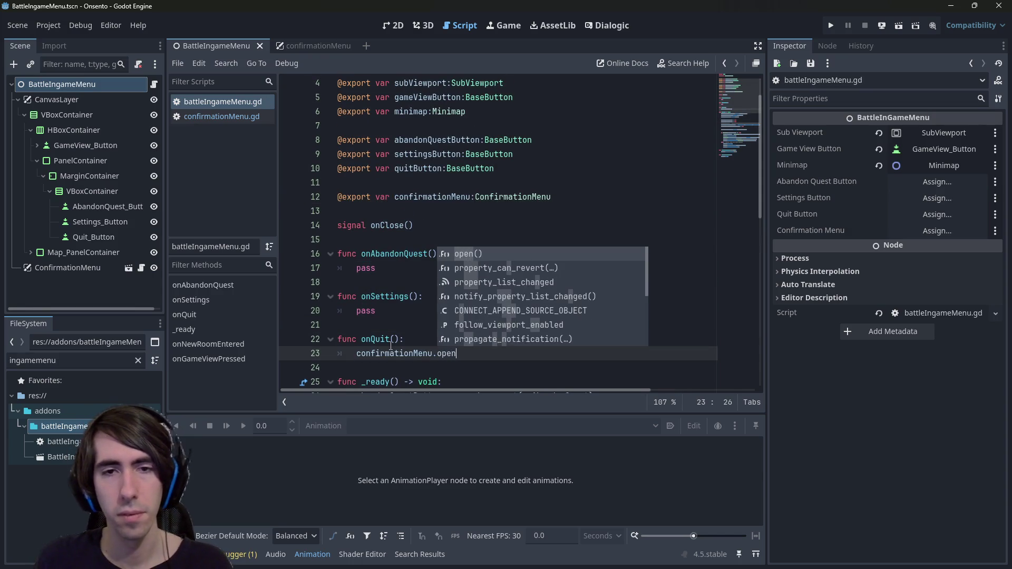
key(Return)
key(Up)
key(End)
key(Return)
key(ctrl+v)
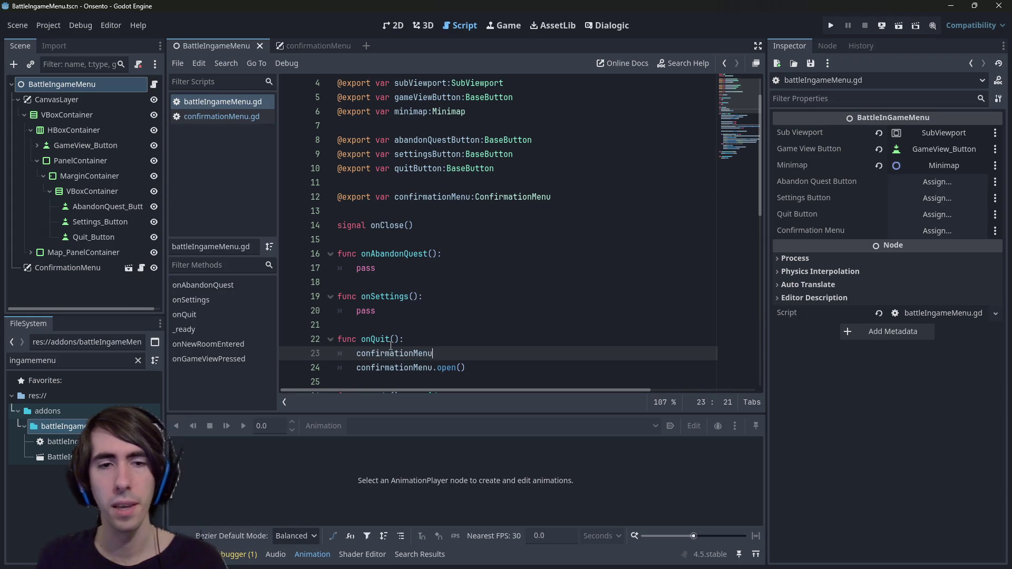
text(.)
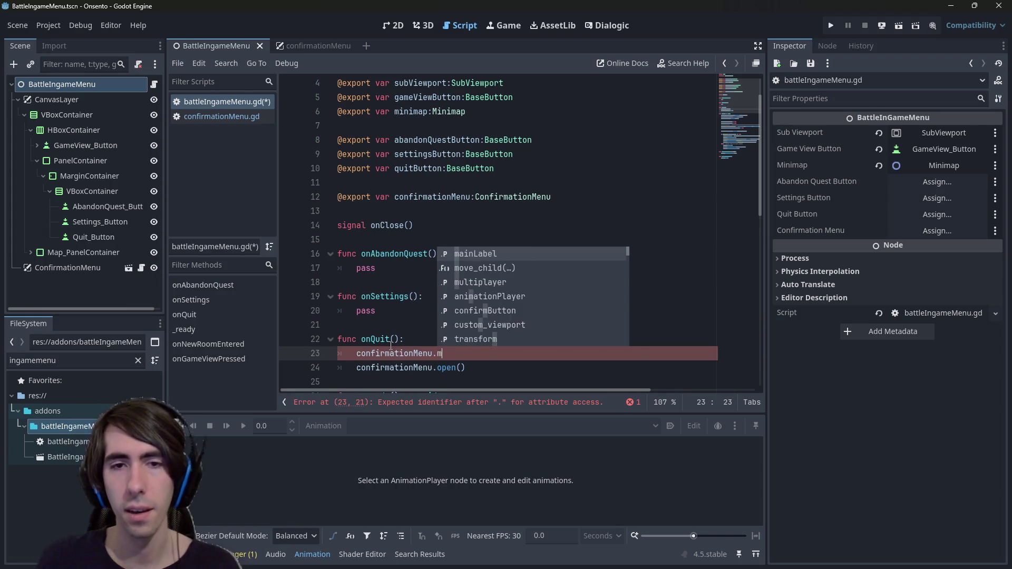
text(mainLabel.te)
key(Return)
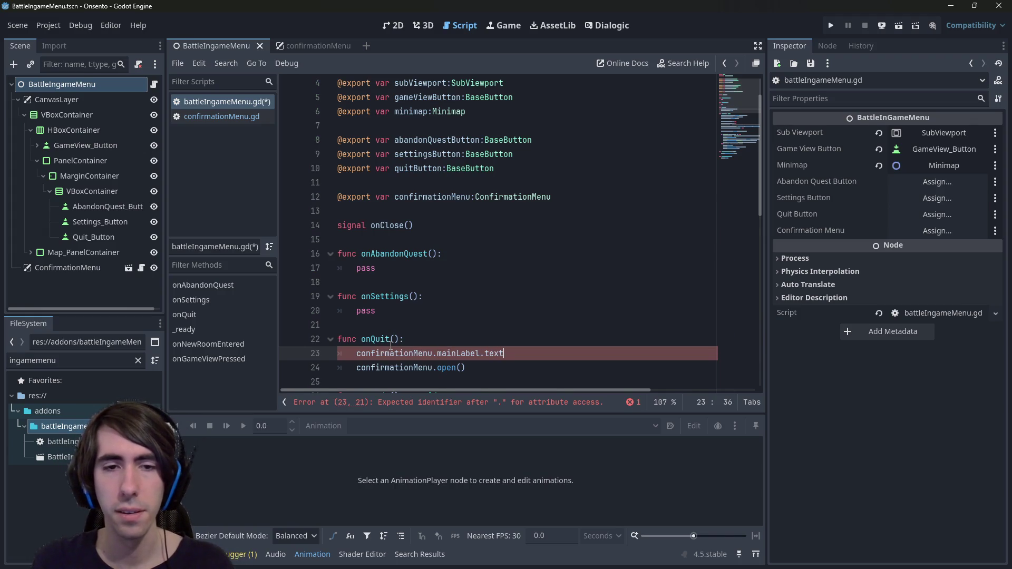
text(")
key(ctrl+s)
click(308, 46)
key(ctrl+F1)
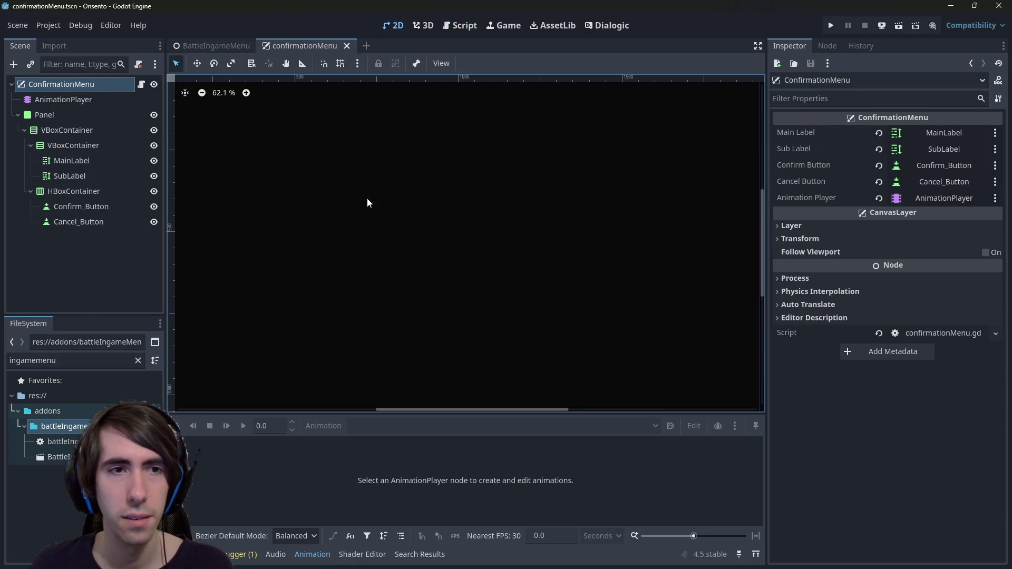